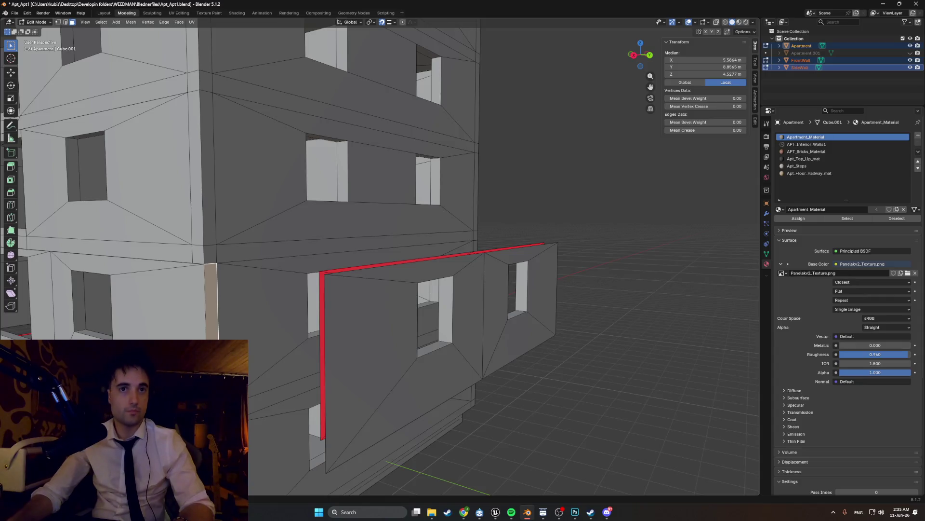
# Step: Extrude the side-wall edge outward into a ledge and fill the corner face
pyautogui.moveTo(277, 415); pyautogui.dragTo(279, 359, button='middle')
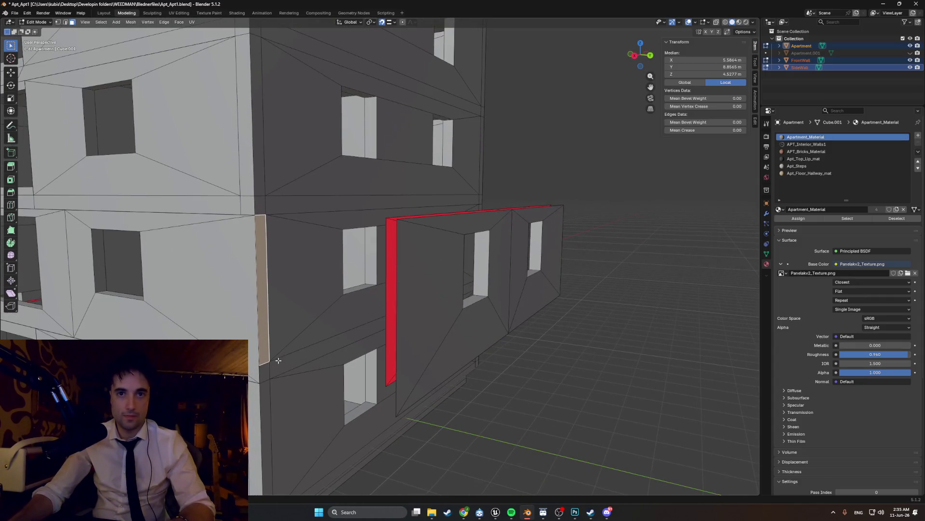
pyautogui.moveTo(291, 320); pyautogui.dragTo(326, 276, button='middle')
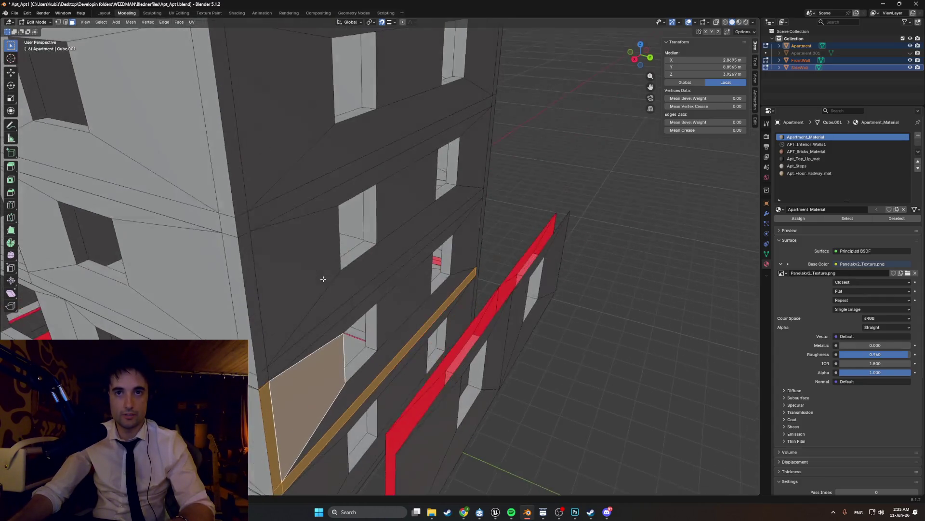
pyautogui.press('e')
pyautogui.click(340, 340)
pyautogui.moveTo(340, 339)
pyautogui.mouseDown(button='middle')
pyautogui.moveTo(376, 311)
pyautogui.moveTo(356, 333)
pyautogui.mouseUp(button='middle')
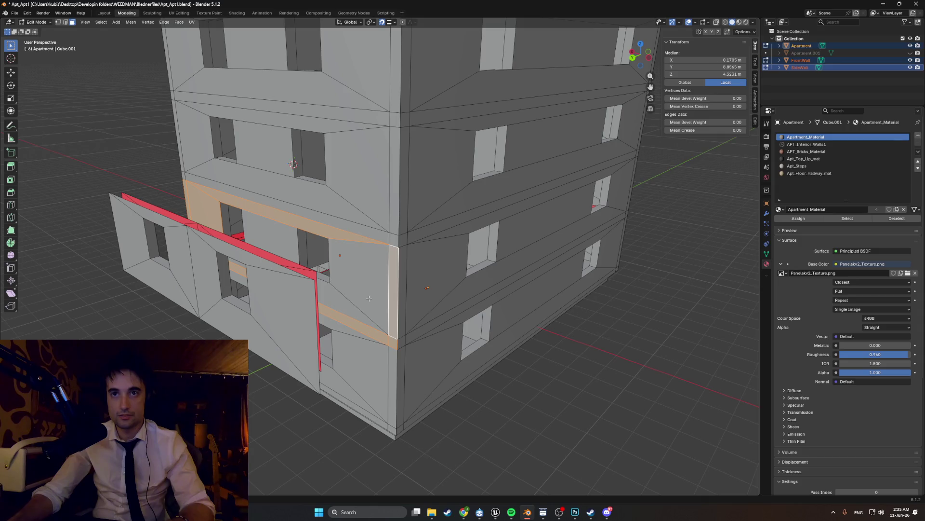
pyautogui.press('f')
# Step: Switch the viewport shading to Wireframe via the Z pie menu
pyautogui.moveTo(369, 299); pyautogui.dragTo(276, 241, button='middle')
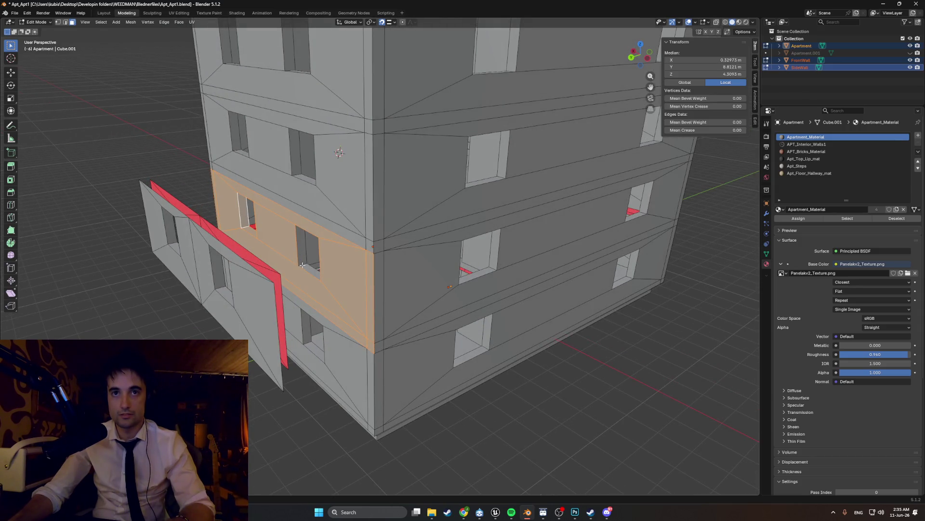
pyautogui.moveTo(299, 253)
pyautogui.mouseDown(button='middle')
pyautogui.moveTo(311, 246)
pyautogui.moveTo(302, 261)
pyautogui.moveTo(362, 217)
pyautogui.moveTo(196, 257)
pyautogui.mouseUp(button='middle')
pyautogui.press('z')
pyautogui.click(189, 257)
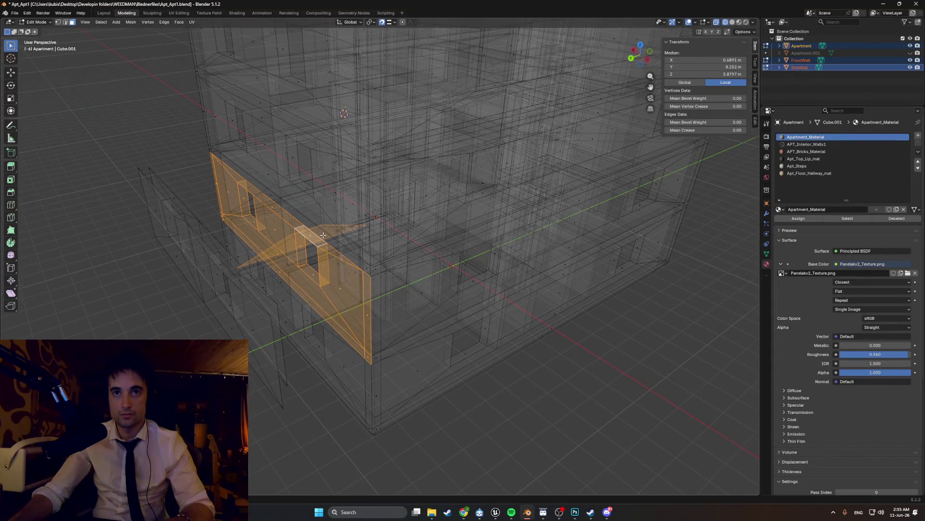
# Step: Select the triangular wall and floor faces, then turn off see-through shading with Alt+Z
pyautogui.moveTo(323, 235); pyautogui.dragTo(318, 232, button='middle')
pyautogui.moveTo(271, 198)
pyautogui.mouseDown(button='middle')
pyautogui.moveTo(282, 210)
pyautogui.moveTo(205, 207)
pyautogui.moveTo(214, 213)
pyautogui.mouseUp(button='middle')
pyautogui.scroll(3, 296, 248)
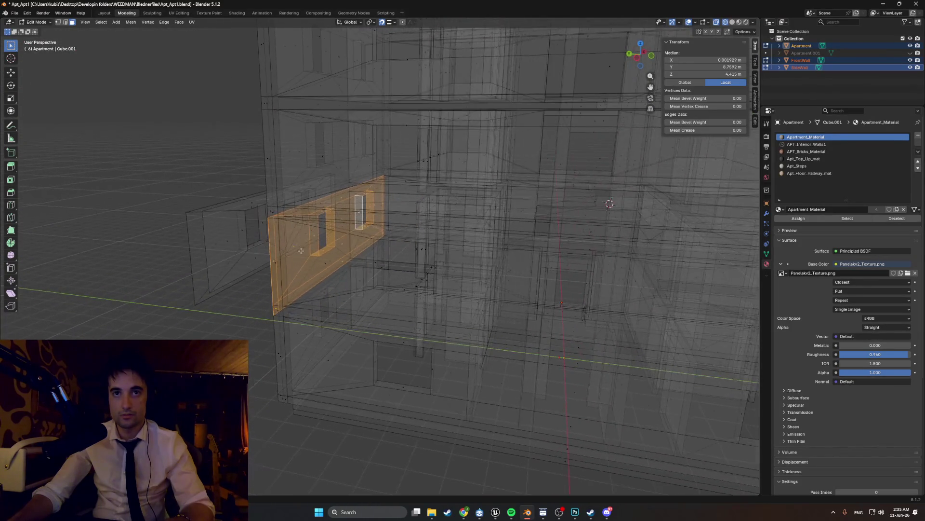
pyautogui.click(237, 248)
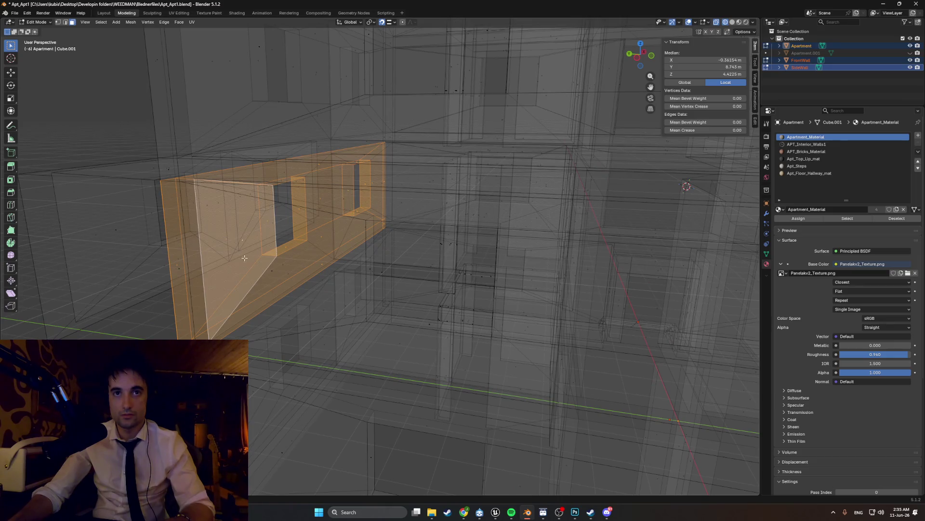
pyautogui.click(288, 274)
pyautogui.scroll(5, 338, 219)
pyautogui.moveTo(337, 218)
pyautogui.mouseDown(button='middle')
pyautogui.moveTo(381, 248)
pyautogui.moveTo(438, 176)
pyautogui.mouseUp(button='middle')
pyautogui.hotkey('alt', 'z')
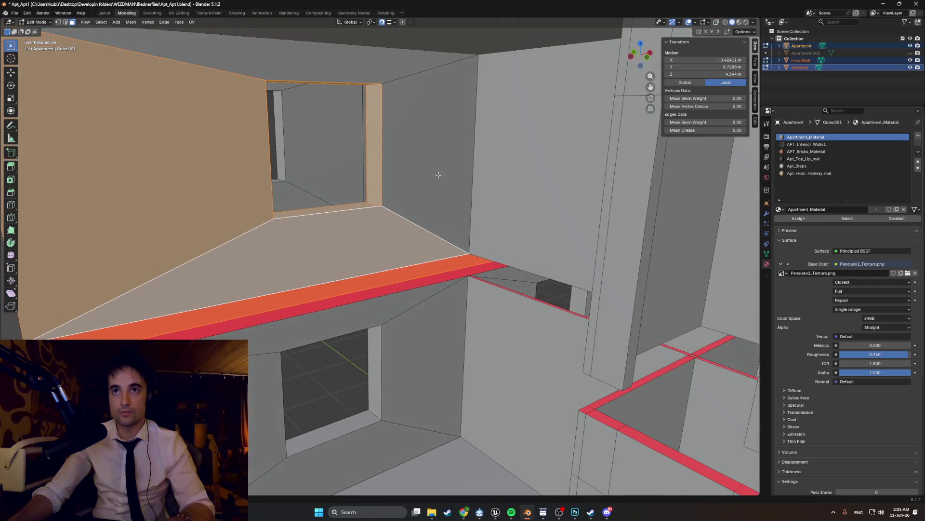
# Step: Add the right-hand wall face to the selection and orbit out to check it
pyautogui.moveTo(335, 72)
pyautogui.mouseDown(button='middle')
pyautogui.moveTo(523, 266)
pyautogui.moveTo(508, 262)
pyautogui.moveTo(513, 276)
pyautogui.mouseUp(button='middle')
pyautogui.click(669, 325)
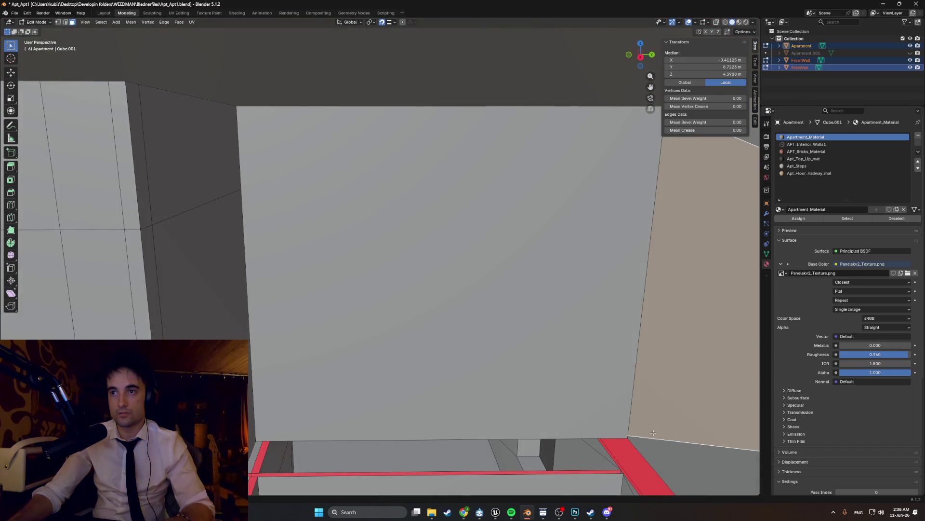
pyautogui.moveTo(659, 443)
pyautogui.mouseDown(button='middle')
pyautogui.moveTo(550, 390)
pyautogui.moveTo(546, 340)
pyautogui.moveTo(505, 315)
pyautogui.mouseUp(button='middle')
pyautogui.moveTo(644, 320)
pyautogui.mouseDown(button='middle')
pyautogui.moveTo(427, 305)
pyautogui.moveTo(420, 333)
pyautogui.mouseUp(button='middle')
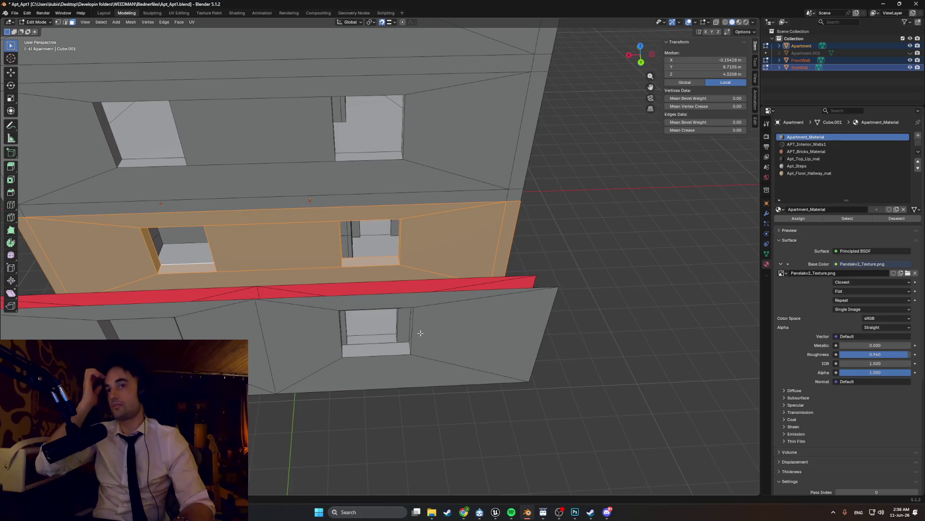
# Step: Delete the selected wall faces above the ledge with X > Faces
pyautogui.moveTo(421, 332); pyautogui.dragTo(189, 227, button='middle')
pyautogui.press('x')
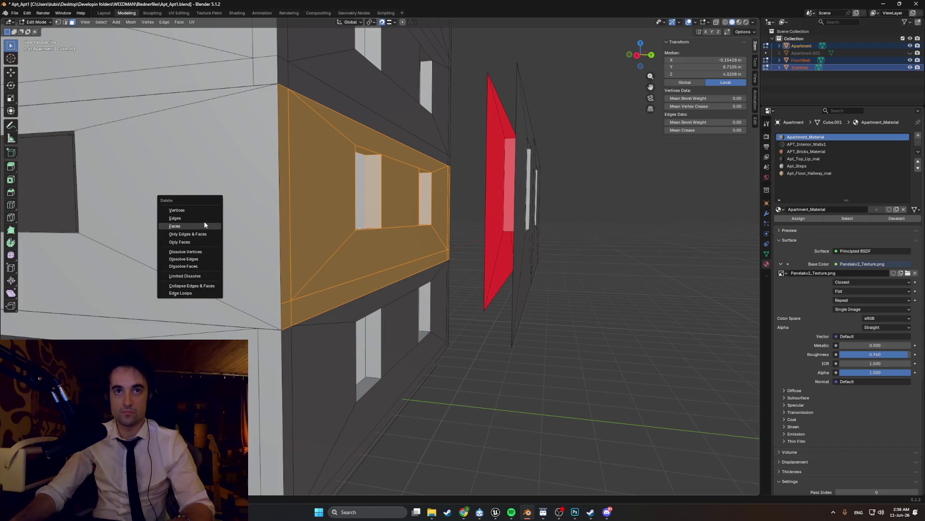
pyautogui.click(260, 239)
pyautogui.moveTo(261, 239)
pyautogui.mouseDown(button='middle')
pyautogui.moveTo(251, 253)
pyautogui.moveTo(148, 273)
pyautogui.mouseUp(button='middle')
# Step: Delete the red inner face and thin top face, then return to Object Mode
pyautogui.click(148, 273)
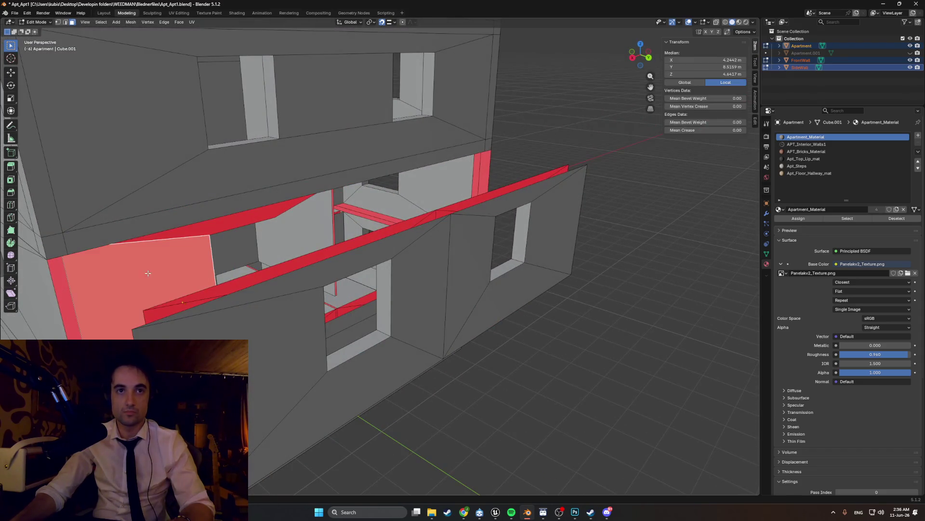
pyautogui.keyDown('shift'); pyautogui.click(194, 231); pyautogui.keyUp('shift')
pyautogui.click(189, 237)
pyautogui.moveTo(218, 239)
pyautogui.mouseDown(button='middle')
pyautogui.moveTo(223, 229)
pyautogui.moveTo(224, 244)
pyautogui.moveTo(405, 290)
pyautogui.moveTo(371, 300)
pyautogui.mouseUp(button='middle')
pyautogui.press('Tab')
# Step: Move the SideWall panel along the Y axis to about −2.47 m
pyautogui.click(441, 293)
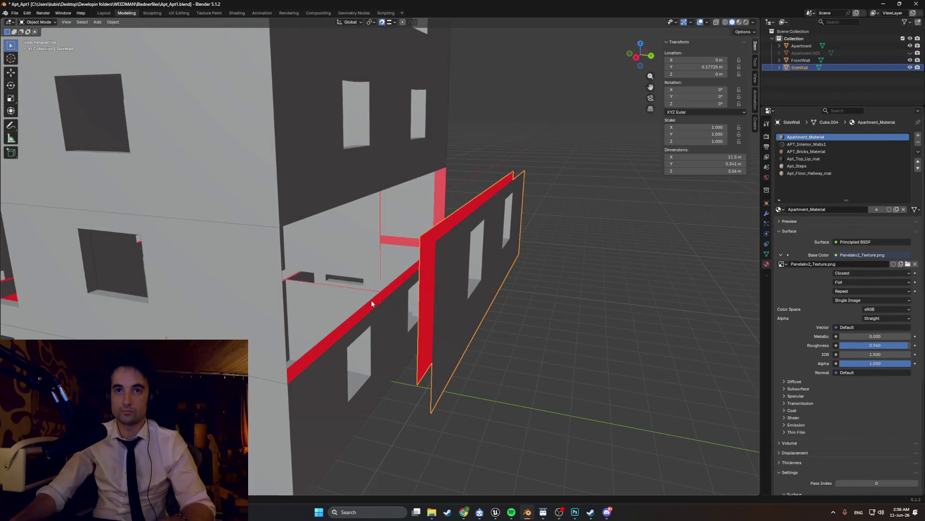
pyautogui.press('g')
pyautogui.press('y')
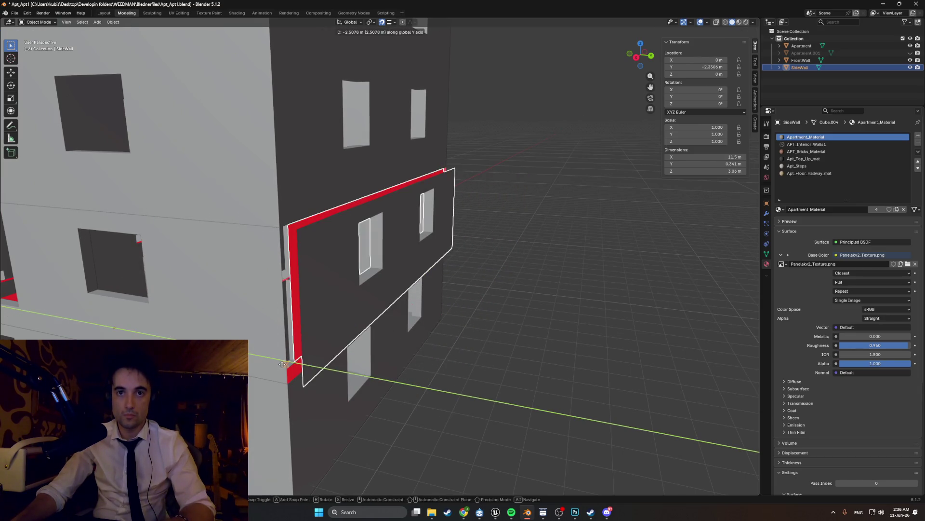
pyautogui.click(382, 262)
pyautogui.scroll(5, 397, 279)
pyautogui.scroll(3, 449, 300)
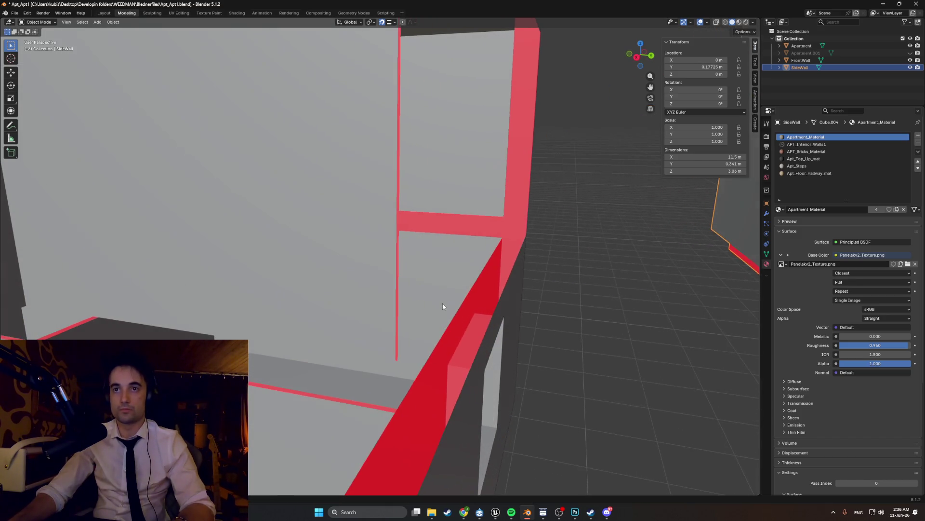
# Step: Orbit in toward the wall and enter Edit Mode on the SideWall mesh
pyautogui.moveTo(471, 297)
pyautogui.mouseDown(button='middle')
pyautogui.moveTo(425, 276)
pyautogui.moveTo(420, 260)
pyautogui.moveTo(395, 281)
pyautogui.mouseUp(button='middle')
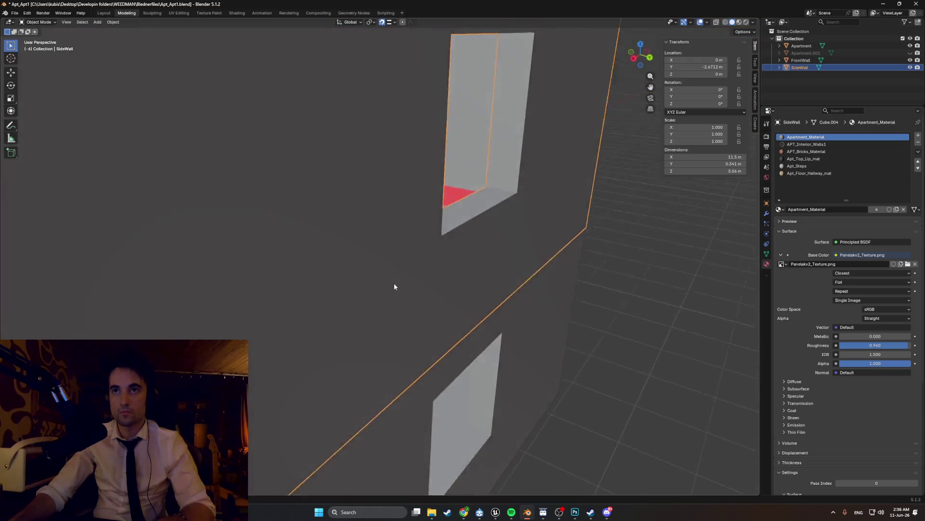
pyautogui.scroll(-5, 395, 281)
pyautogui.moveTo(339, 295)
pyautogui.mouseDown(button='middle')
pyautogui.moveTo(294, 249)
pyautogui.moveTo(378, 253)
pyautogui.moveTo(415, 394)
pyautogui.moveTo(523, 331)
pyautogui.moveTo(337, 309)
pyautogui.moveTo(350, 302)
pyautogui.moveTo(355, 315)
pyautogui.moveTo(238, 319)
pyautogui.moveTo(375, 330)
pyautogui.moveTo(239, 311)
pyautogui.moveTo(174, 217)
pyautogui.moveTo(216, 290)
pyautogui.moveTo(252, 316)
pyautogui.moveTo(224, 261)
pyautogui.moveTo(304, 304)
pyautogui.moveTo(258, 309)
pyautogui.moveTo(217, 290)
pyautogui.moveTo(173, 316)
pyautogui.mouseUp(button='middle')
pyautogui.scroll(4, 294, 248)
pyautogui.scroll(-4, 338, 309)
pyautogui.scroll(3, 349, 303)
pyautogui.press('Tab')
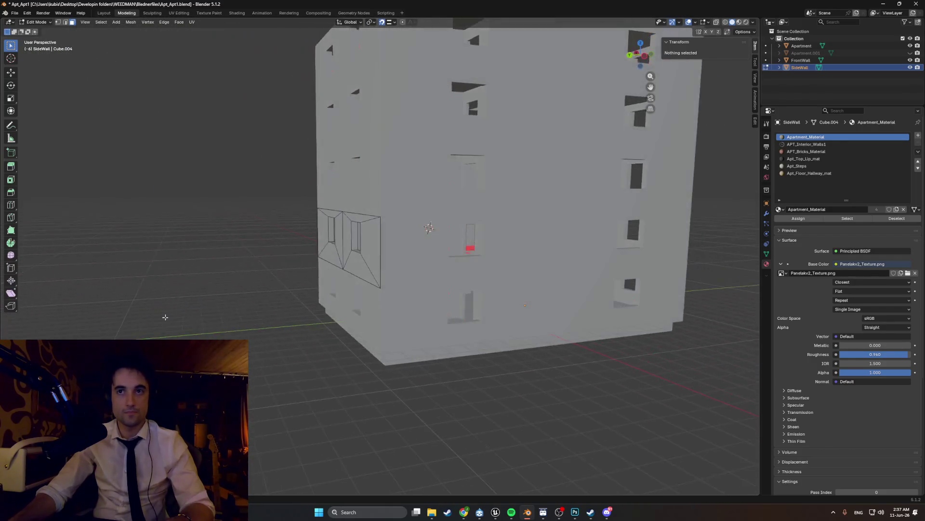
# Step: Make the Apartment mesh active and orbit out to a corner view of the building
pyautogui.click(412, 268)
pyautogui.moveTo(469, 259)
pyautogui.mouseDown(button='middle')
pyautogui.moveTo(449, 271)
pyautogui.moveTo(375, 268)
pyautogui.moveTo(459, 271)
pyautogui.moveTo(434, 269)
pyautogui.moveTo(479, 286)
pyautogui.moveTo(306, 296)
pyautogui.moveTo(281, 286)
pyautogui.moveTo(197, 291)
pyautogui.mouseUp(button='middle')
pyautogui.scroll(4, 449, 272)
pyautogui.scroll(-4, 405, 269)
pyautogui.scroll(2, 454, 271)
pyautogui.press('Tab')
pyautogui.press('Tab')
pyautogui.scroll(3, 434, 288)
pyautogui.scroll(3, 246, 288)
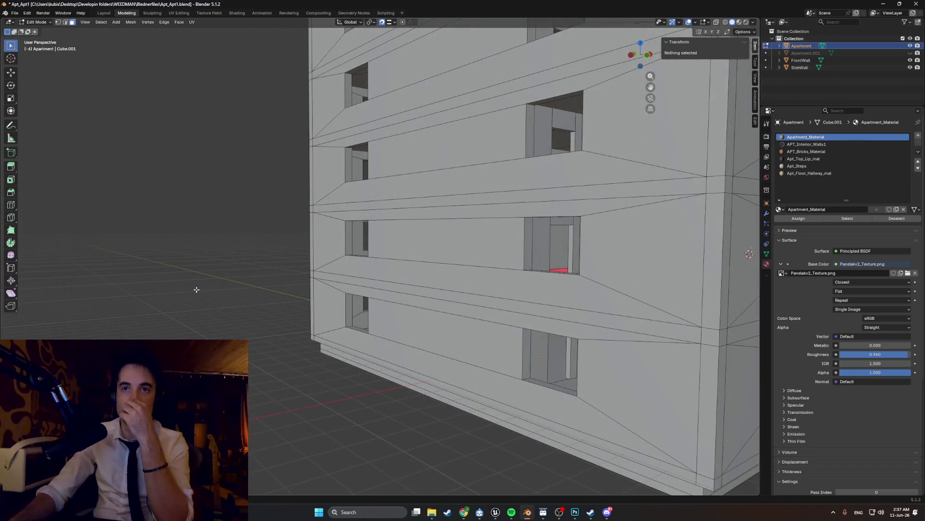
pyautogui.scroll(-4, 376, 291)
pyautogui.moveTo(376, 290); pyautogui.dragTo(404, 165, button='middle')
pyautogui.moveTo(494, 221); pyautogui.dragTo(578, 208, button='middle')
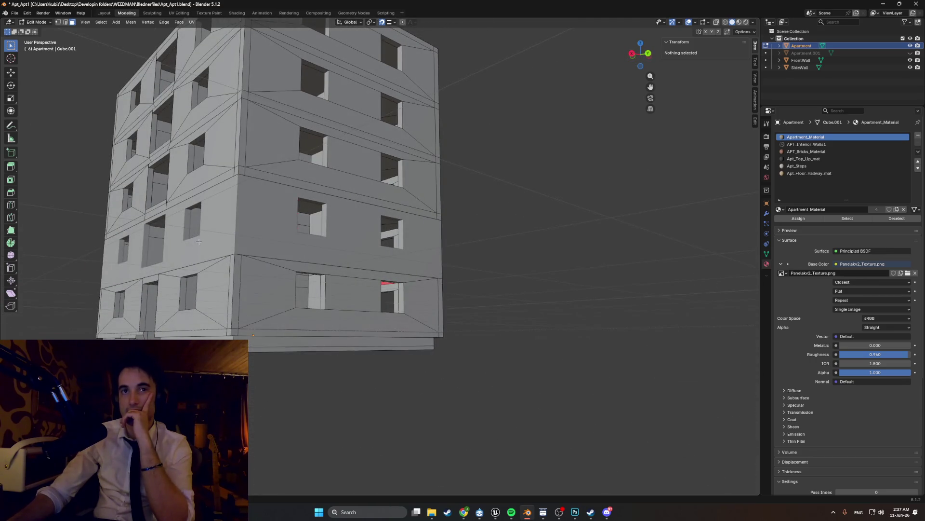
# Step: Orbit toward the windowed facade and other corners, toggling mesh editing off and on
pyautogui.moveTo(202, 293)
pyautogui.mouseDown(button='middle')
pyautogui.moveTo(276, 295)
pyautogui.moveTo(239, 300)
pyautogui.moveTo(250, 287)
pyautogui.moveTo(211, 300)
pyautogui.moveTo(231, 297)
pyautogui.moveTo(231, 282)
pyautogui.mouseUp(button='middle')
pyautogui.scroll(3, 246, 294)
pyautogui.scroll(-3, 232, 297)
pyautogui.scroll(4, 246, 290)
pyautogui.scroll(3, 232, 297)
pyautogui.scroll(2, 238, 294)
pyautogui.scroll(-4, 238, 293)
pyautogui.press('Tab')
pyautogui.moveTo(407, 280)
pyautogui.mouseDown(button='middle')
pyautogui.moveTo(361, 284)
pyautogui.moveTo(379, 287)
pyautogui.moveTo(309, 279)
pyautogui.mouseUp(button='middle')
pyautogui.press('Tab')
pyautogui.scroll(3, 362, 285)
pyautogui.scroll(-3, 369, 286)
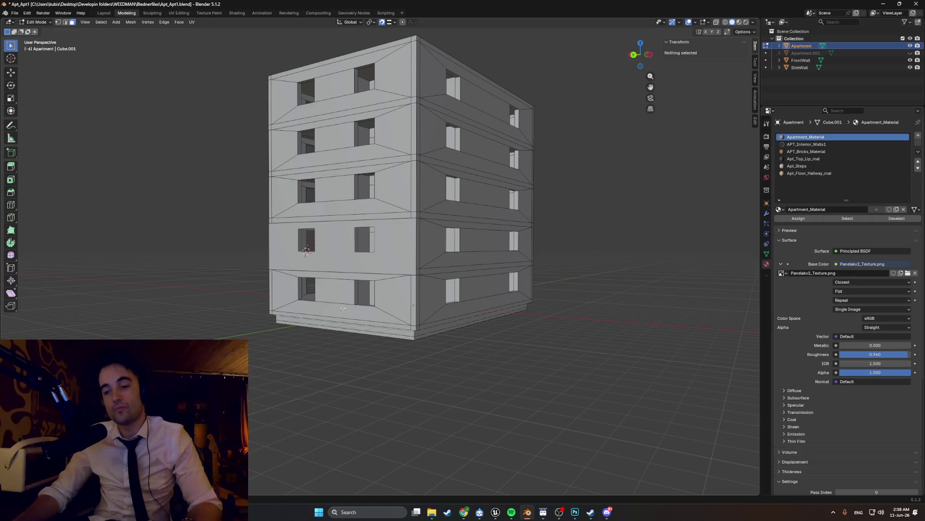
# Step: View the building straight from the left in orthographic side view
pyautogui.moveTo(499, 348); pyautogui.dragTo(532, 352, button='middle')
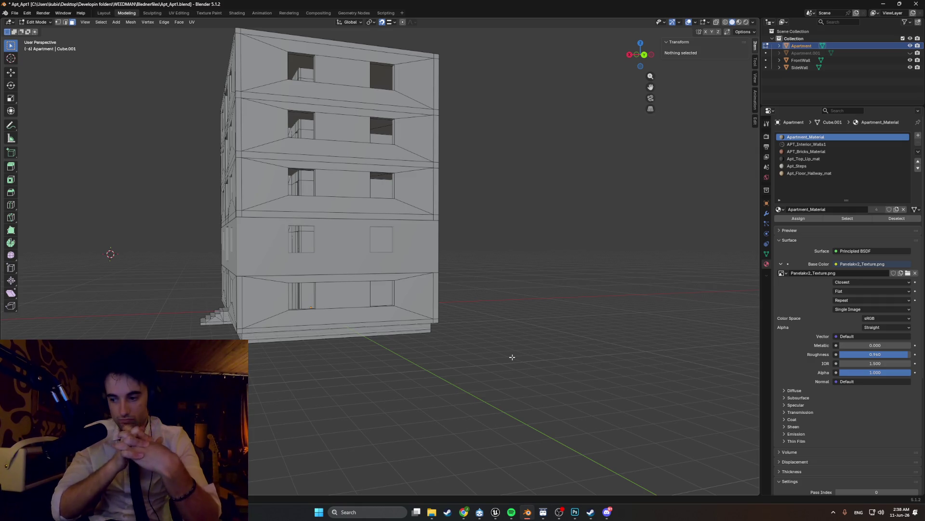
pyautogui.moveTo(463, 353)
pyautogui.mouseDown(button='middle')
pyautogui.moveTo(434, 304)
pyautogui.moveTo(523, 267)
pyautogui.mouseUp(button='middle')
pyautogui.press('KP_1')
pyautogui.press('KP_3')
pyautogui.scroll(-4, 373, 304)
pyautogui.press('KP_1')
pyautogui.press('ctrl+KP_3')
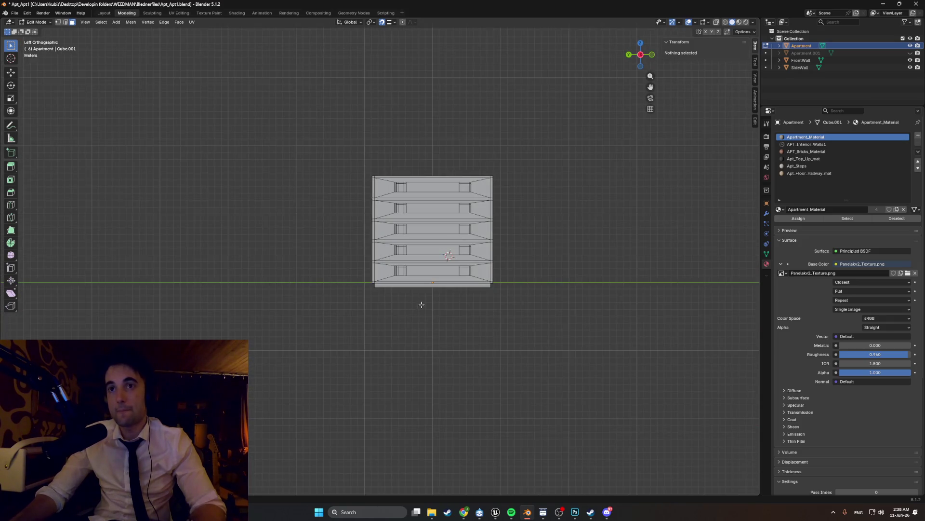
pyautogui.scroll(4, 373, 305)
pyautogui.keyDown('shift'); pyautogui.moveTo(421, 279); pyautogui.dragTo(433, 280, button='middle'); pyautogui.keyUp('shift')
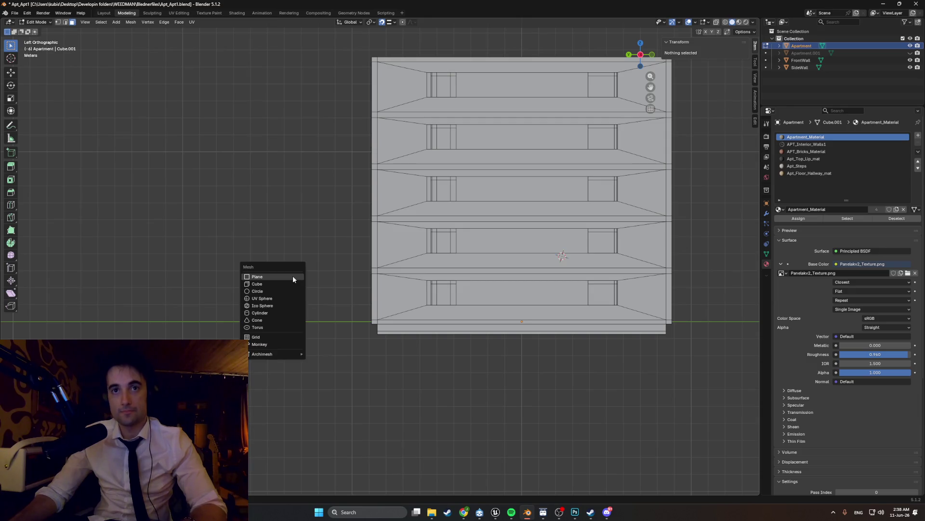
pyautogui.press('a')
# Step: Orbit back to perspective, clear the selection and toggle between object and edit mode
pyautogui.moveTo(506, 204); pyautogui.dragTo(318, 271, button='middle')
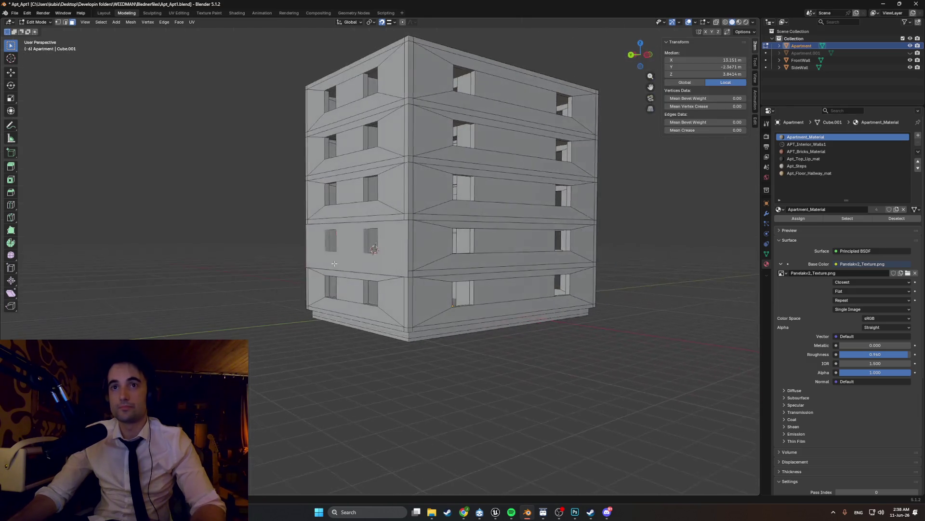
pyautogui.hotkey('alt', 'a')
pyautogui.hotkey('ctrl', 'Tab')
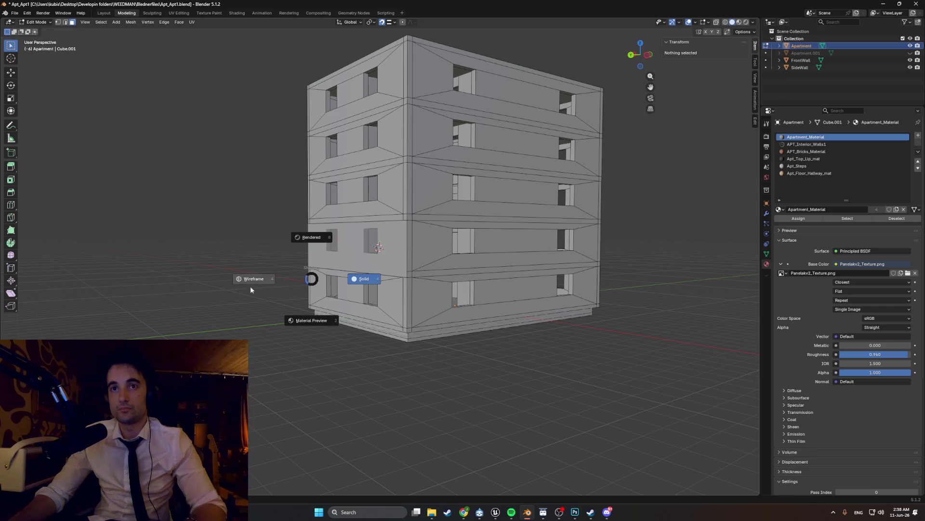
pyautogui.moveTo(311, 280)
pyautogui.mouseDown(button='middle')
pyautogui.moveTo(355, 305)
pyautogui.moveTo(448, 276)
pyautogui.moveTo(628, 261)
pyautogui.mouseUp(button='middle')
pyautogui.press('Tab')
pyautogui.press('Tab')
pyautogui.scroll(3, 448, 275)
pyautogui.press('Tab')
pyautogui.moveTo(153, 232); pyautogui.dragTo(231, 259, button='middle')
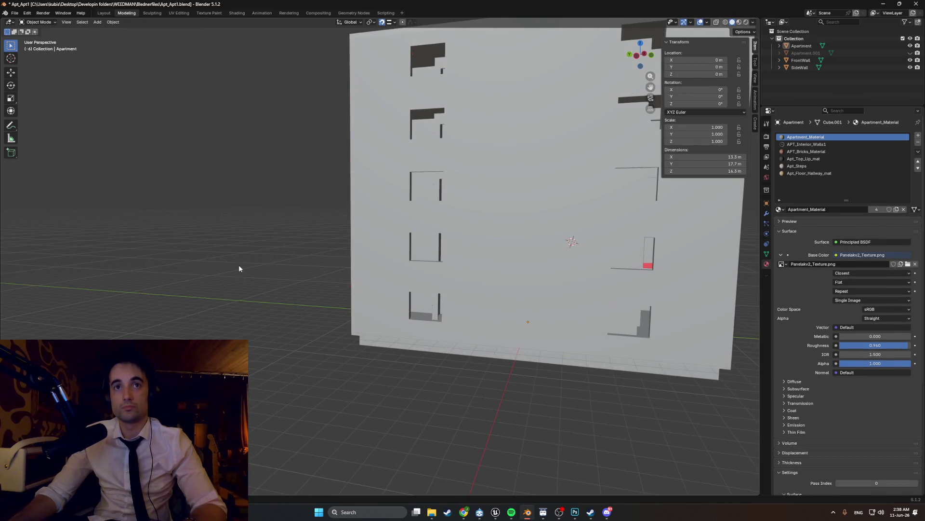
# Step: Add a new plane and move it along Y to sit beside the building
pyautogui.hotkey('shift', 'a')
pyautogui.click(257, 276)
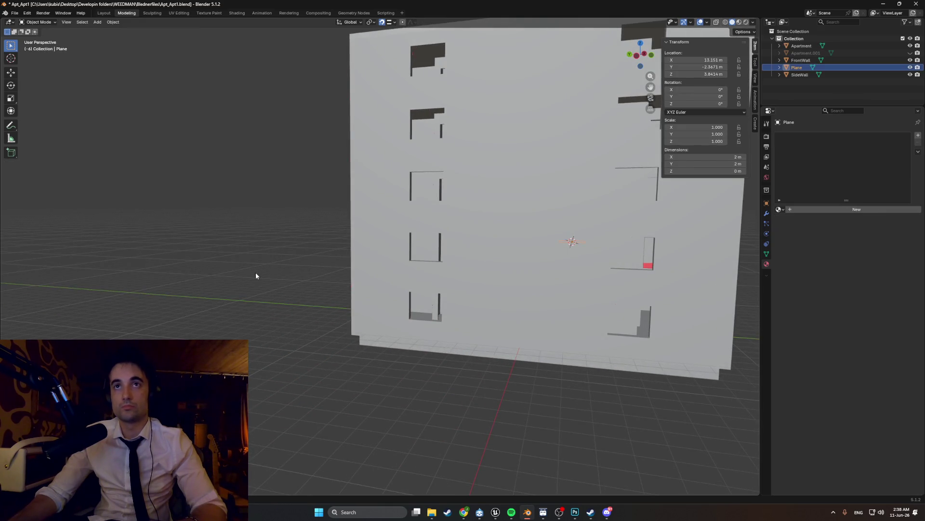
pyautogui.press('g')
pyautogui.press('y')
pyautogui.click(203, 269)
# Step: Rotate the plane 90° on the Y axis so it stands upright
pyautogui.press('r')
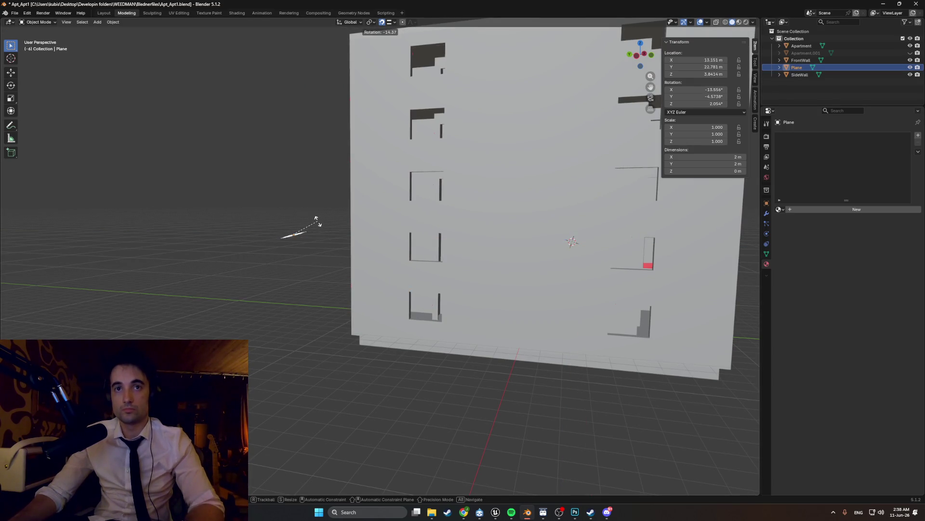
pyautogui.press('x')
pyautogui.press('z')
pyautogui.write('y')
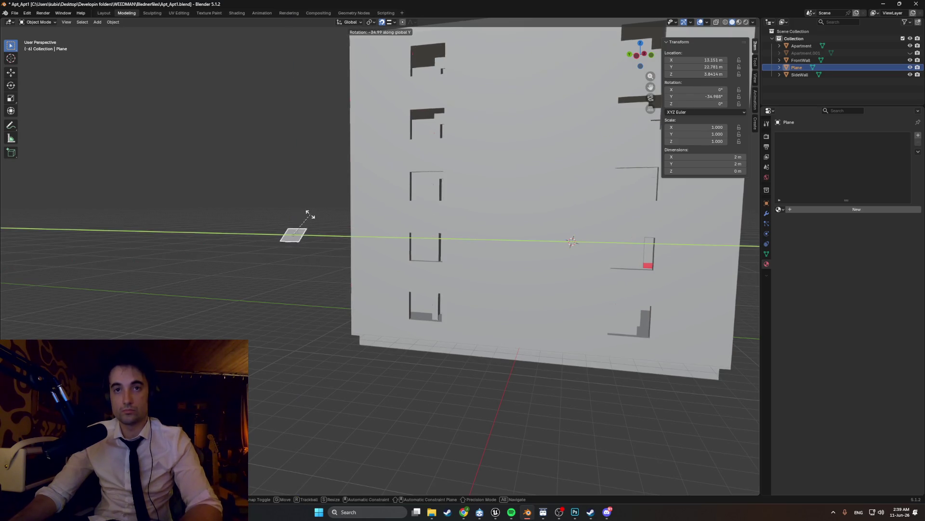
pyautogui.write('90')
pyautogui.press('Return')
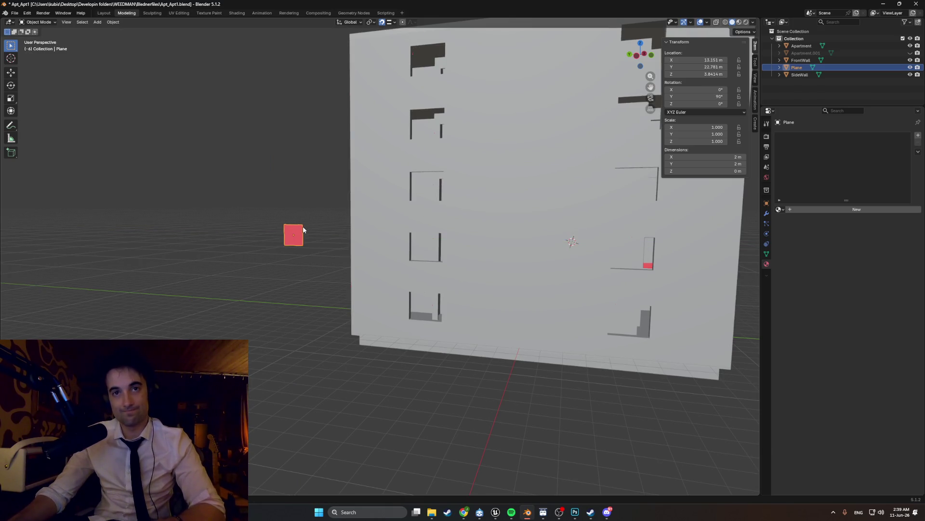
pyautogui.moveTo(301, 240); pyautogui.dragTo(319, 238, button='middle')
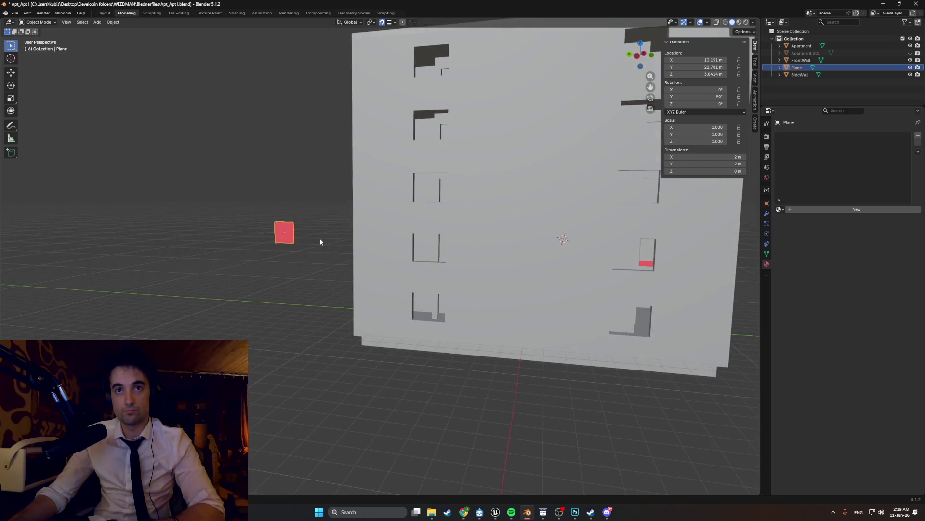
# Step: Enter Edit Mode on the plane and select its face
pyautogui.press('Tab')
pyautogui.click(291, 227)
pyautogui.rightClick(287, 229)
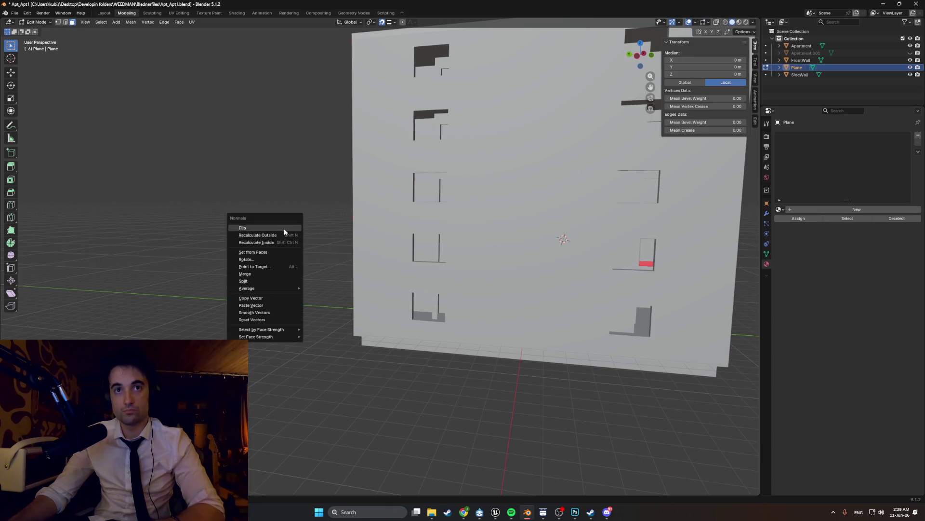
# Step: Flip the plane's normals and rename it BackWall in the Outliner
pyautogui.click(264, 231)
pyautogui.moveTo(289, 239)
pyautogui.mouseDown(button='middle')
pyautogui.moveTo(303, 243)
pyautogui.moveTo(297, 249)
pyautogui.mouseUp(button='middle')
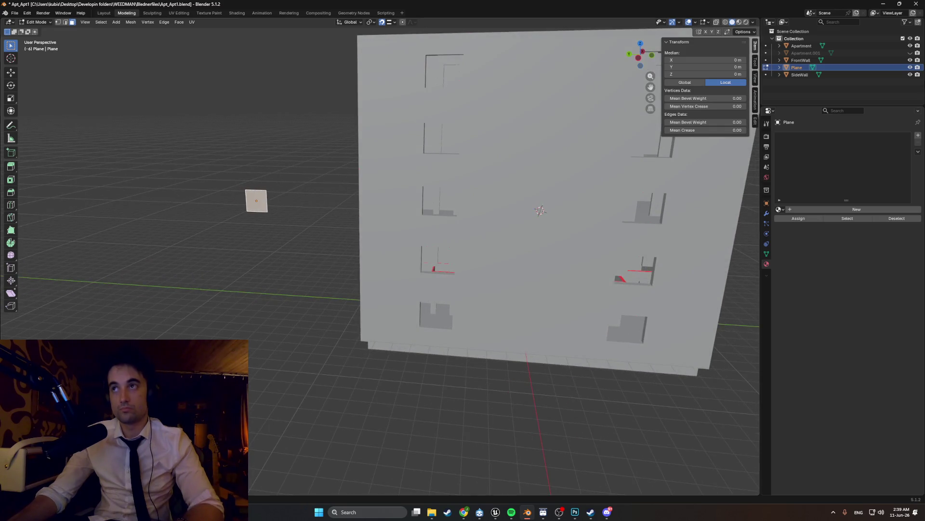
pyautogui.write('BackWall')
pyautogui.press('Return')
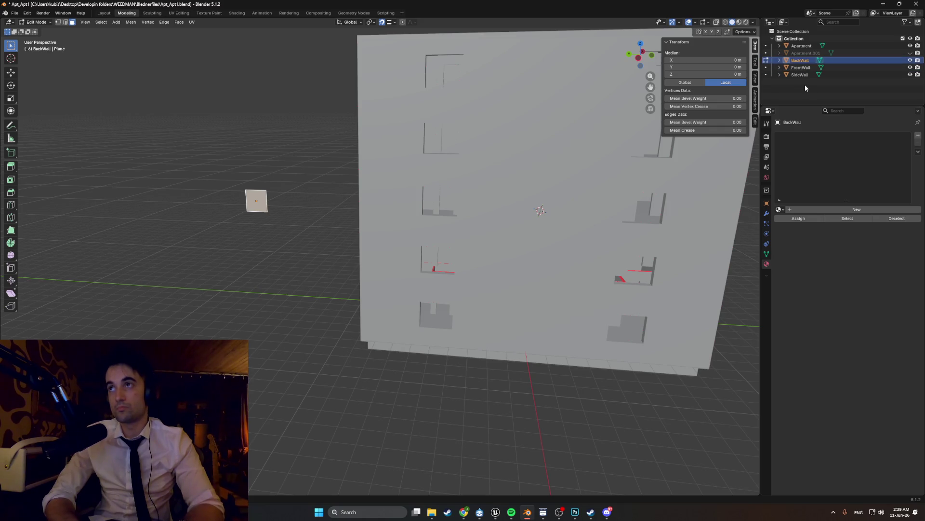
pyautogui.click(272, 184)
pyautogui.click(257, 201)
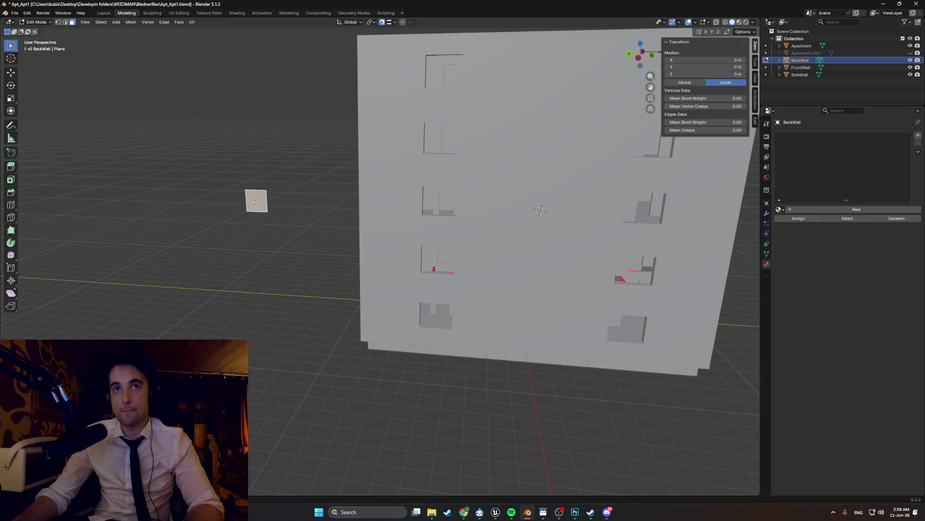
pyautogui.scroll(-5, 256, 200)
# Step: Lower the BackWall plane and slide it along X in front view
pyautogui.moveTo(290, 202)
pyautogui.mouseDown(button='middle')
pyautogui.moveTo(205, 282)
pyautogui.moveTo(460, 292)
pyautogui.moveTo(366, 280)
pyautogui.mouseUp(button='middle')
pyautogui.press('g')
pyautogui.click(427, 275)
pyautogui.press('KP_1')
pyautogui.press('g')
pyautogui.press('x')
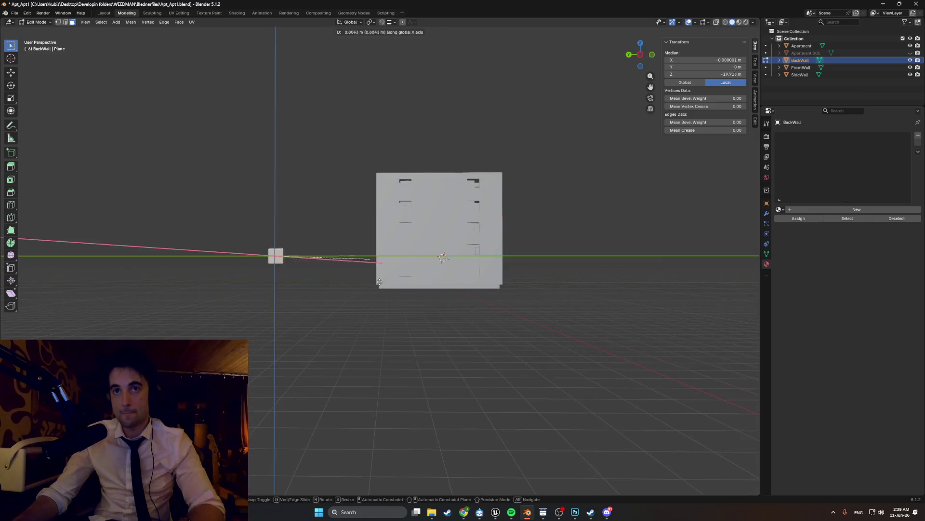
pyautogui.click(547, 319)
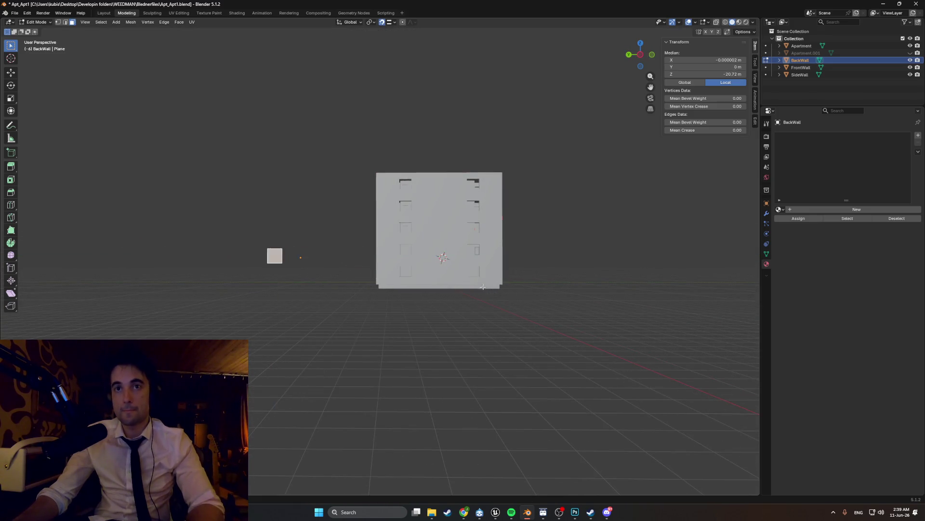
# Step: Move the plane along Y against the building's wall, then select the Apartment in Object Mode
pyautogui.moveTo(434, 289); pyautogui.dragTo(361, 282, button='middle')
pyautogui.press('g')
pyautogui.press('y')
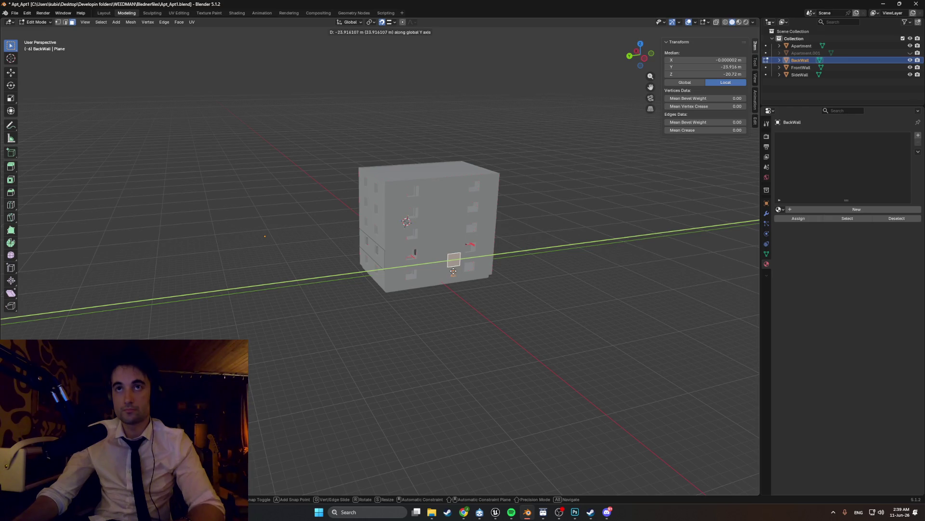
pyautogui.click(454, 271)
pyautogui.moveTo(478, 260)
pyautogui.mouseDown(button='middle')
pyautogui.moveTo(499, 268)
pyautogui.moveTo(435, 253)
pyautogui.mouseUp(button='middle')
pyautogui.press('Tab')
pyautogui.scroll(4, 463, 260)
pyautogui.click(416, 237)
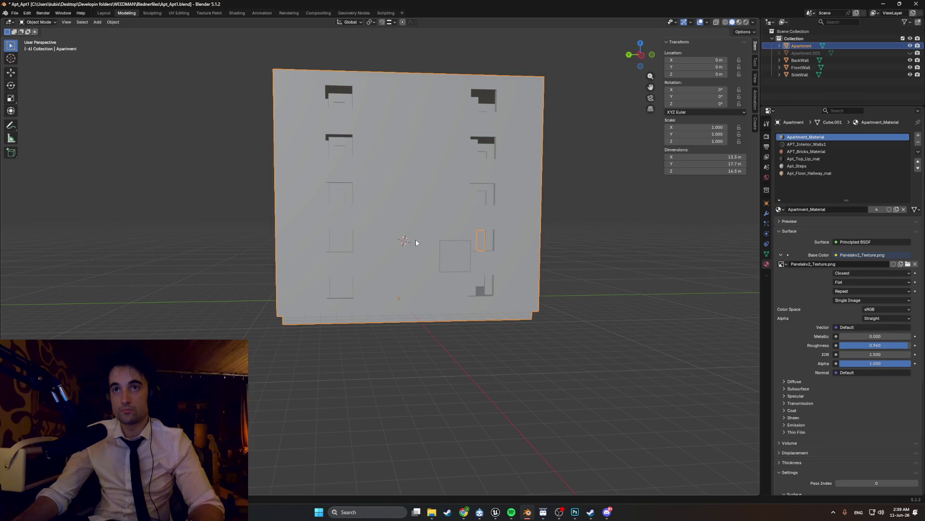
# Step: In side ortho view, set the BackWall face and its bottom edge heights with G Z moves
pyautogui.press('Tab')
pyautogui.moveTo(416, 247)
pyautogui.mouseDown(button='middle')
pyautogui.moveTo(470, 253)
pyautogui.moveTo(422, 277)
pyautogui.mouseUp(button='middle')
pyautogui.press('KP_1')
pyautogui.scroll(3, 445, 278)
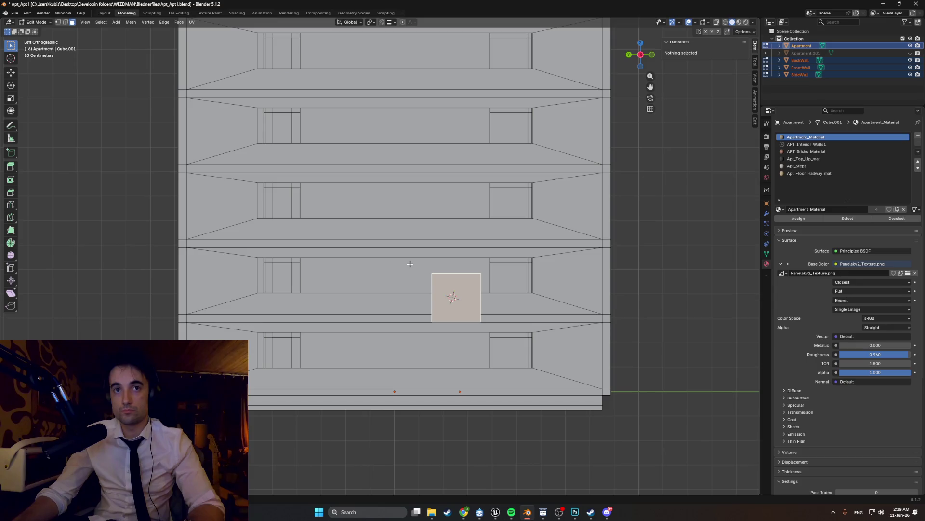
pyautogui.click(448, 276)
pyautogui.press('g')
pyautogui.press('z')
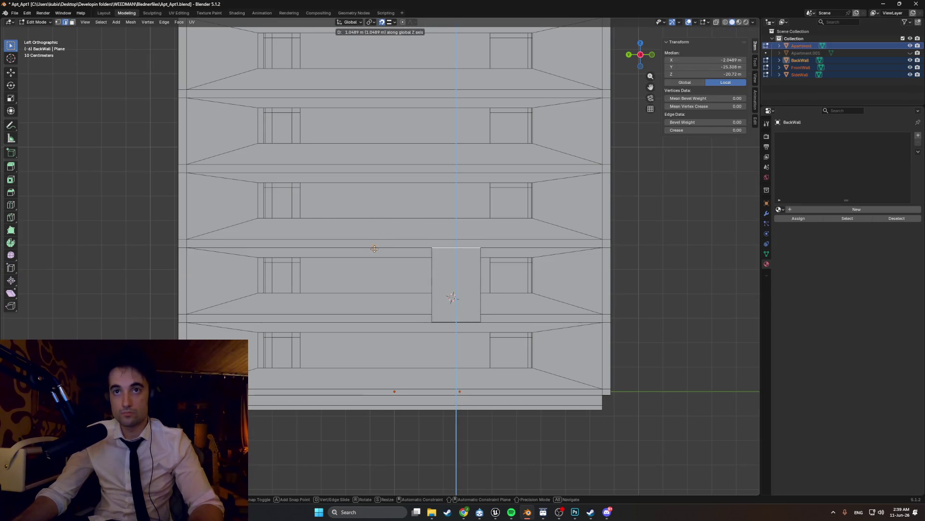
pyautogui.click(340, 248)
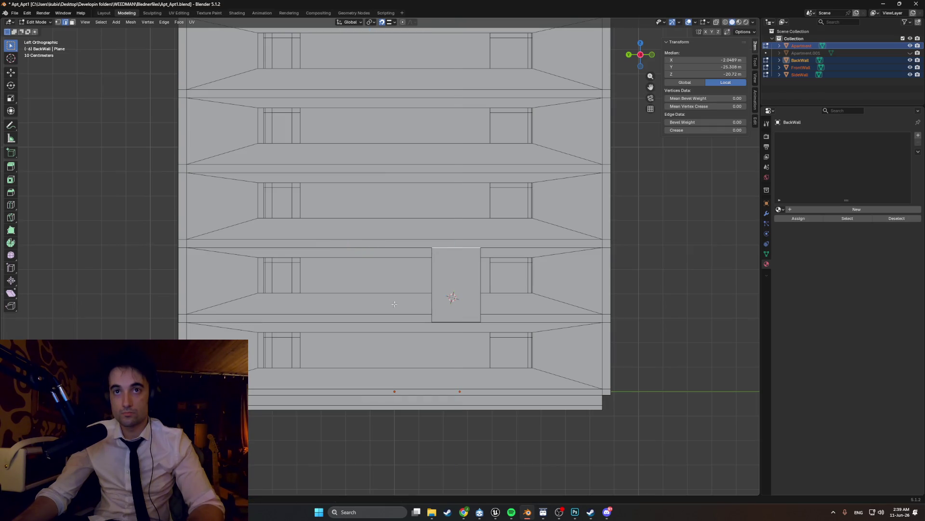
pyautogui.press('g')
pyautogui.press('z')
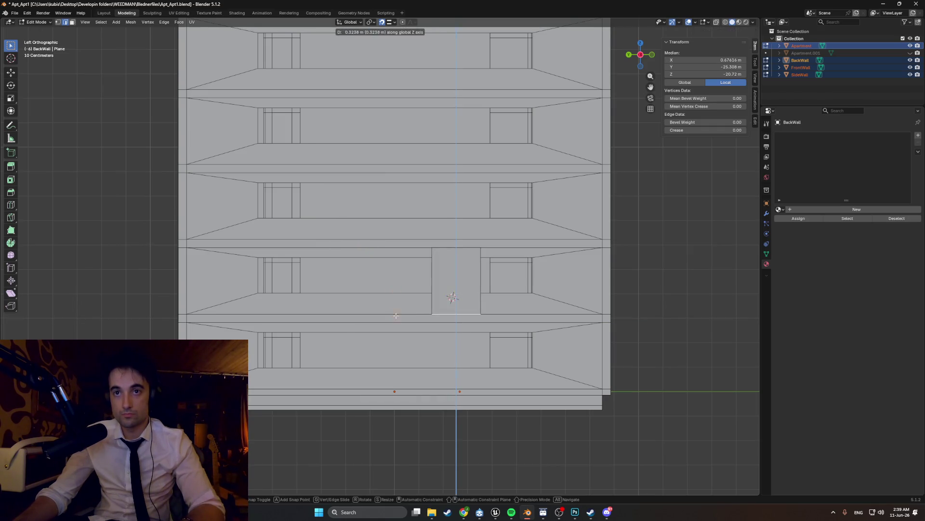
pyautogui.click(396, 315)
# Step: Move the left and right edges along Y to span the wall's full length
pyautogui.press('g')
pyautogui.press('y')
pyautogui.click(601, 299)
pyautogui.press('g')
pyautogui.press('y')
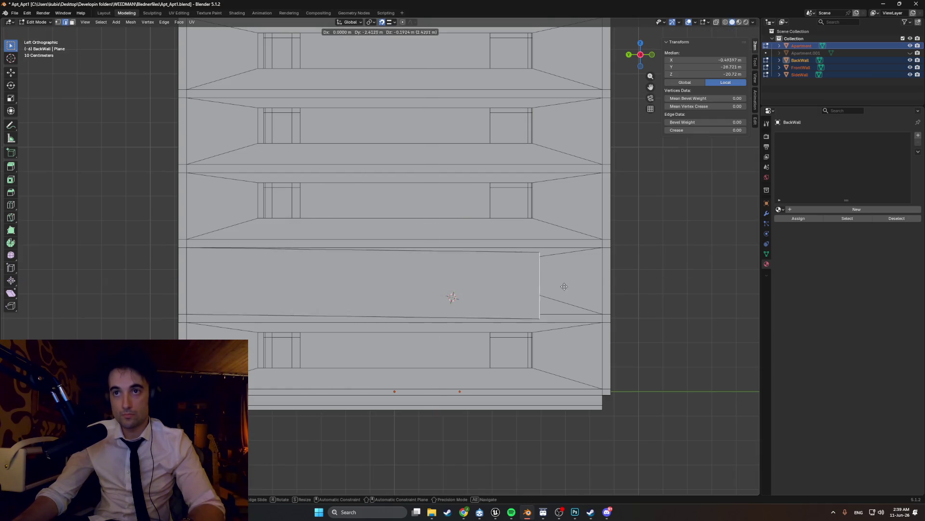
pyautogui.click(604, 281)
pyautogui.moveTo(603, 282)
pyautogui.mouseDown(button='middle')
pyautogui.moveTo(499, 301)
pyautogui.moveTo(550, 289)
pyautogui.moveTo(471, 325)
pyautogui.moveTo(506, 310)
pyautogui.moveTo(487, 319)
pyautogui.moveTo(462, 311)
pyautogui.moveTo(481, 320)
pyautogui.moveTo(507, 304)
pyautogui.moveTo(521, 311)
pyautogui.moveTo(455, 326)
pyautogui.mouseUp(button='middle')
pyautogui.moveTo(404, 312)
pyautogui.mouseDown(button='middle')
pyautogui.moveTo(423, 323)
pyautogui.moveTo(405, 333)
pyautogui.moveTo(166, 258)
pyautogui.mouseUp(button='middle')
# Step: Add 4 vertical loop cuts across the BackWall panel with Ctrl+R
pyautogui.click(389, 327)
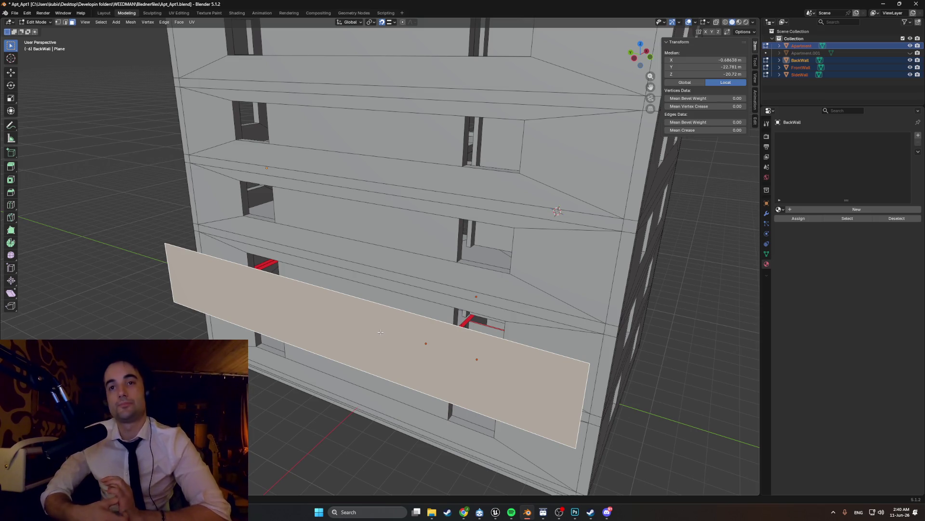
pyautogui.hotkey('ctrl', 'r')
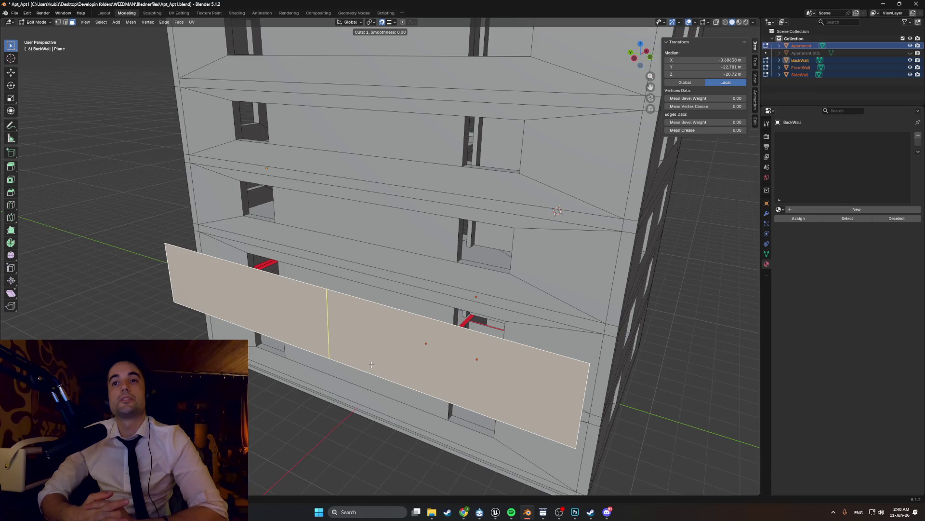
pyautogui.scroll(1, 371, 365)
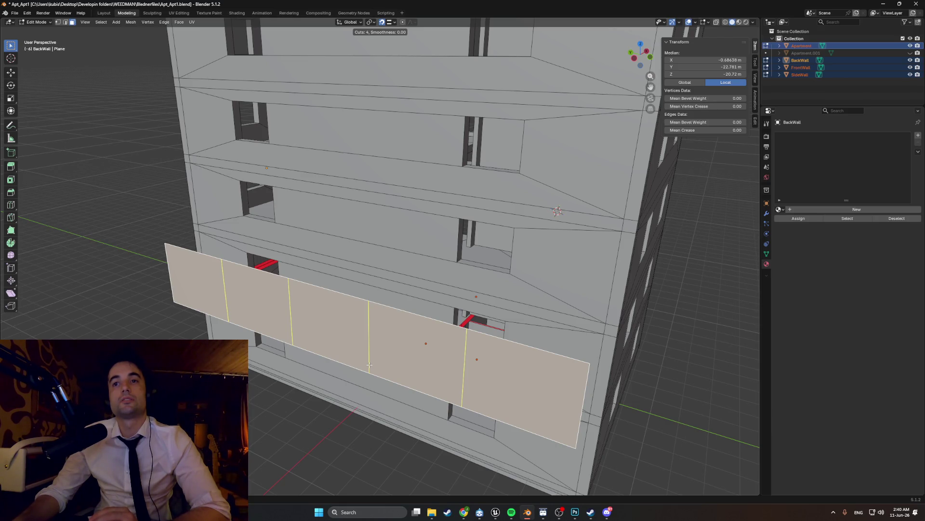
pyautogui.click(370, 366)
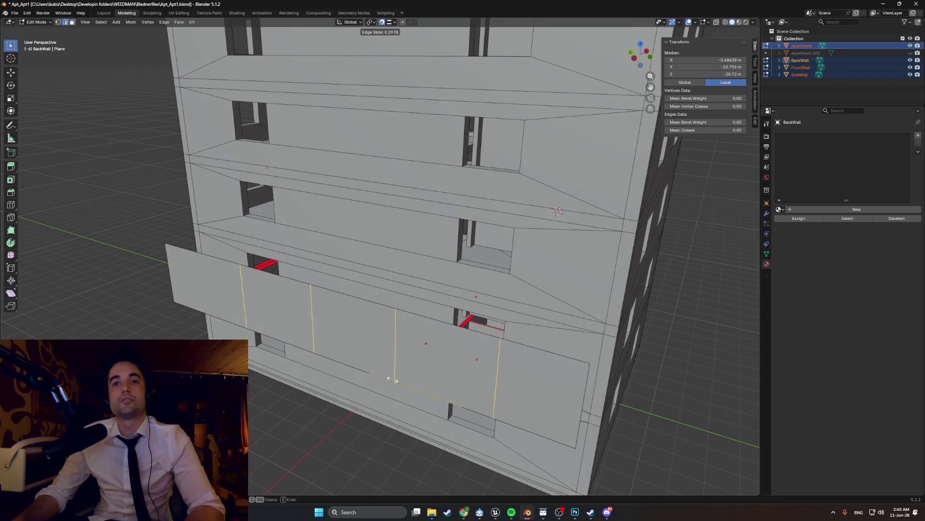
# Step: Inset the panel's leftmost and rightmost sections to outline the window recesses
pyautogui.press('3')
pyautogui.click(497, 373)
pyautogui.keyDown('shift'); pyautogui.click(182, 280); pyautogui.keyUp('shift')
pyautogui.press('i')
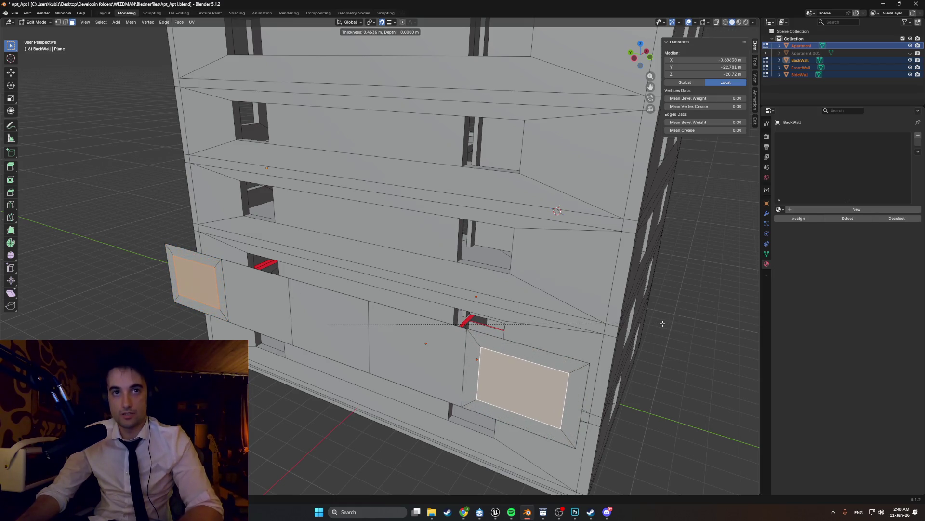
pyautogui.click(661, 323)
# Step: Extrude the two inset faces inward to give the recesses their depth
pyautogui.moveTo(550, 362); pyautogui.dragTo(426, 422, button='middle')
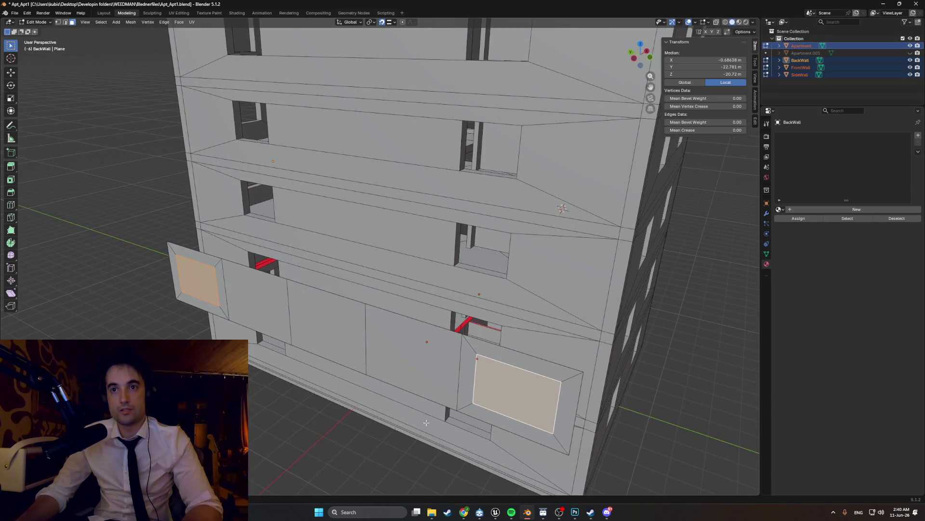
pyautogui.moveTo(453, 354)
pyautogui.mouseDown(button='middle')
pyautogui.moveTo(433, 348)
pyautogui.moveTo(440, 341)
pyautogui.moveTo(405, 347)
pyautogui.moveTo(427, 339)
pyautogui.moveTo(405, 343)
pyautogui.moveTo(414, 341)
pyautogui.moveTo(402, 330)
pyautogui.moveTo(281, 350)
pyautogui.moveTo(203, 336)
pyautogui.mouseUp(button='middle')
pyautogui.press('e')
pyautogui.click(443, 347)
pyautogui.scroll(4, 401, 330)
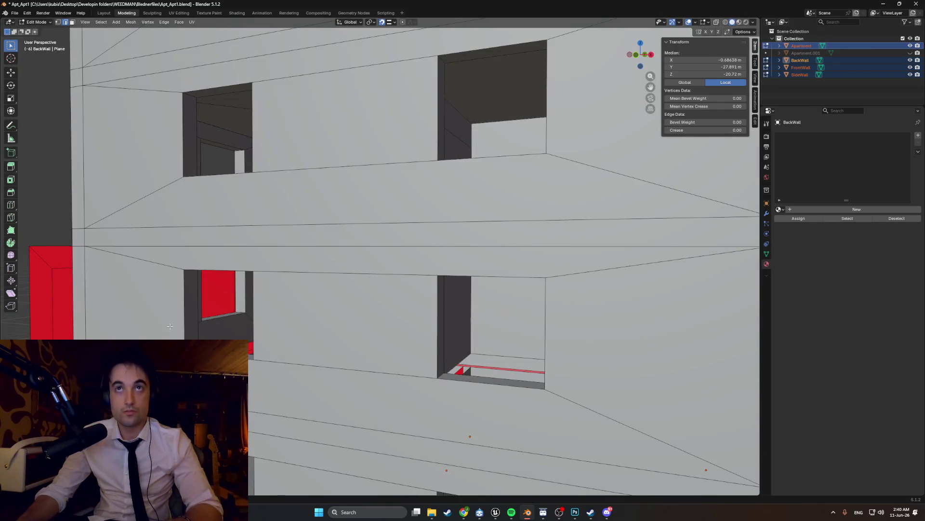
# Step: Slide the panel's dividing edges along the wall's length (Y) to a new position
pyautogui.hotkey('ctrl', 'r')
pyautogui.press('Escape')
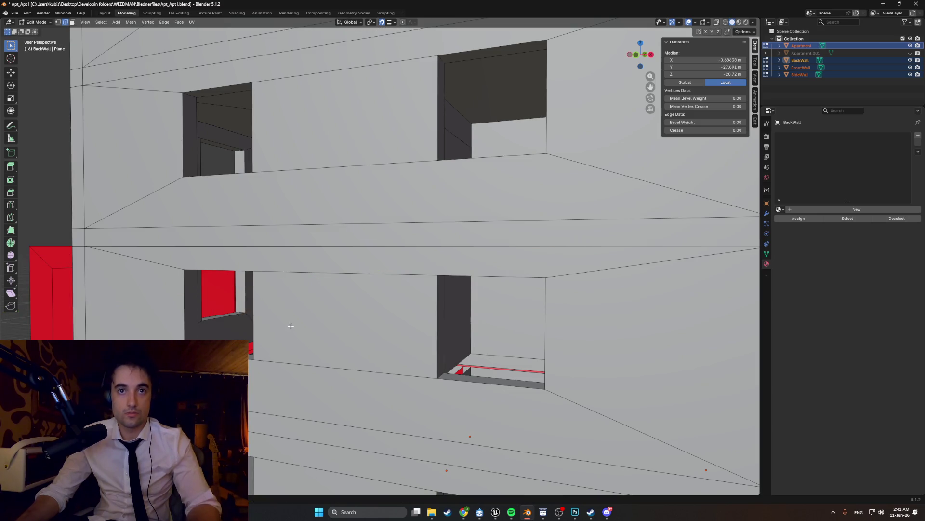
pyautogui.moveTo(289, 326); pyautogui.dragTo(293, 318, button='middle')
pyautogui.press('g')
pyautogui.press('y')
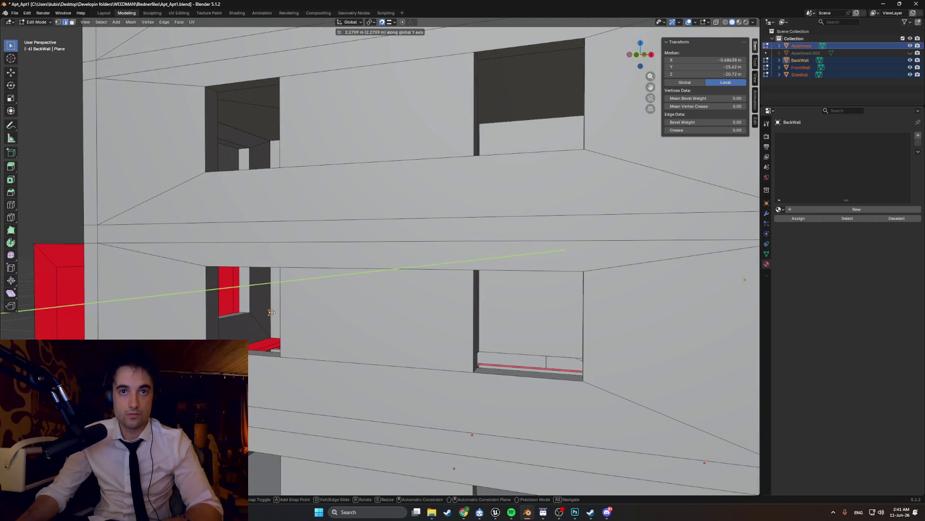
pyautogui.click(271, 313)
pyautogui.scroll(-4, 271, 313)
# Step: Make the building see-through and shift the selected edge further along Y
pyautogui.moveTo(290, 312)
pyautogui.mouseDown(button='middle')
pyautogui.moveTo(424, 340)
pyautogui.moveTo(463, 325)
pyautogui.mouseUp(button='middle')
pyautogui.press('z')
pyautogui.click(517, 325)
pyautogui.moveTo(530, 335)
pyautogui.mouseDown(button='middle')
pyautogui.moveTo(416, 262)
pyautogui.moveTo(477, 249)
pyautogui.moveTo(467, 217)
pyautogui.moveTo(486, 258)
pyautogui.moveTo(478, 254)
pyautogui.mouseUp(button='middle')
pyautogui.press('g')
pyautogui.press('y')
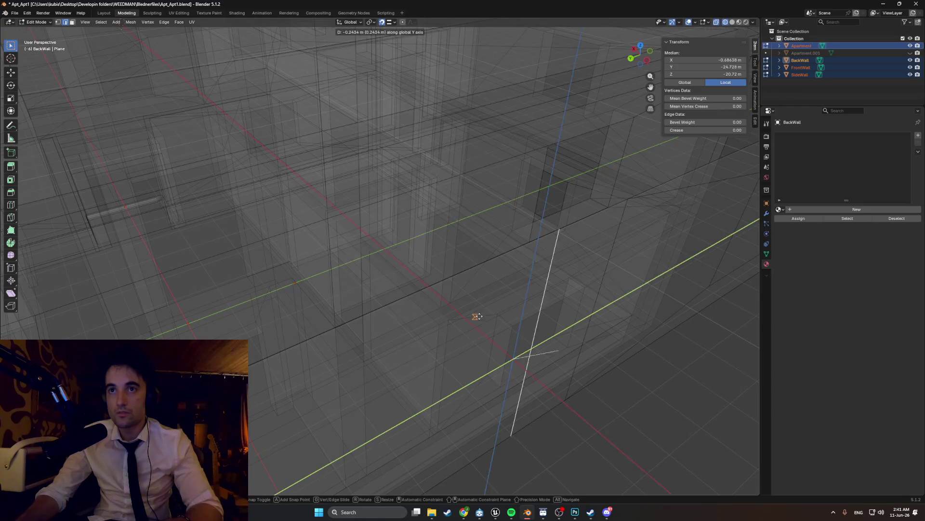
pyautogui.click(446, 251)
# Step: Nudge the edge along Y twice more, checking from several angles until it lines up
pyautogui.moveTo(446, 251)
pyautogui.mouseDown(button='middle')
pyautogui.moveTo(390, 304)
pyautogui.moveTo(405, 315)
pyautogui.moveTo(438, 291)
pyautogui.moveTo(430, 301)
pyautogui.moveTo(475, 334)
pyautogui.mouseUp(button='middle')
pyautogui.moveTo(288, 316)
pyautogui.mouseDown(button='middle')
pyautogui.moveTo(246, 327)
pyautogui.moveTo(362, 340)
pyautogui.mouseUp(button='middle')
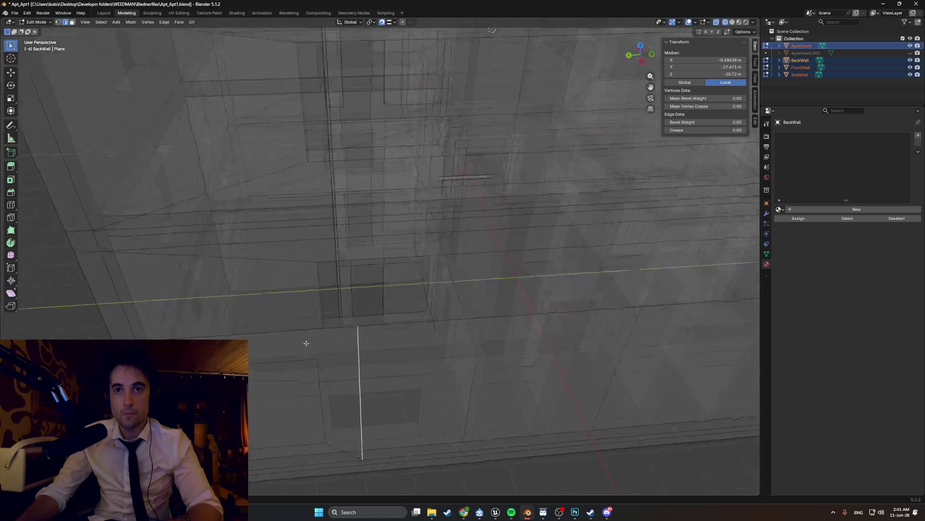
pyautogui.press('g')
pyautogui.press('y')
pyautogui.click(485, 268)
pyautogui.moveTo(507, 318)
pyautogui.mouseDown(button='middle')
pyautogui.moveTo(463, 338)
pyautogui.moveTo(404, 334)
pyautogui.mouseUp(button='middle')
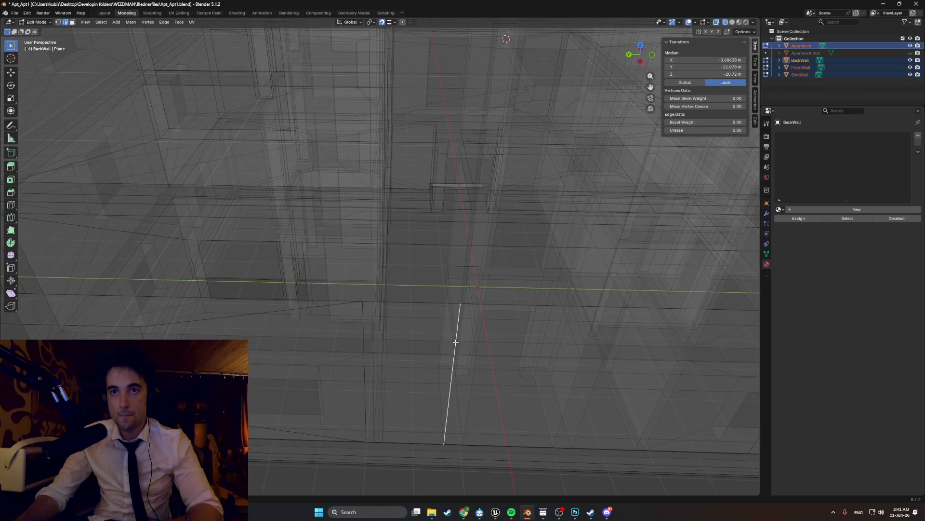
pyautogui.press('g')
pyautogui.press('y')
pyautogui.moveTo(387, 289)
pyautogui.mouseDown(button='middle')
pyautogui.moveTo(387, 268)
pyautogui.moveTo(448, 307)
pyautogui.moveTo(416, 315)
pyautogui.moveTo(453, 323)
pyautogui.mouseUp(button='middle')
pyautogui.click(387, 268)
# Step: Back in solid shading, adjust one recess edge's height and slide its vertical edges along Y
pyautogui.press('z')
pyautogui.click(447, 314)
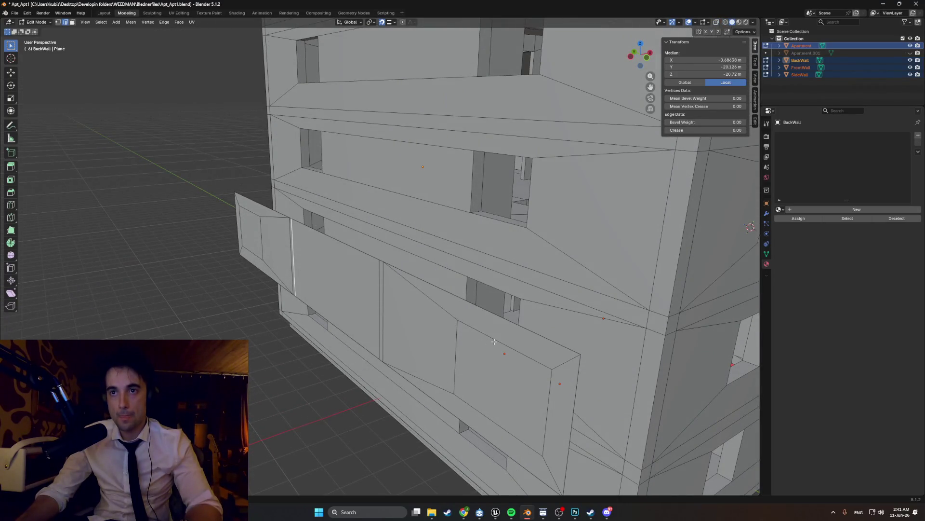
pyautogui.moveTo(505, 340); pyautogui.dragTo(547, 356, button='middle')
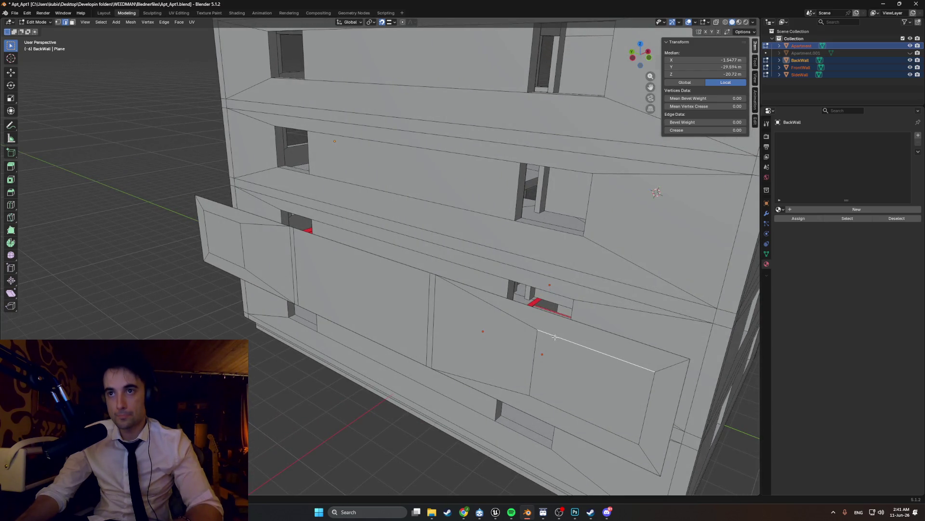
pyautogui.press('g')
pyautogui.press('z')
pyautogui.click(550, 293)
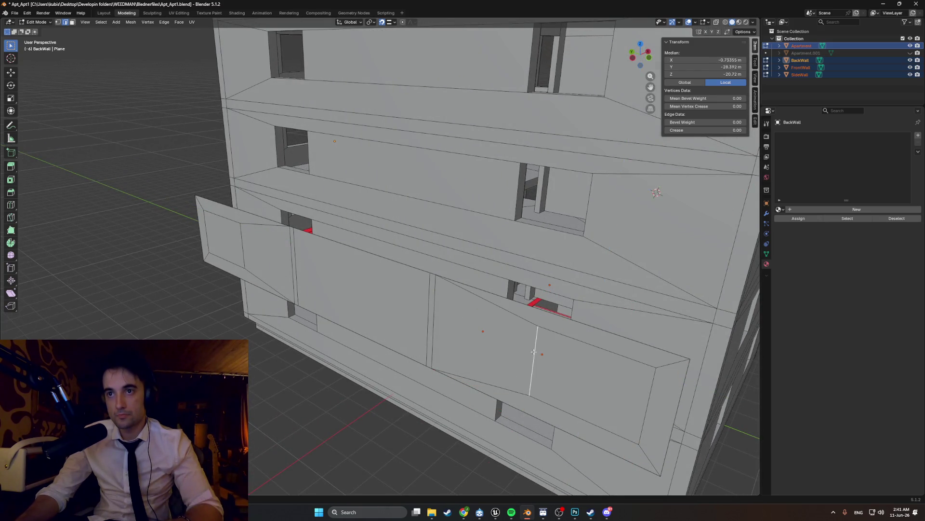
pyautogui.press('g')
pyautogui.press('y')
pyautogui.click(601, 360)
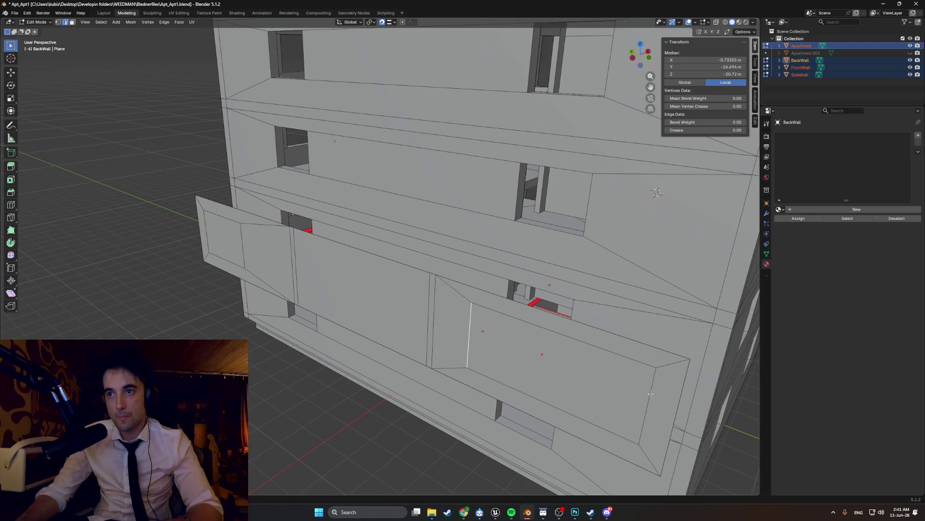
pyautogui.press('g')
pyautogui.press('y')
pyautogui.click(573, 311)
# Step: Reshape the other recess, moving its edges vertically and along the wall's length
pyautogui.moveTo(499, 381)
pyautogui.mouseDown(button='middle')
pyautogui.moveTo(463, 362)
pyautogui.moveTo(396, 392)
pyautogui.moveTo(460, 360)
pyautogui.moveTo(410, 317)
pyautogui.mouseUp(button='middle')
pyautogui.press('g')
pyautogui.press('z')
pyautogui.click(448, 369)
pyautogui.click(394, 396)
pyautogui.press('g')
pyautogui.press('z')
pyautogui.click(435, 403)
pyautogui.press('g')
pyautogui.press('y')
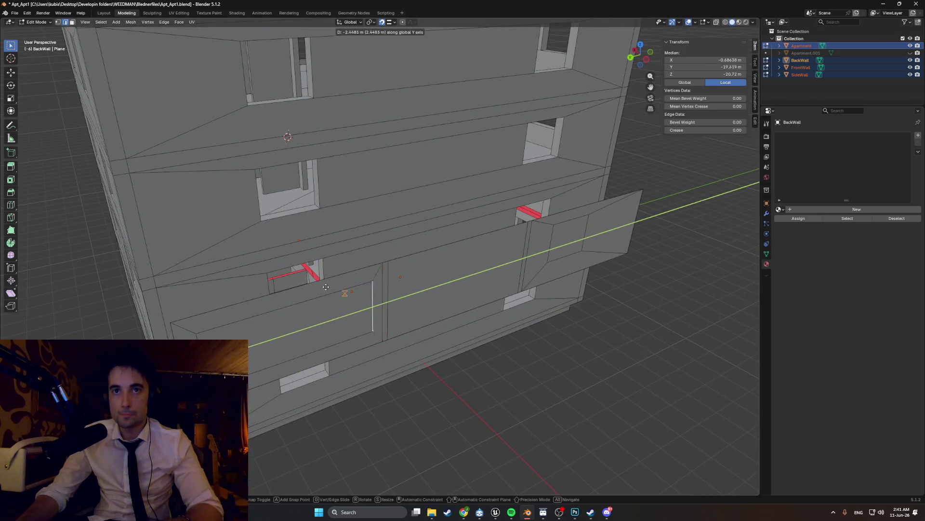
pyautogui.click(321, 270)
pyautogui.press('g')
pyautogui.press('y')
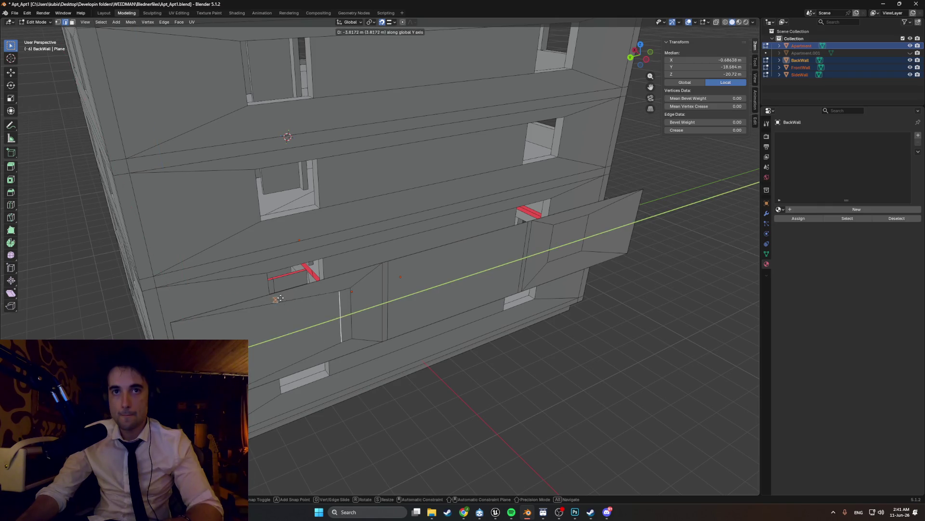
pyautogui.click(297, 325)
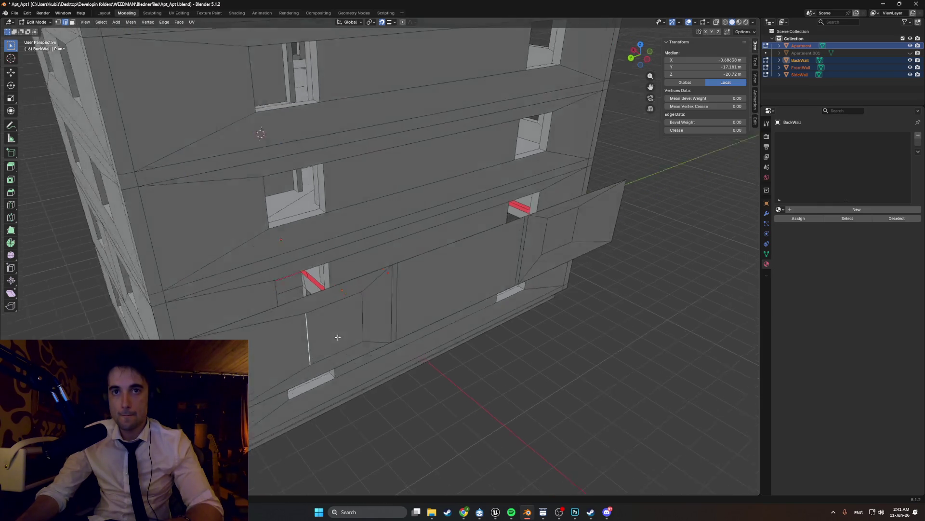
# Step: Raise the recess's bottom and top edges to set the window's height
pyautogui.moveTo(315, 353); pyautogui.dragTo(347, 339, button='middle')
pyautogui.press('g')
pyautogui.press('z')
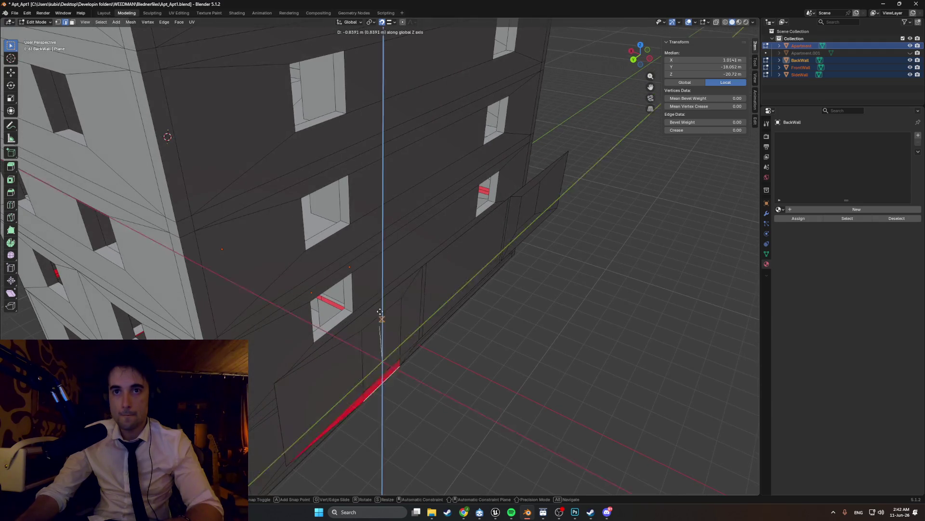
pyautogui.click(330, 327)
pyautogui.moveTo(330, 327); pyautogui.dragTo(333, 260, button='middle')
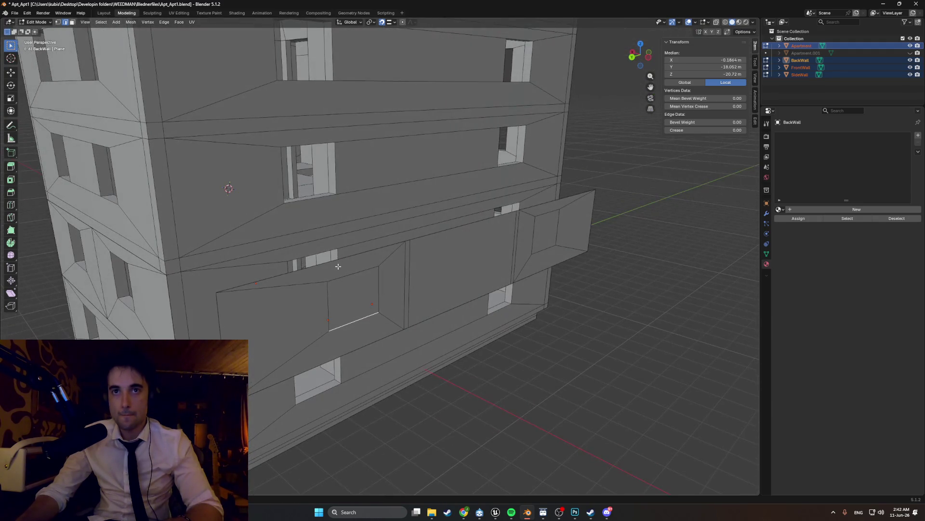
pyautogui.click(352, 276)
pyautogui.press('g')
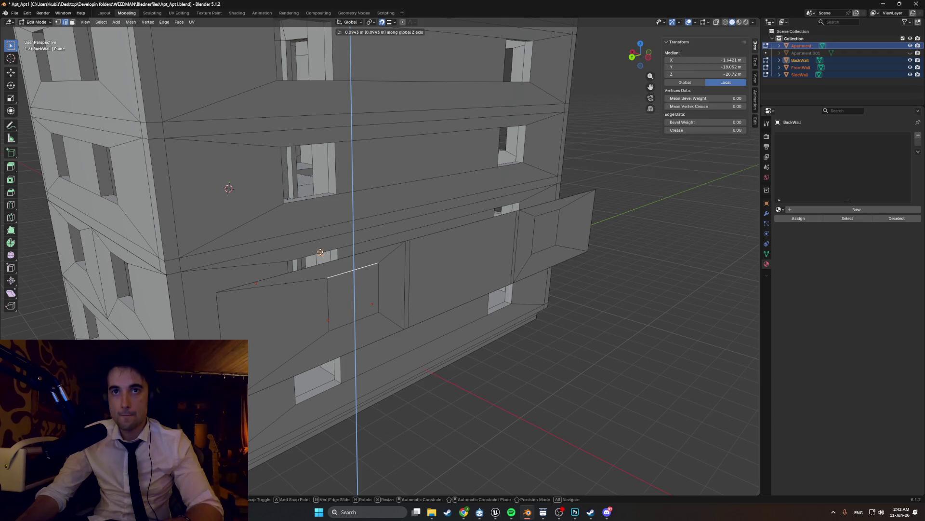
pyautogui.click(321, 251)
# Step: Delete the recess faces so the windows become open holes through the panel
pyautogui.moveTo(320, 251); pyautogui.dragTo(435, 275, button='middle')
pyautogui.click(322, 296)
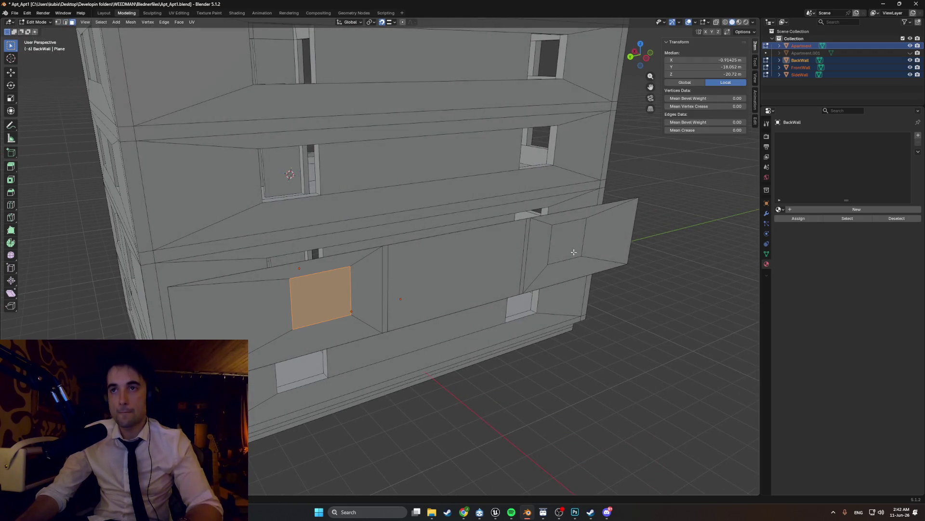
pyautogui.press('x')
pyautogui.moveTo(508, 270)
pyautogui.mouseDown(button='middle')
pyautogui.moveTo(425, 264)
pyautogui.moveTo(506, 261)
pyautogui.moveTo(398, 282)
pyautogui.moveTo(470, 268)
pyautogui.moveTo(631, 187)
pyautogui.mouseUp(button='middle')
pyautogui.click(437, 268)
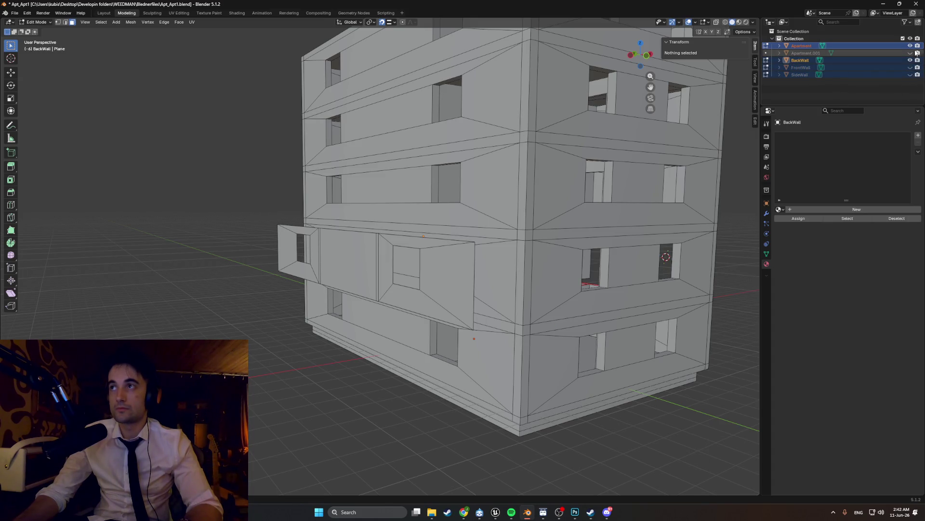
# Step: Isolate the BackWall, select all its geometry and cancel a trial move along Y
pyautogui.press('/')
pyautogui.moveTo(434, 289)
pyautogui.mouseDown(button='middle')
pyautogui.moveTo(448, 293)
pyautogui.moveTo(412, 303)
pyautogui.mouseUp(button='middle')
pyautogui.press('a')
pyautogui.press('/')
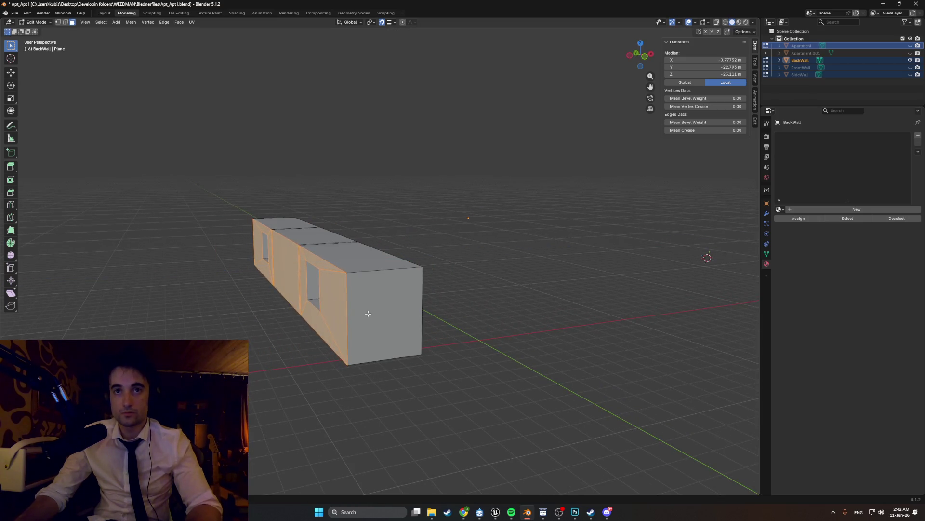
pyautogui.press('/')
pyautogui.press('/')
pyautogui.press('/')
pyautogui.press('/')
pyautogui.moveTo(371, 313)
pyautogui.mouseDown(button='middle')
pyautogui.moveTo(400, 337)
pyautogui.moveTo(348, 311)
pyautogui.mouseUp(button='middle')
pyautogui.press('/')
pyautogui.press('g')
pyautogui.press('y')
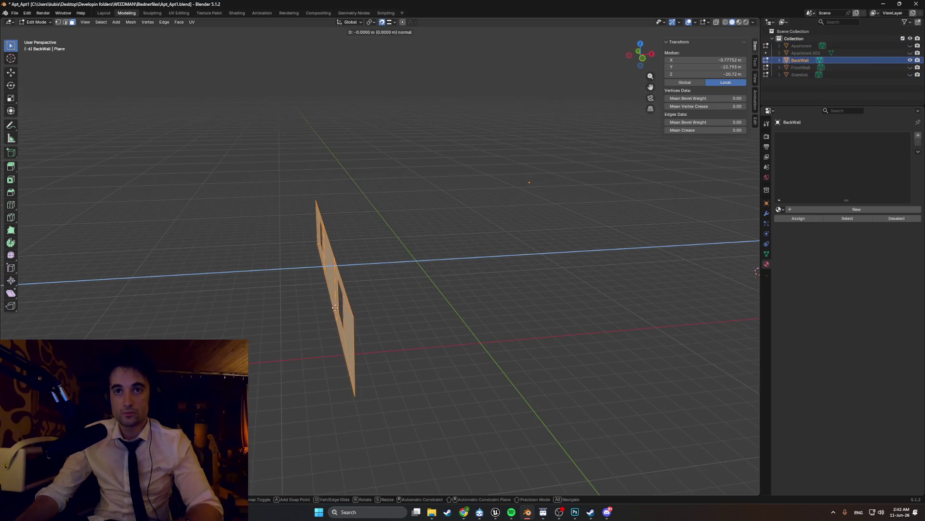
pyautogui.rightClick(327, 311)
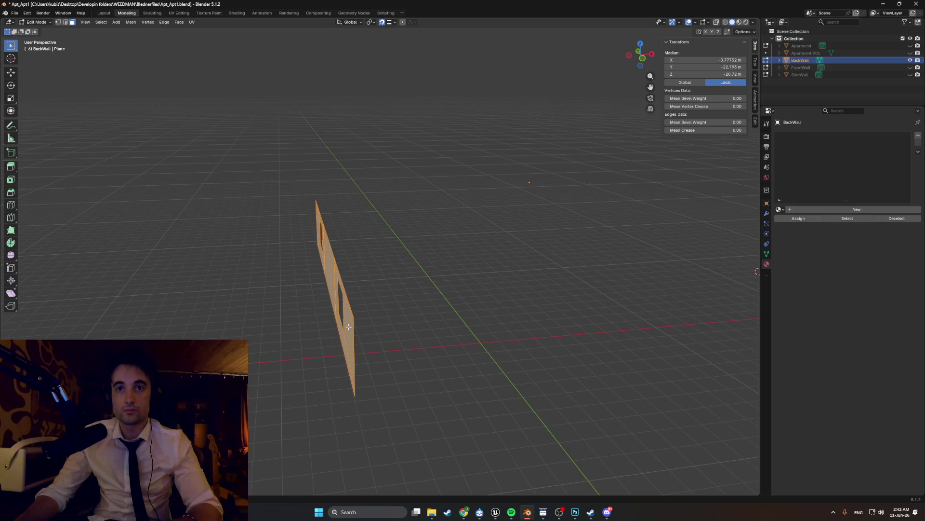
pyautogui.moveTo(348, 327); pyautogui.dragTo(354, 324, button='middle')
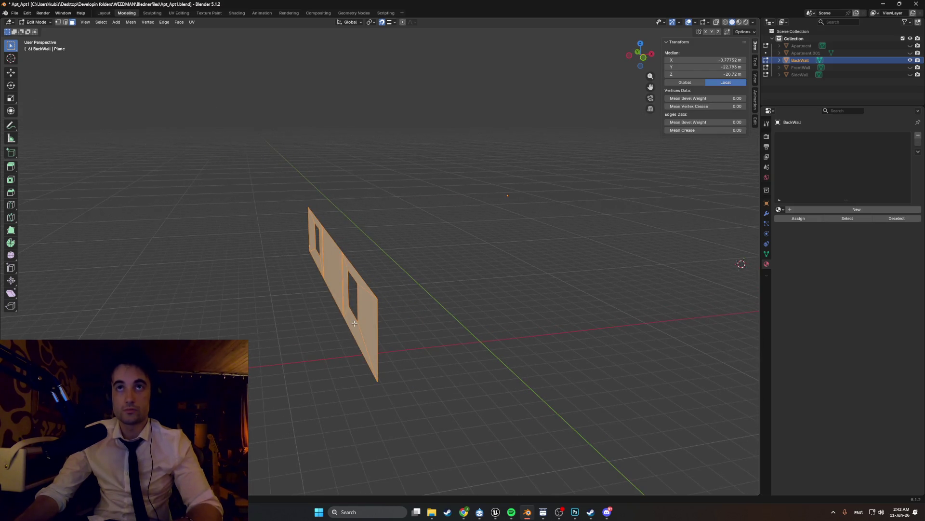
pyautogui.press('Tab')
pyautogui.press('Tab')
# Step: Extrude the whole panel along X to turn it into a thick slab with two window holes
pyautogui.press('e')
pyautogui.press('x')
pyautogui.rightClick(325, 304)
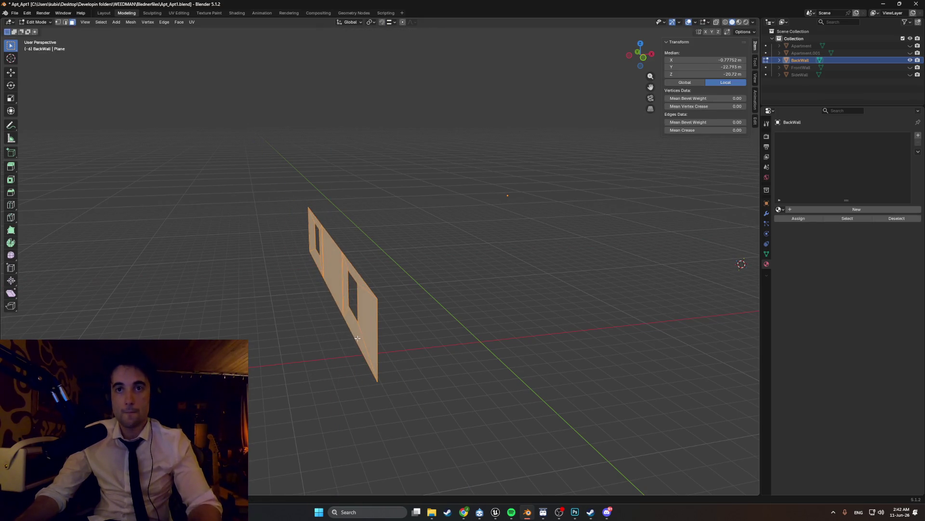
pyautogui.press('e')
pyautogui.press('x')
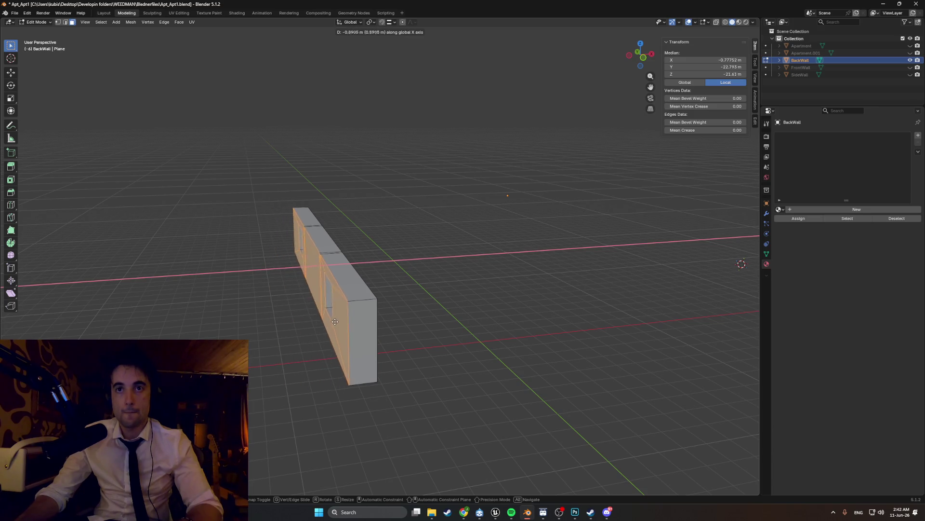
pyautogui.click(342, 323)
pyautogui.moveTo(341, 323); pyautogui.dragTo(350, 332, button='middle')
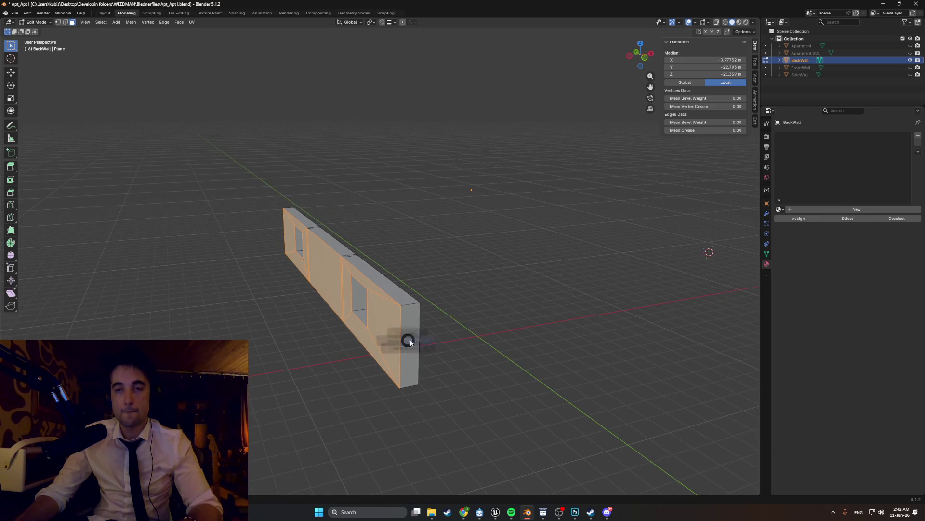
# Step: Return to solid shading, leave edit mode and unhide the Apartment building
pyautogui.press('z')
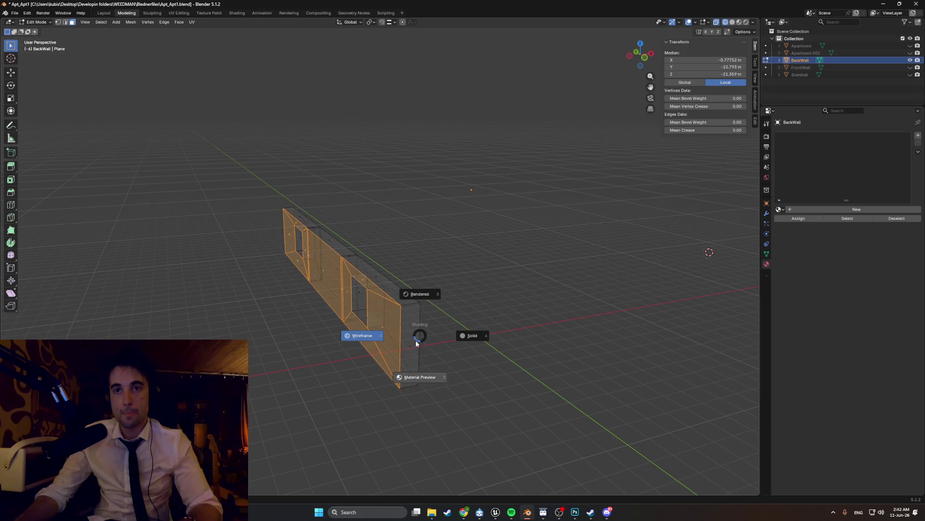
pyautogui.click(433, 329)
pyautogui.press('Tab')
pyautogui.click(910, 47)
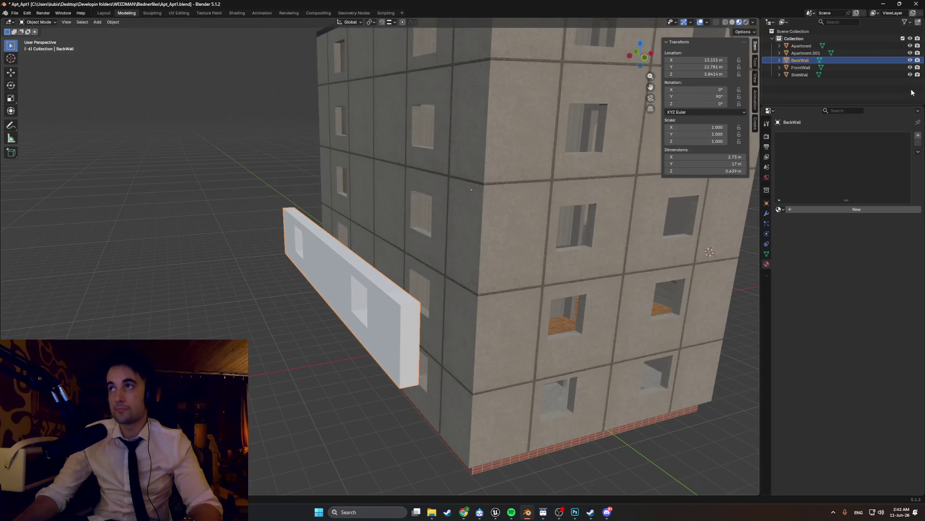
# Step: Enter edit mode with the Apartment mesh active and begin moving its geometry along X
pyautogui.moveTo(537, 238); pyautogui.dragTo(413, 278, button='middle')
pyautogui.click(349, 269)
pyautogui.hotkey('shift', 'z')
pyautogui.scroll(3, 379, 290)
pyautogui.scroll(2, 379, 290)
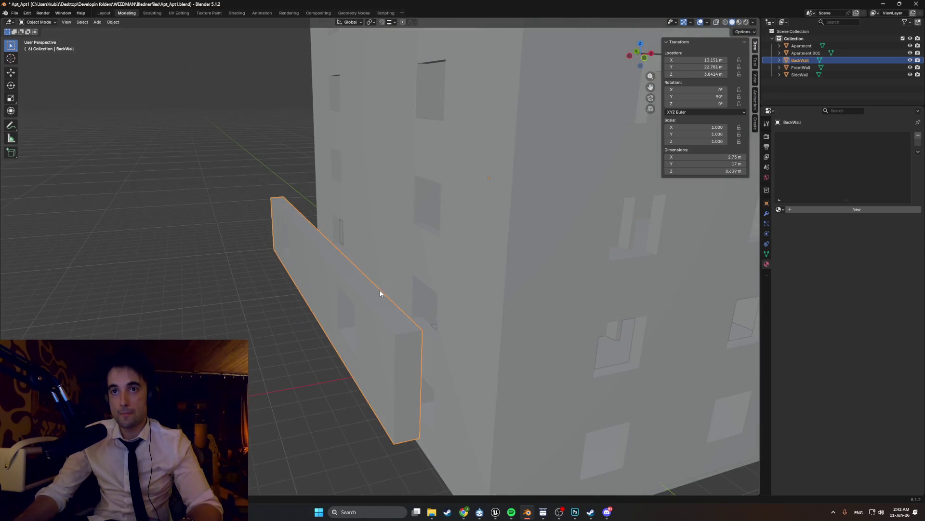
pyautogui.press('Tab')
pyautogui.moveTo(382, 290)
pyautogui.mouseDown(button='middle')
pyautogui.moveTo(378, 323)
pyautogui.moveTo(392, 335)
pyautogui.mouseUp(button='middle')
pyautogui.click(377, 323)
pyautogui.press('g')
pyautogui.press('x')
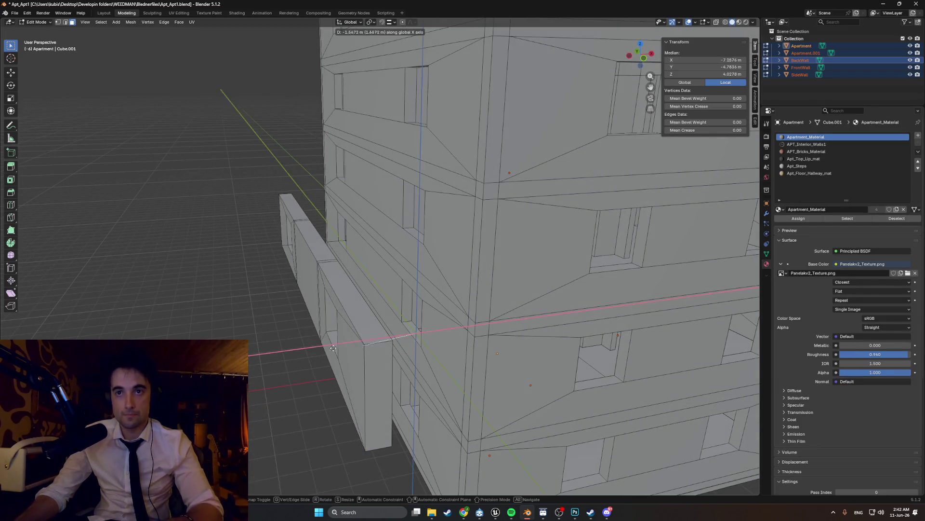
# Step: Confirm the X move, switch to wireframe and view the scene from the front
pyautogui.click(307, 372)
pyautogui.moveTo(307, 372); pyautogui.dragTo(308, 371, button='middle')
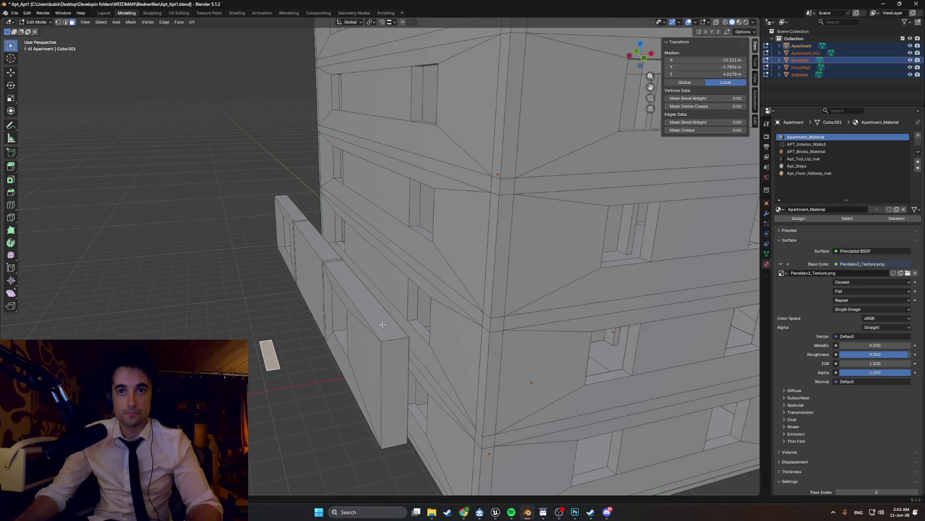
pyautogui.moveTo(381, 327); pyautogui.dragTo(364, 320, button='middle')
pyautogui.press('z')
pyautogui.click(304, 320)
pyautogui.moveTo(304, 321); pyautogui.dragTo(314, 318, button='middle')
pyautogui.press('KP_1')
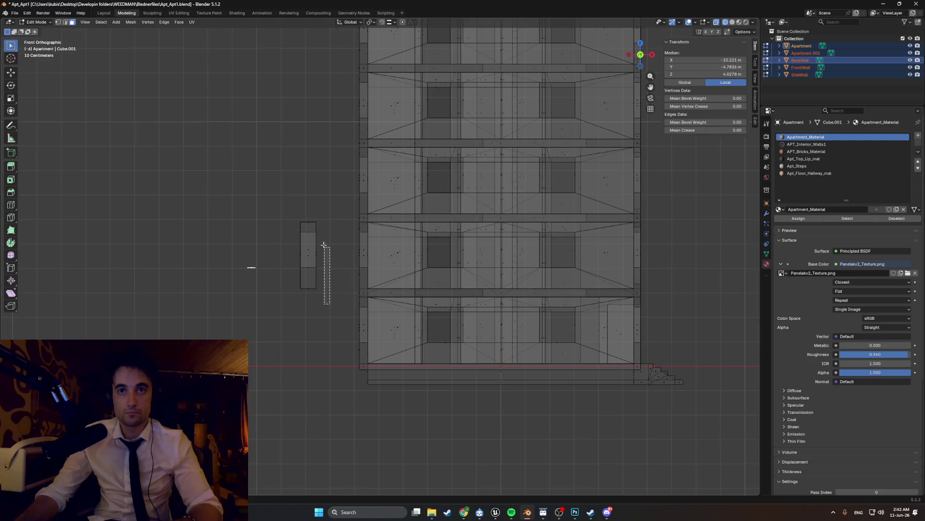
# Step: Select the small panel's left edge and set the snap target to Vertex
pyautogui.moveTo(330, 304); pyautogui.dragTo(312, 281)
pyautogui.press('g')
pyautogui.press('x')
pyautogui.rightClick(246, 259)
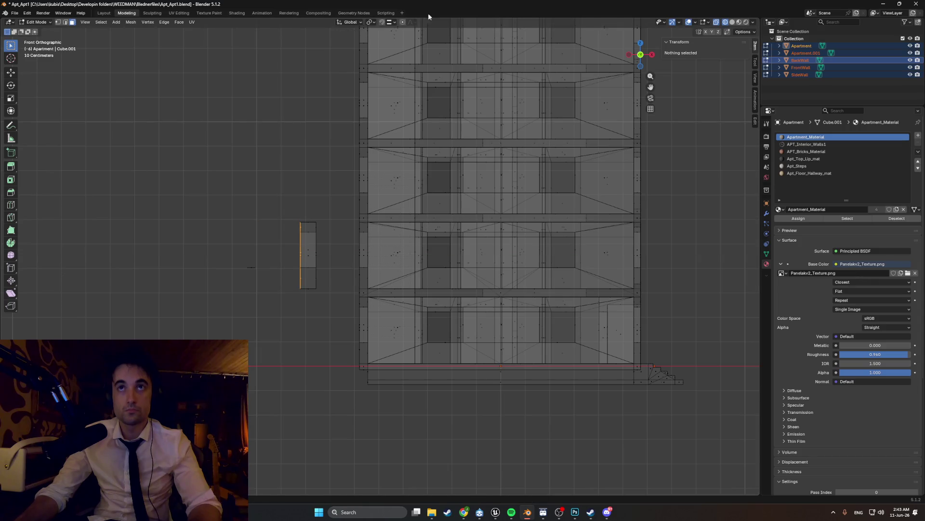
pyautogui.click(395, 22)
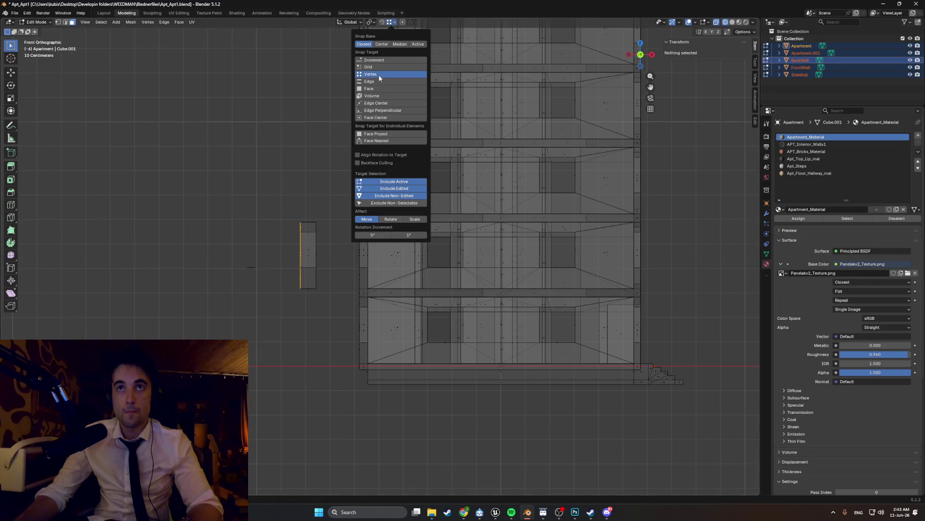
pyautogui.scroll(4, 278, 209)
pyautogui.keyDown('shift'); pyautogui.moveTo(278, 209); pyautogui.dragTo(342, 275, button='middle'); pyautogui.keyUp('shift')
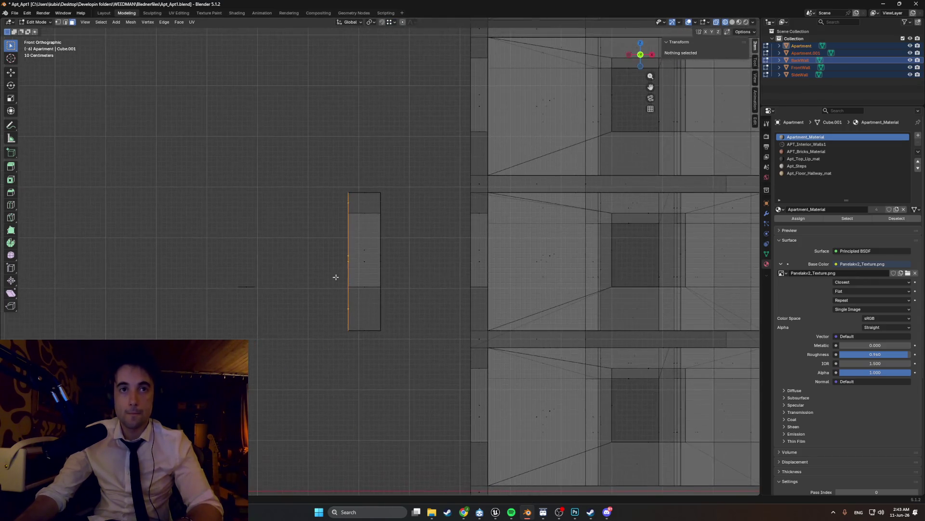
pyautogui.scroll(3, 342, 274)
pyautogui.moveTo(257, 290)
pyautogui.mouseDown(button='middle')
pyautogui.moveTo(246, 324)
pyautogui.moveTo(295, 313)
pyautogui.mouseUp(button='middle')
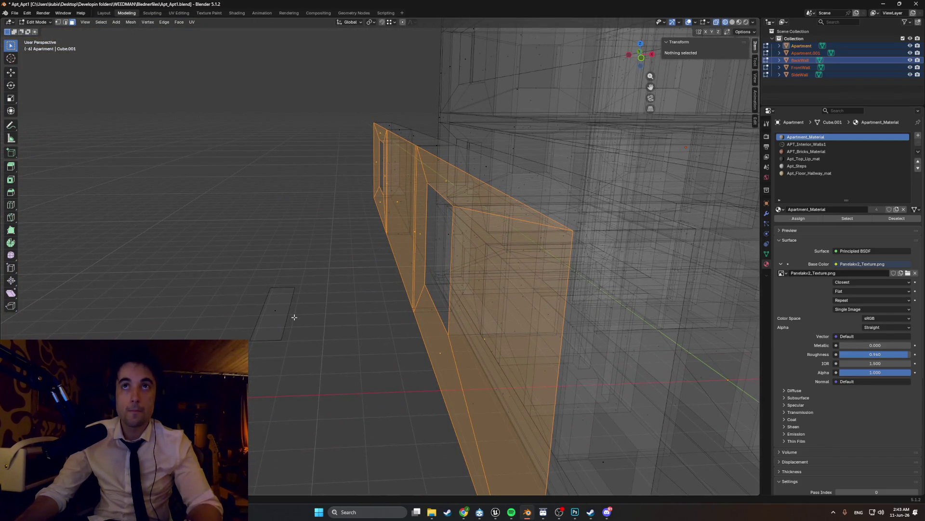
pyautogui.moveTo(297, 320); pyautogui.dragTo(290, 317, button='middle')
# Step: Slide the panel geometry along X in two moves into line with the building's side
pyautogui.press('g')
pyautogui.press('x')
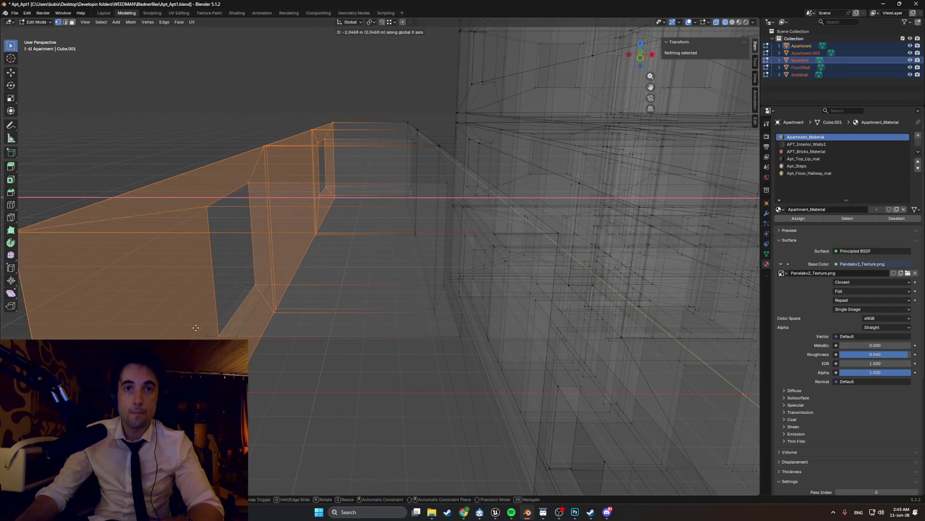
pyautogui.click(209, 334)
pyautogui.moveTo(210, 334)
pyautogui.keyDown('alt'); pyautogui.mouseDown(button='middle')
pyautogui.moveTo(302, 328)
pyautogui.moveTo(323, 295)
pyautogui.mouseUp(button='middle'); pyautogui.keyUp('alt')
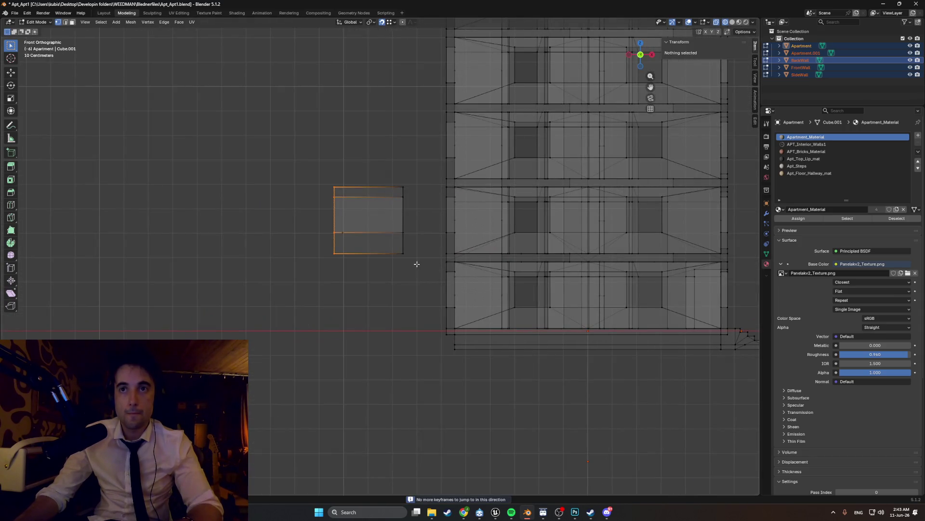
pyautogui.moveTo(393, 177)
pyautogui.mouseDown(button='middle')
pyautogui.moveTo(347, 238)
pyautogui.moveTo(319, 303)
pyautogui.moveTo(379, 304)
pyautogui.moveTo(340, 333)
pyautogui.moveTo(325, 311)
pyautogui.mouseUp(button='middle')
pyautogui.press('g')
pyautogui.press('x')
pyautogui.click(311, 313)
# Step: In object mode, select the BackWall slab and start moving it along Z
pyautogui.press('Tab')
pyautogui.click(341, 283)
pyautogui.press('Tab')
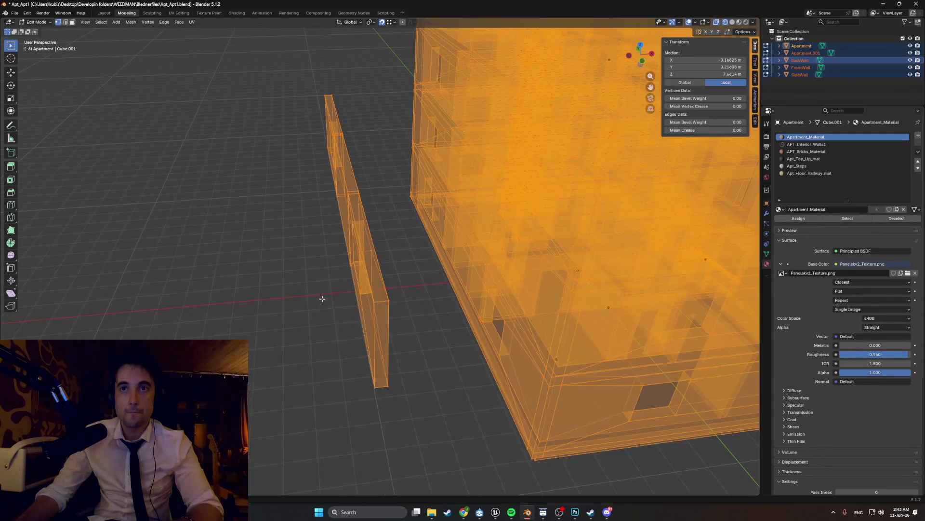
pyautogui.press('Tab')
pyautogui.click(318, 290)
pyautogui.press('g')
pyautogui.press('z')
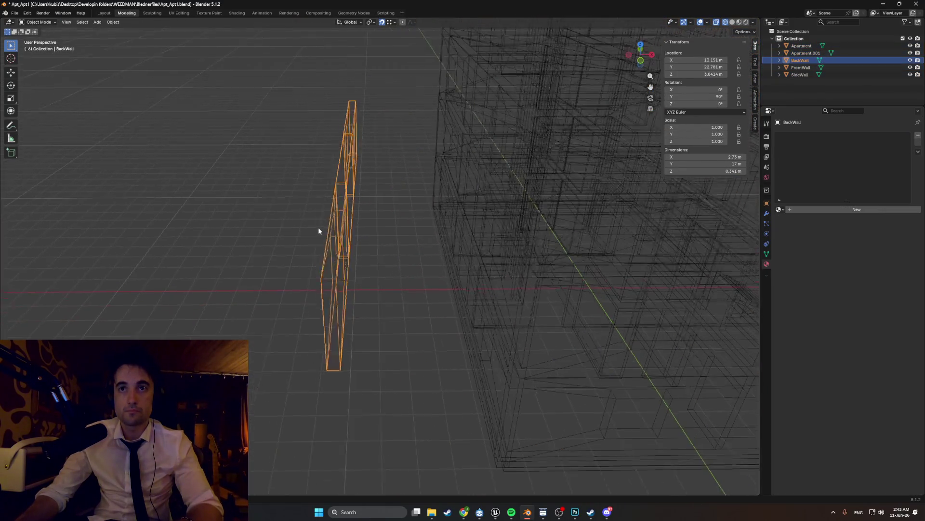
# Step: Confirm the BackWall's move along X, then delete the stray plane's faces from the apartment mesh
pyautogui.press('x')
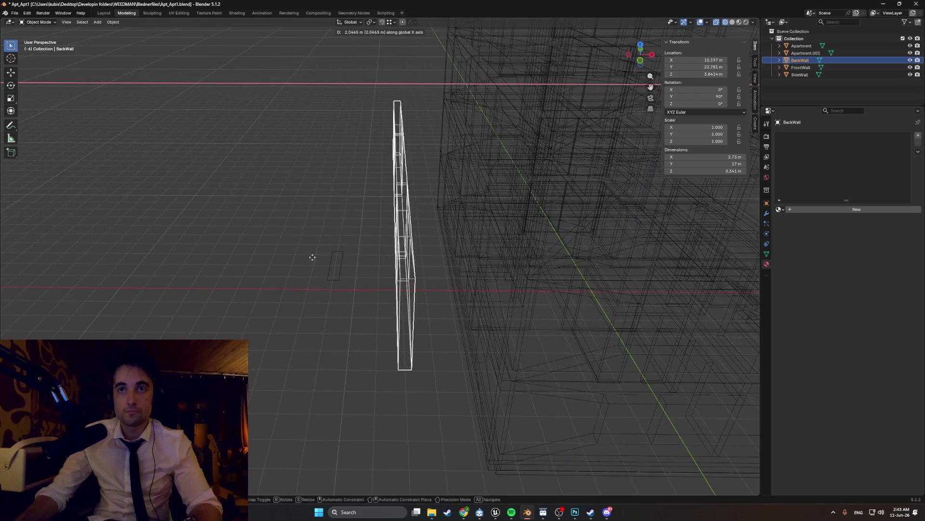
pyautogui.click(305, 256)
pyautogui.scroll(3, 330, 270)
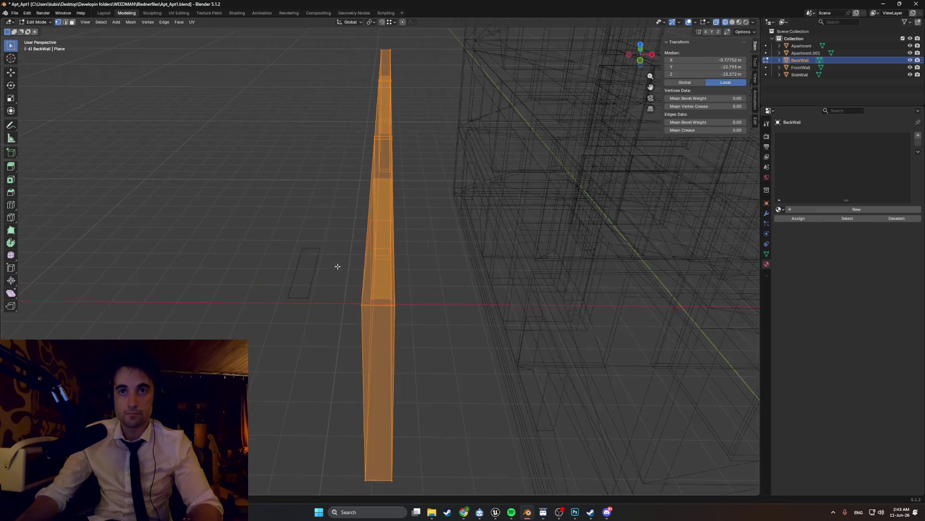
pyautogui.click(286, 280)
pyautogui.press('Tab')
pyautogui.press('a')
pyautogui.press('x')
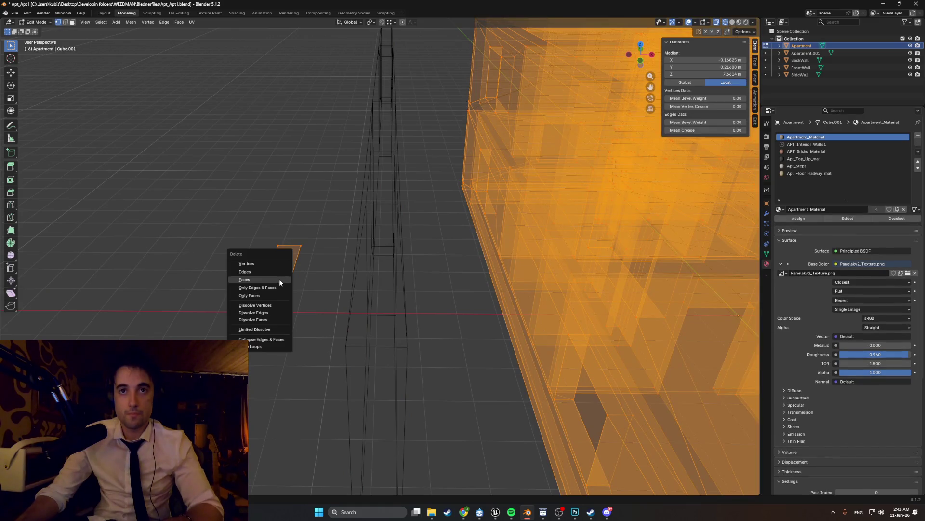
pyautogui.click(271, 278)
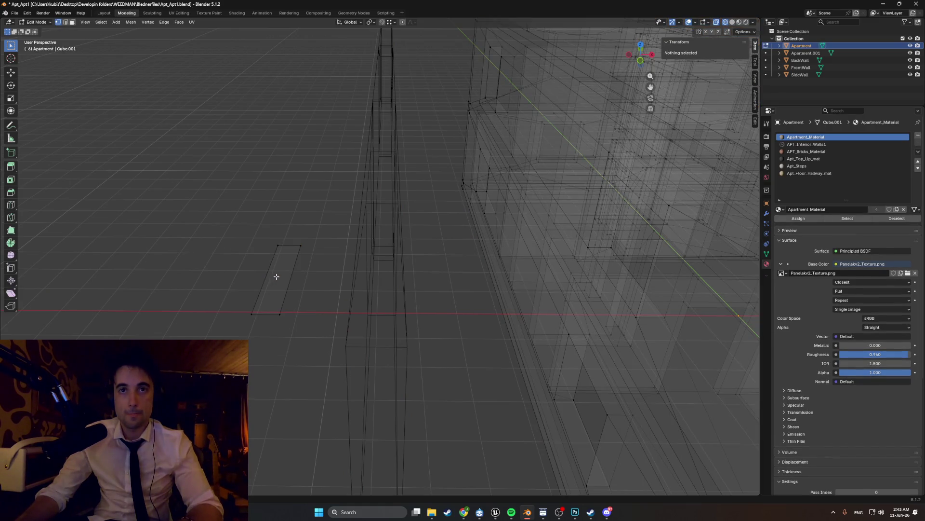
# Step: Delete the leftover stray geometry still remaining in the apartment mesh
pyautogui.hotkey('shift', 'z')
pyautogui.moveTo(280, 279)
pyautogui.mouseDown(button='middle')
pyautogui.moveTo(326, 287)
pyautogui.moveTo(464, 269)
pyautogui.moveTo(434, 268)
pyautogui.mouseUp(button='middle')
pyautogui.press('3')
pyautogui.press('a')
pyautogui.press('x')
pyautogui.click(340, 290)
pyautogui.scroll(2, 405, 269)
pyautogui.scroll(2, 383, 269)
pyautogui.scroll(2, 365, 269)
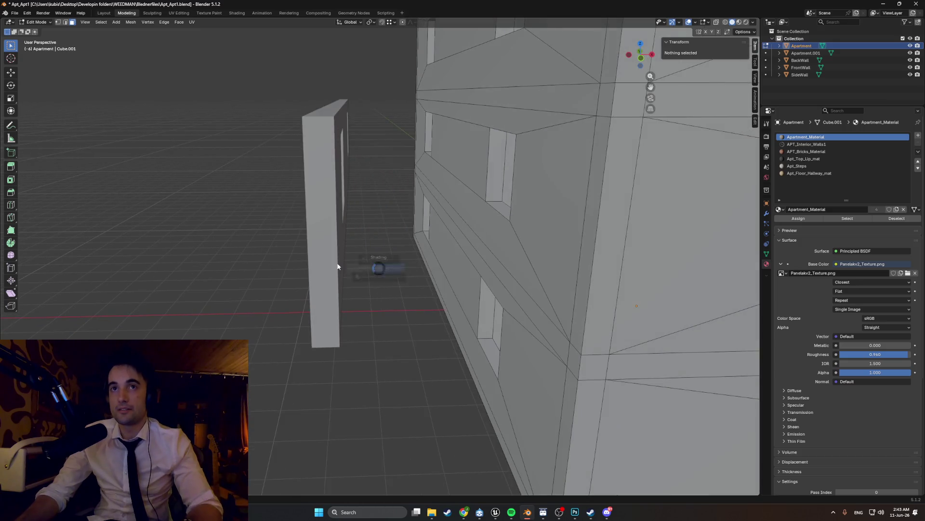
# Step: Return to solid shading, leave edit mode and select the BackWall panel
pyautogui.hotkey('shift', 'z')
pyautogui.scroll(-1, 365, 269)
pyautogui.scroll(-1, 365, 269)
pyautogui.scroll(-1, 376, 261)
pyautogui.press('z')
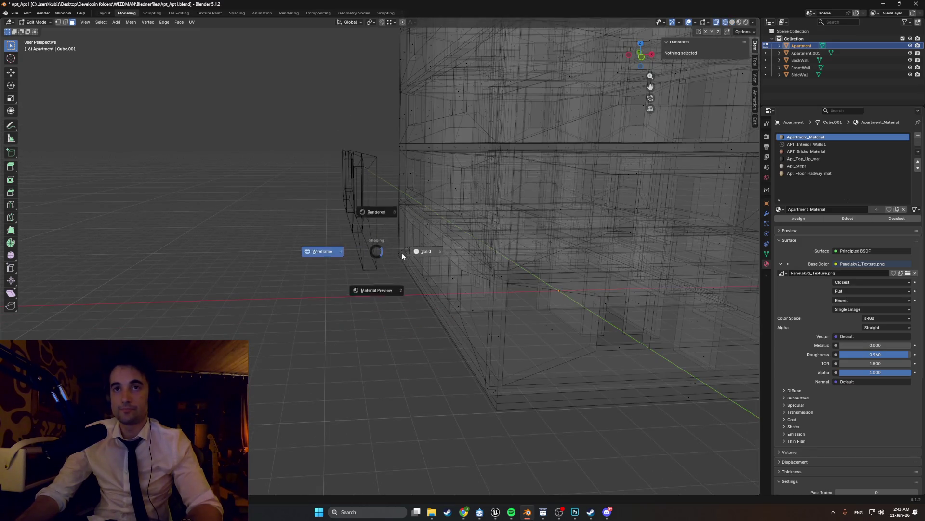
pyautogui.click(402, 252)
pyautogui.press('Tab')
pyautogui.click(341, 229)
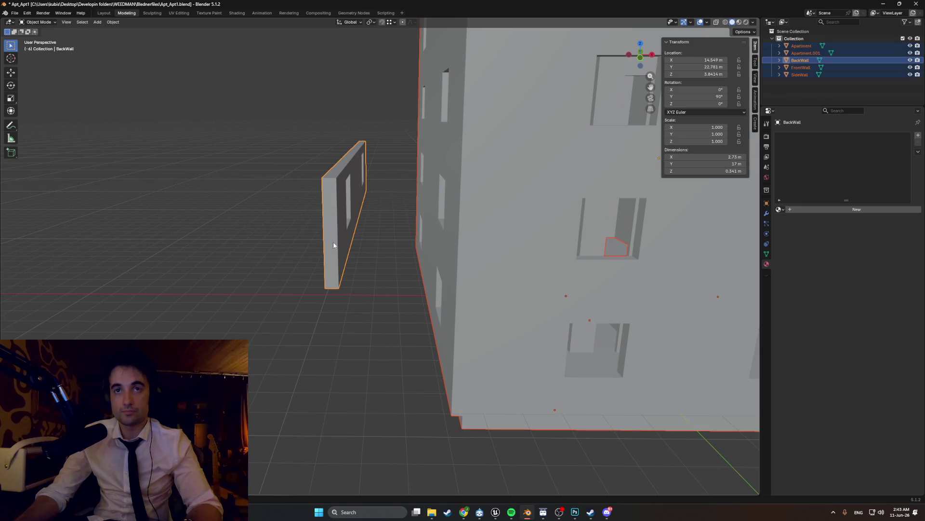
# Step: Edit the BackWall mesh and apply a context-menu option to its selected top face
pyautogui.press('Tab')
pyautogui.moveTo(332, 244)
pyautogui.mouseDown(button='middle')
pyautogui.moveTo(357, 228)
pyautogui.moveTo(351, 244)
pyautogui.mouseUp(button='middle')
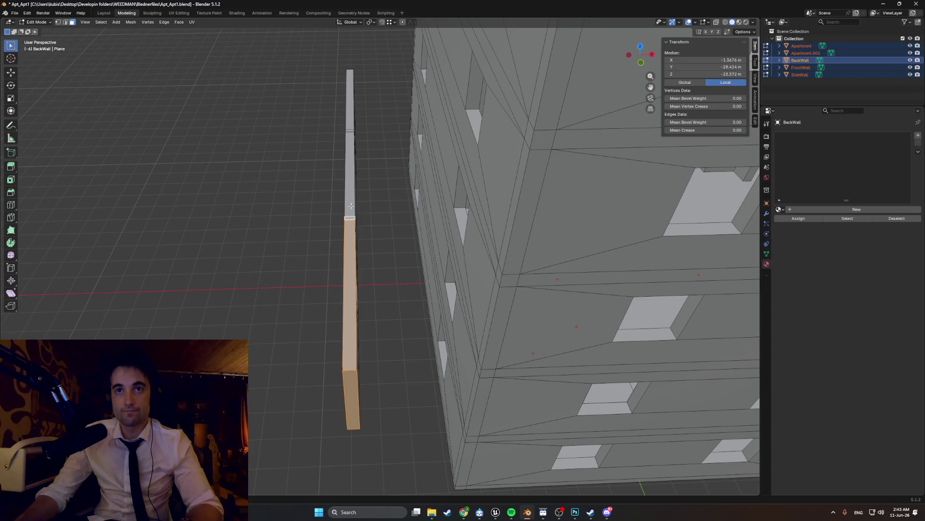
pyautogui.click(351, 119)
pyautogui.moveTo(351, 123)
pyautogui.mouseDown(button='middle')
pyautogui.moveTo(337, 261)
pyautogui.moveTo(365, 208)
pyautogui.mouseUp(button='middle')
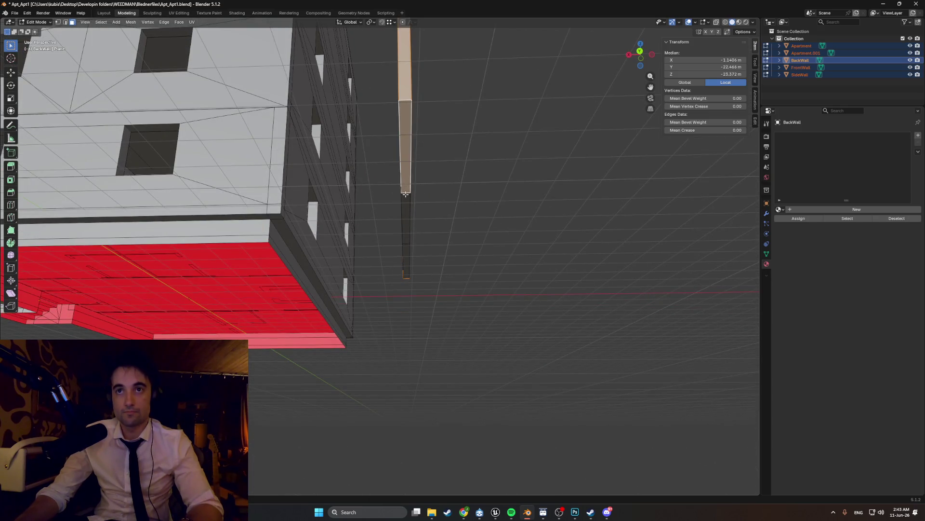
pyautogui.moveTo(407, 274)
pyautogui.mouseDown(button='middle')
pyautogui.moveTo(289, 217)
pyautogui.moveTo(249, 295)
pyautogui.moveTo(378, 328)
pyautogui.moveTo(497, 301)
pyautogui.mouseUp(button='middle')
pyautogui.rightClick(249, 294)
pyautogui.click(267, 287)
pyautogui.scroll(4, 448, 311)
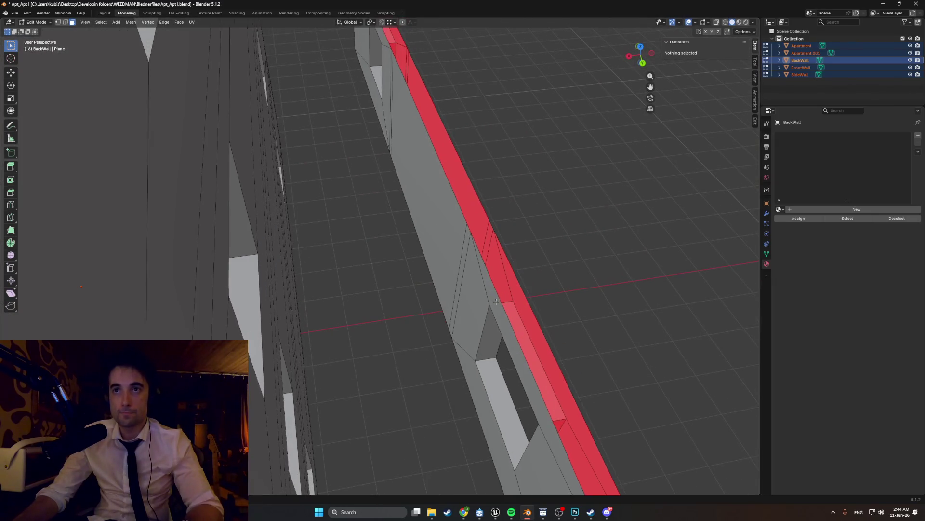
# Step: Dissolve a panel edge and delete the protruding face from the BackWall
pyautogui.click(463, 260)
pyautogui.scroll(5, 399, 67)
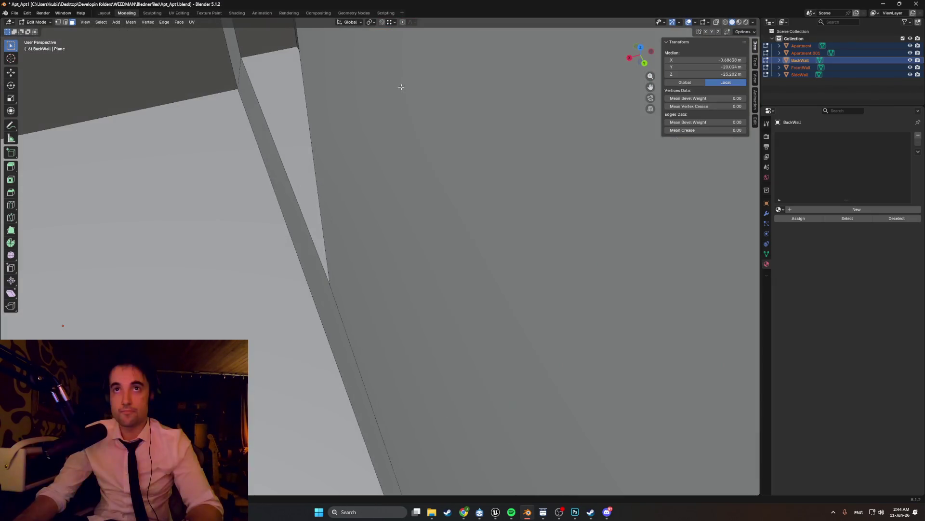
pyautogui.scroll(-5, 398, 67)
pyautogui.moveTo(398, 67); pyautogui.dragTo(356, 95, button='middle')
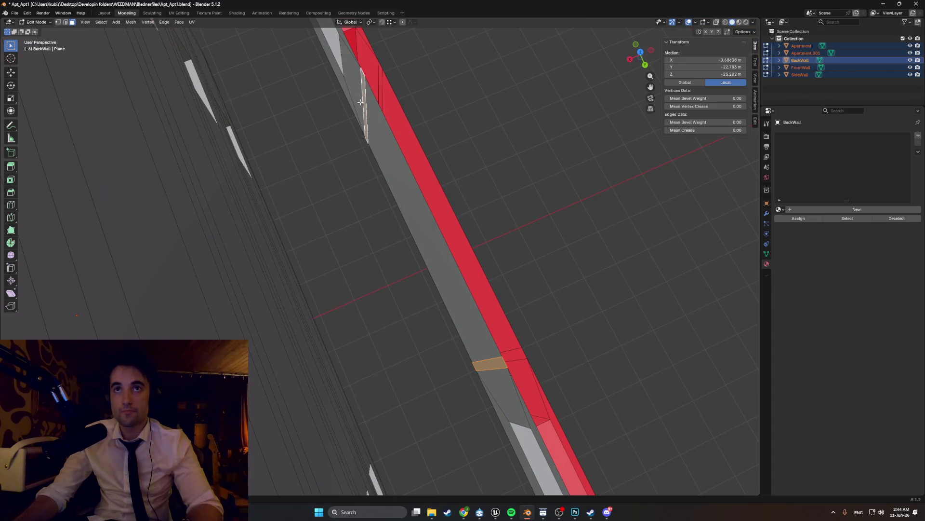
pyautogui.rightClick(360, 101)
pyautogui.click(356, 103)
pyautogui.scroll(-5, 357, 103)
pyautogui.moveTo(357, 103); pyautogui.dragTo(427, 260, button='middle')
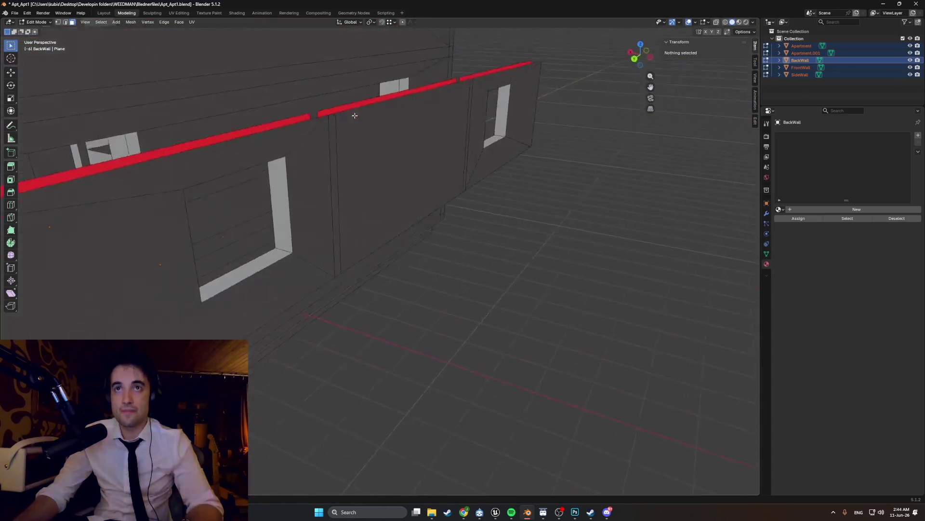
pyautogui.click(469, 224)
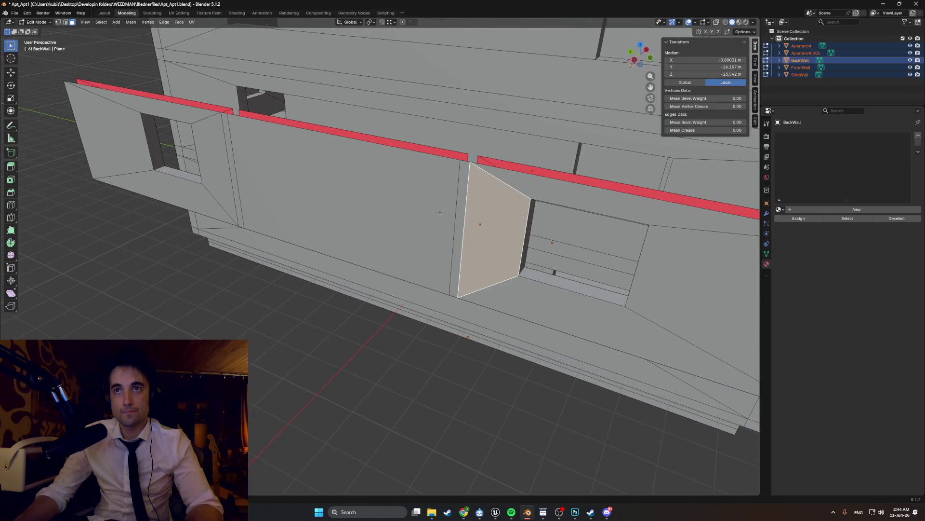
pyautogui.press('x')
# Step: Slide the panel's vertical edge about 0.46 m along Y so the wall lines up
pyautogui.moveTo(439, 212); pyautogui.dragTo(467, 220, button='middle')
pyautogui.click(470, 217)
pyautogui.press('g')
pyautogui.press('y')
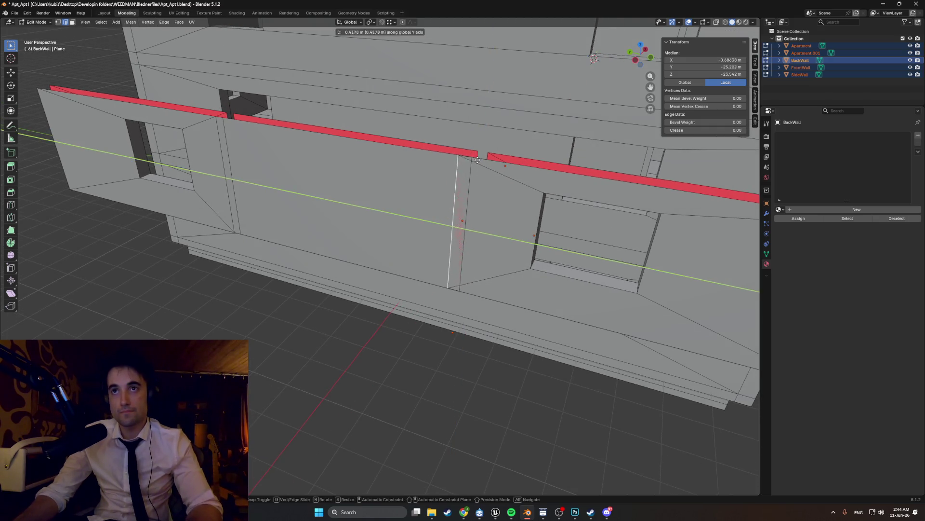
pyautogui.click(471, 159)
pyautogui.moveTo(471, 181); pyautogui.dragTo(318, 209, button='middle')
pyautogui.press('g')
pyautogui.press('y')
pyautogui.click(233, 165)
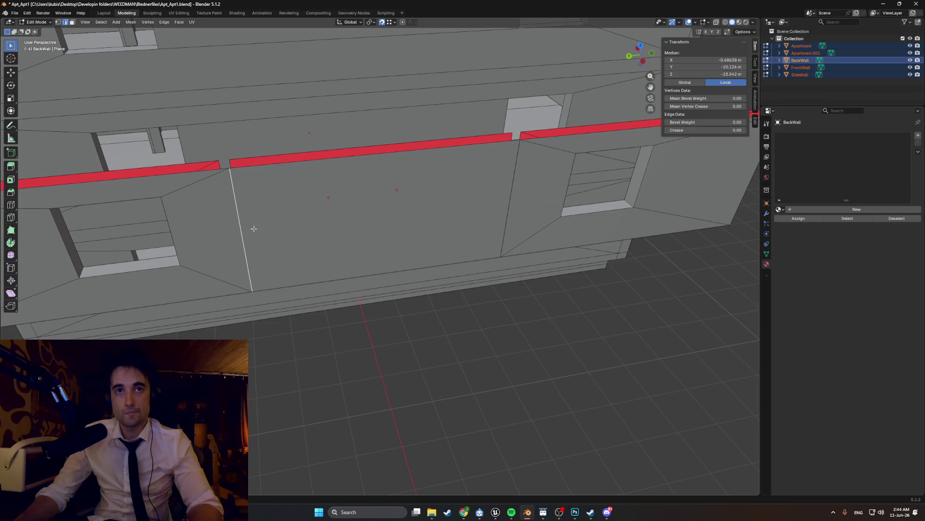
# Step: Switch to wireframe and move to vertex selection on the apartment mesh with nothing selected
pyautogui.hotkey('shift', 'z')
pyautogui.moveTo(270, 234); pyautogui.dragTo(308, 236, button='middle')
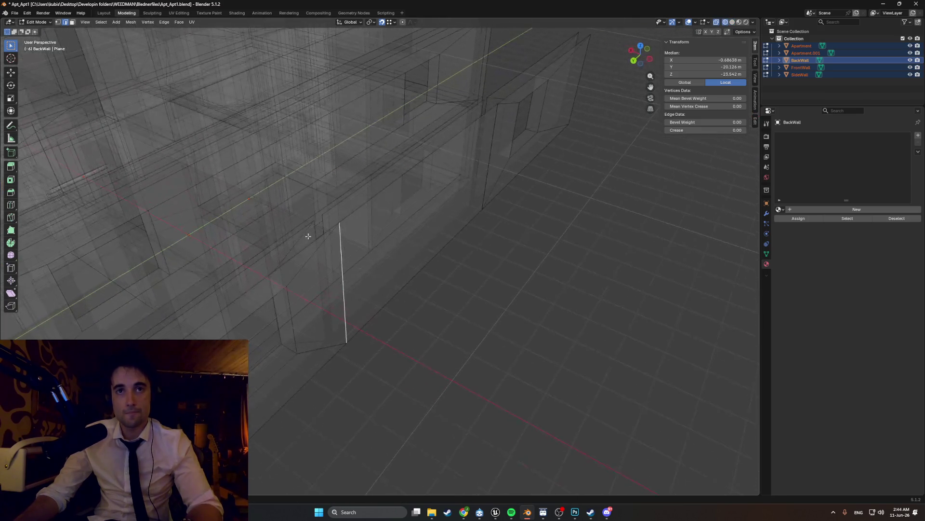
pyautogui.click(348, 274)
pyautogui.press('1')
pyautogui.moveTo(365, 270)
pyautogui.mouseDown(button='middle')
pyautogui.moveTo(366, 257)
pyautogui.moveTo(410, 230)
pyautogui.moveTo(396, 298)
pyautogui.mouseUp(button='middle')
pyautogui.click(410, 224)
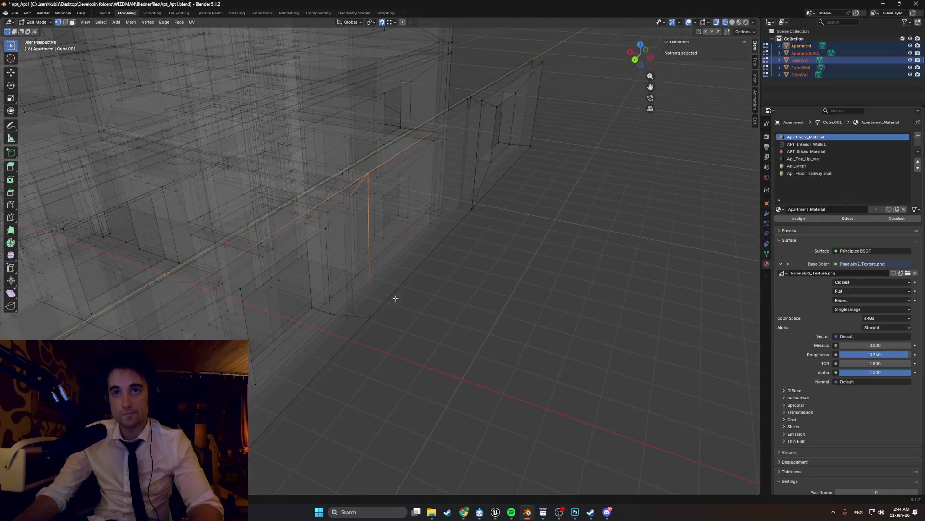
# Step: Merge the apartment mesh's overlapping vertices by distance, removing two duplicates
pyautogui.click(379, 324)
pyautogui.moveTo(499, 268)
pyautogui.mouseDown(button='middle')
pyautogui.moveTo(323, 342)
pyautogui.moveTo(350, 340)
pyautogui.mouseUp(button='middle')
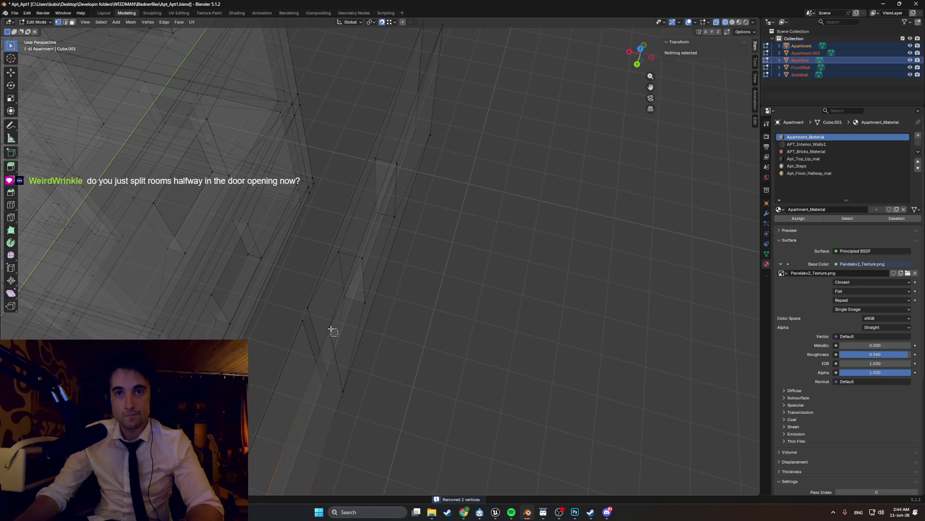
pyautogui.press('m')
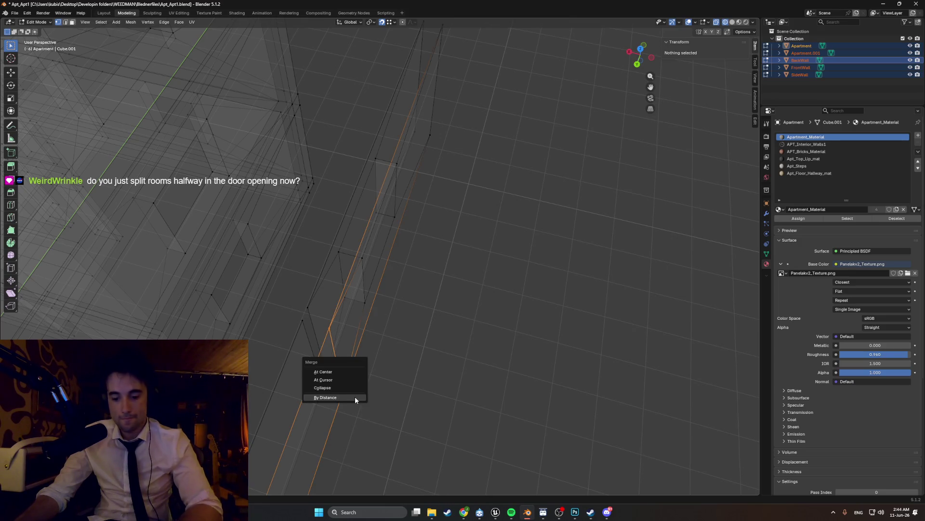
pyautogui.click(353, 399)
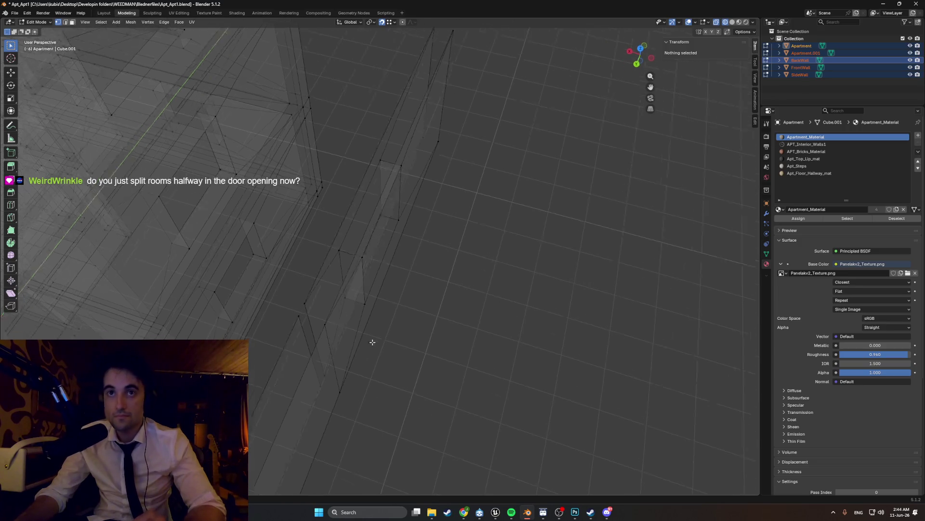
pyautogui.moveTo(393, 415); pyautogui.dragTo(241, 302, button='middle')
pyautogui.scroll(8, 241, 302)
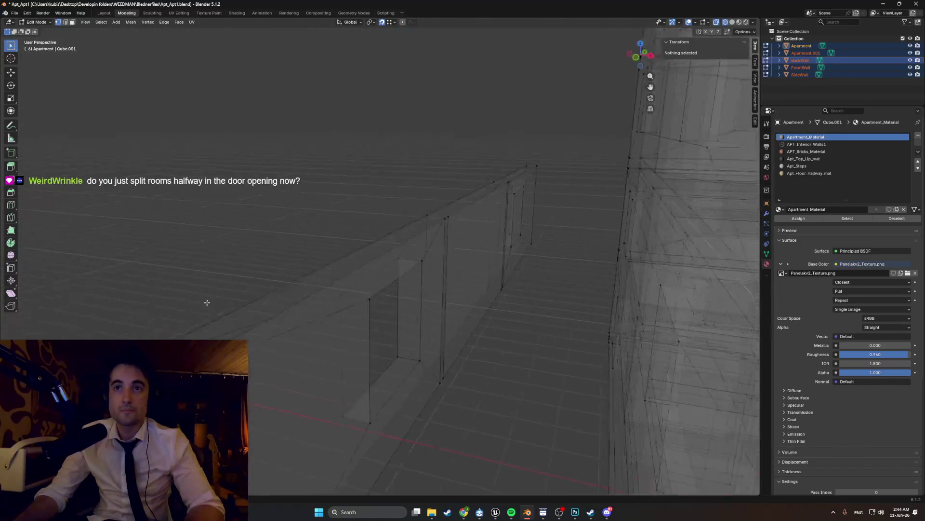
# Step: Return to solid shading and select a wall face in face-select mode
pyautogui.click(423, 323)
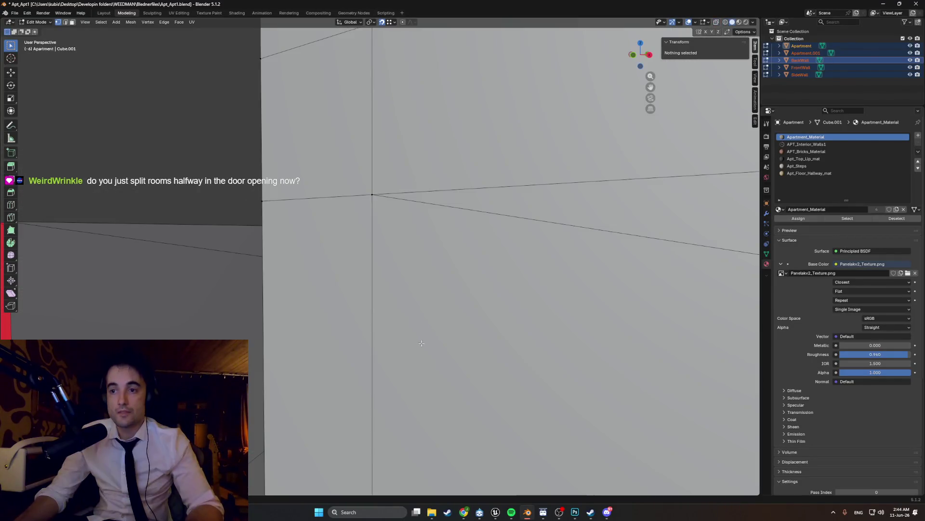
pyautogui.moveTo(424, 323); pyautogui.dragTo(428, 365, button='middle')
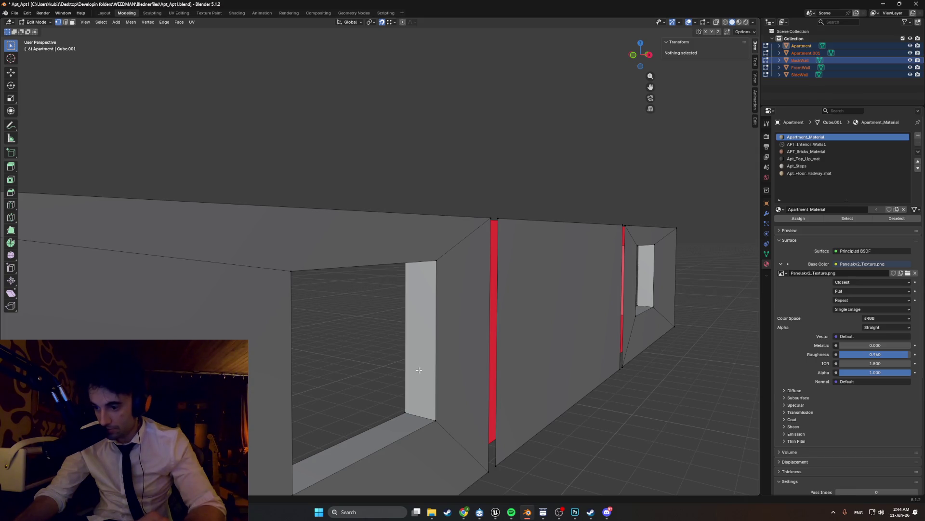
pyautogui.moveTo(418, 370)
pyautogui.mouseDown(button='middle')
pyautogui.moveTo(459, 392)
pyautogui.moveTo(497, 375)
pyautogui.moveTo(445, 206)
pyautogui.moveTo(474, 263)
pyautogui.moveTo(555, 285)
pyautogui.mouseUp(button='middle')
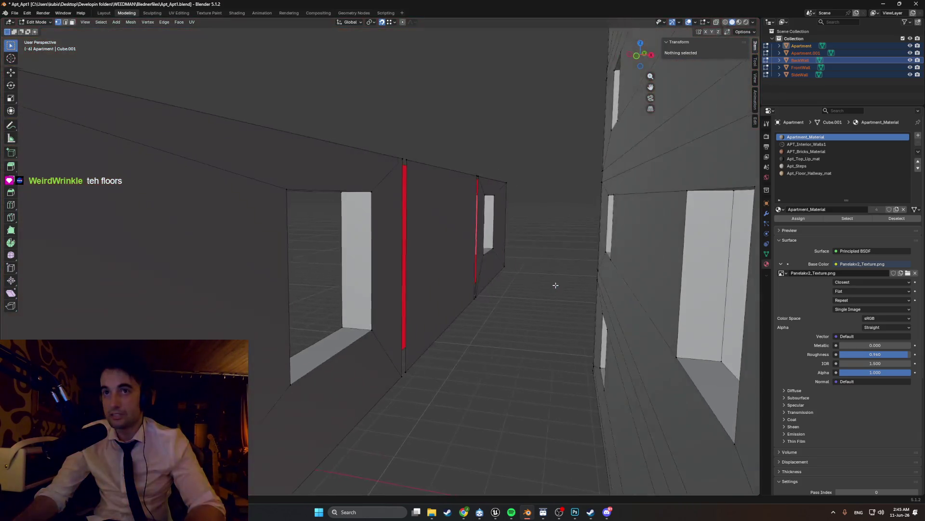
pyautogui.press('3')
pyautogui.click(434, 239)
pyautogui.moveTo(434, 239)
pyautogui.mouseDown(button='middle')
pyautogui.moveTo(395, 232)
pyautogui.moveTo(427, 256)
pyautogui.mouseUp(button='middle')
# Step: Select a BackWall face, inspect the building all round, then select the whole panel in wireframe
pyautogui.click(396, 231)
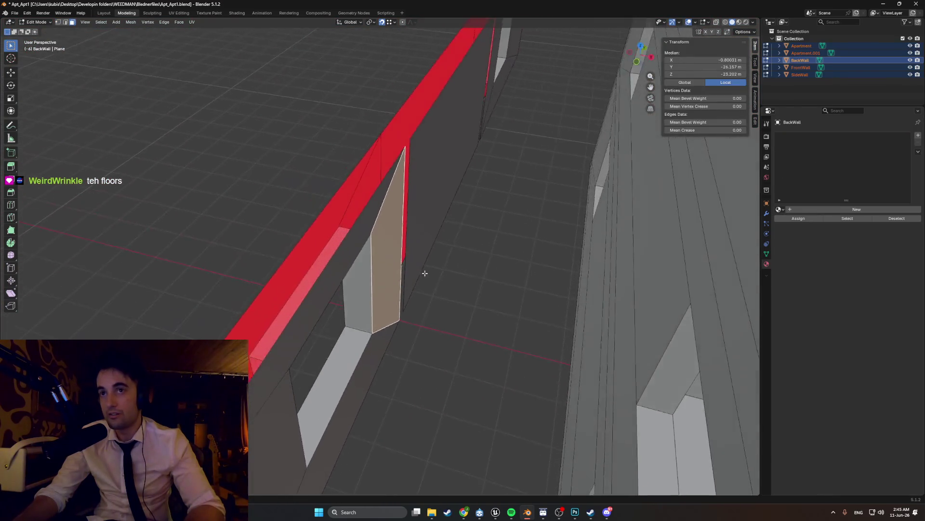
pyautogui.moveTo(407, 217); pyautogui.dragTo(416, 237, button='middle')
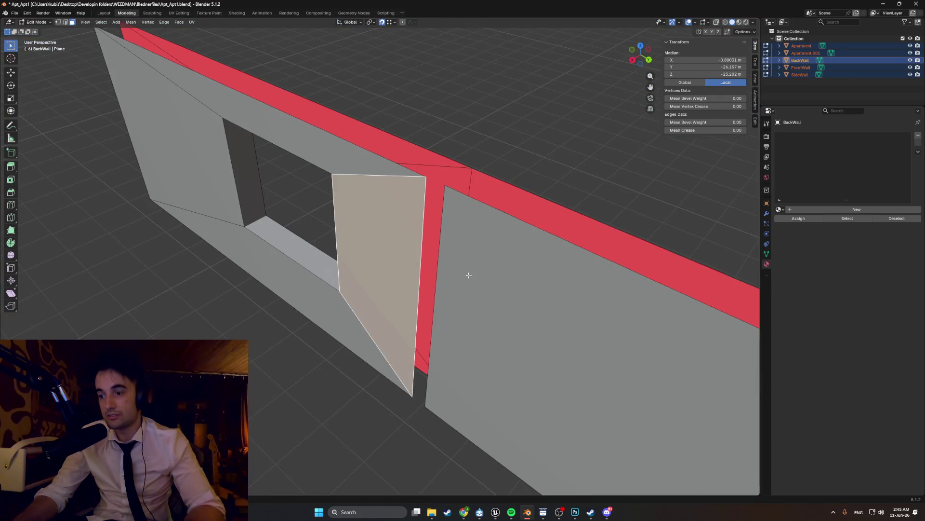
pyautogui.moveTo(468, 275)
pyautogui.mouseDown(button='middle')
pyautogui.moveTo(428, 258)
pyautogui.moveTo(328, 284)
pyautogui.moveTo(383, 301)
pyautogui.mouseUp(button='middle')
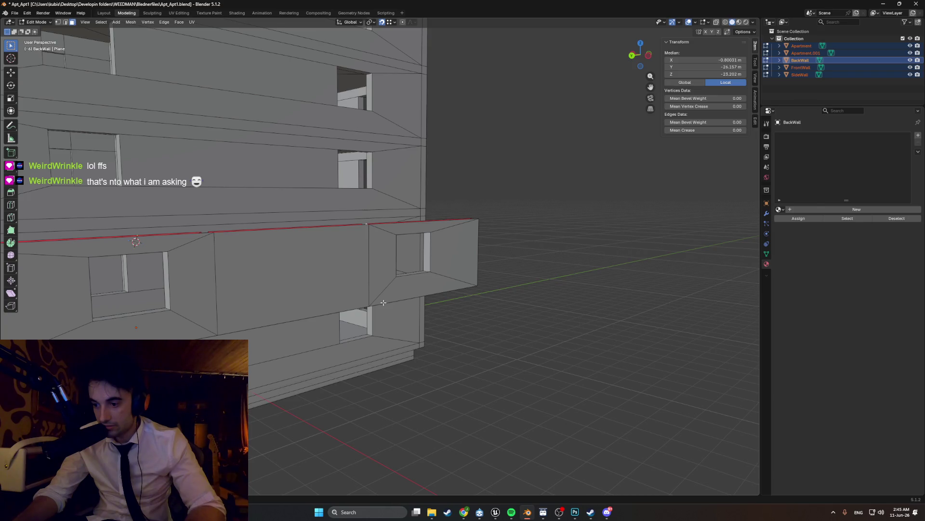
pyautogui.moveTo(384, 302); pyautogui.dragTo(293, 318, button='middle')
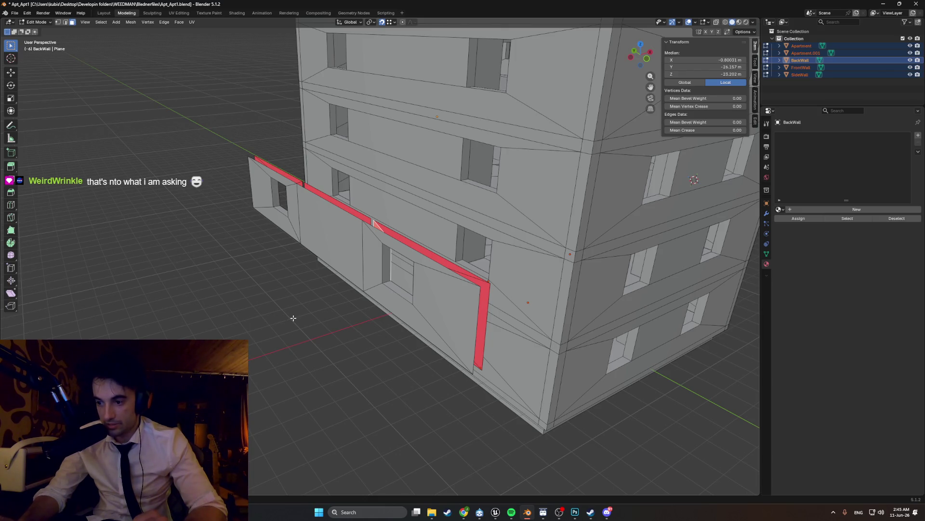
pyautogui.moveTo(510, 326)
pyautogui.mouseDown(button='middle')
pyautogui.moveTo(463, 289)
pyautogui.moveTo(506, 304)
pyautogui.moveTo(561, 303)
pyautogui.mouseUp(button='middle')
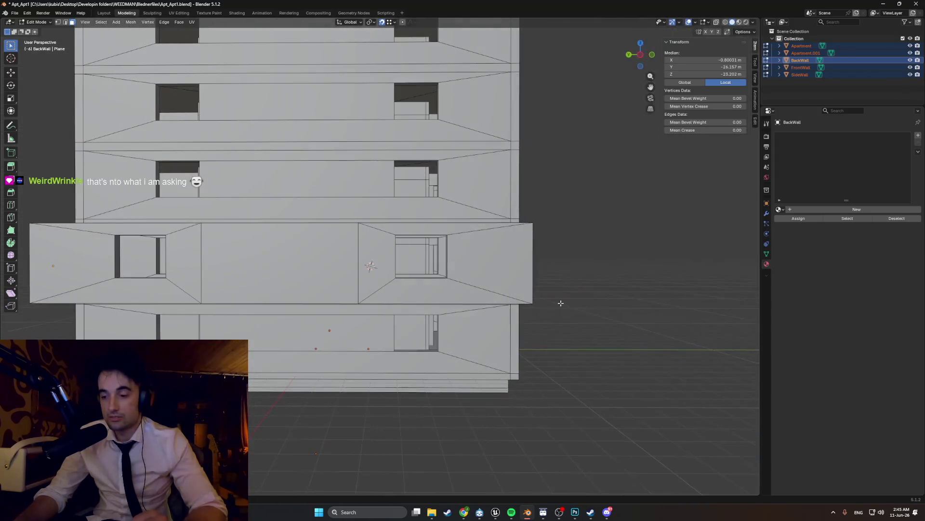
pyautogui.moveTo(450, 337)
pyautogui.mouseDown(button='middle')
pyautogui.moveTo(441, 340)
pyautogui.moveTo(452, 345)
pyautogui.mouseUp(button='middle')
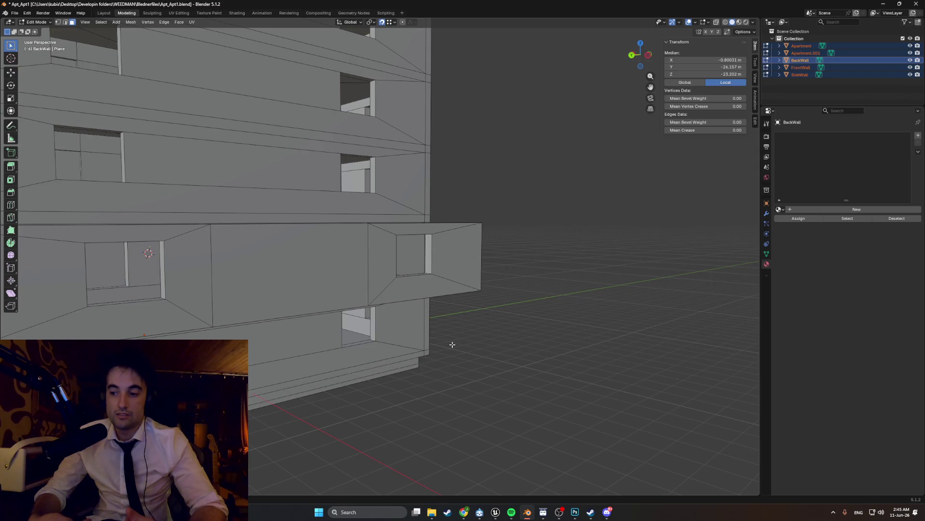
pyautogui.moveTo(453, 345)
pyautogui.mouseDown(button='middle')
pyautogui.moveTo(354, 322)
pyautogui.moveTo(419, 336)
pyautogui.moveTo(361, 260)
pyautogui.moveTo(489, 279)
pyautogui.moveTo(499, 260)
pyautogui.moveTo(377, 284)
pyautogui.moveTo(404, 275)
pyautogui.moveTo(359, 272)
pyautogui.mouseUp(button='middle')
pyautogui.hotkey('shift', 'z')
pyautogui.press('a')
pyautogui.hotkey('shift', 'z')
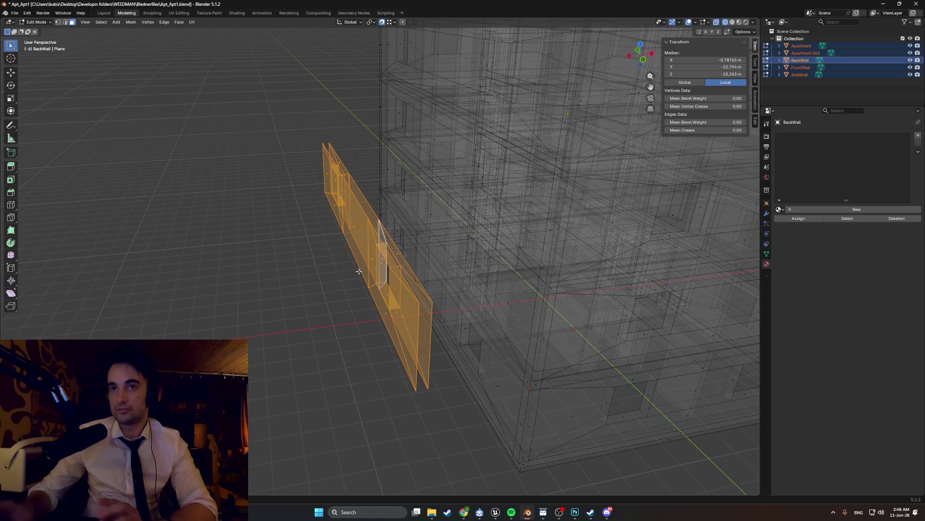
# Step: Check the selected panel in solid shading, then select a recess face on the apartment building
pyautogui.moveTo(358, 271)
pyautogui.mouseDown(button='middle')
pyautogui.moveTo(435, 273)
pyautogui.moveTo(438, 324)
pyautogui.moveTo(463, 316)
pyautogui.mouseUp(button='middle')
pyautogui.hotkey('alt', 'z')
pyautogui.scroll(3, 436, 274)
pyautogui.scroll(-4, 438, 324)
pyautogui.scroll(3, 469, 313)
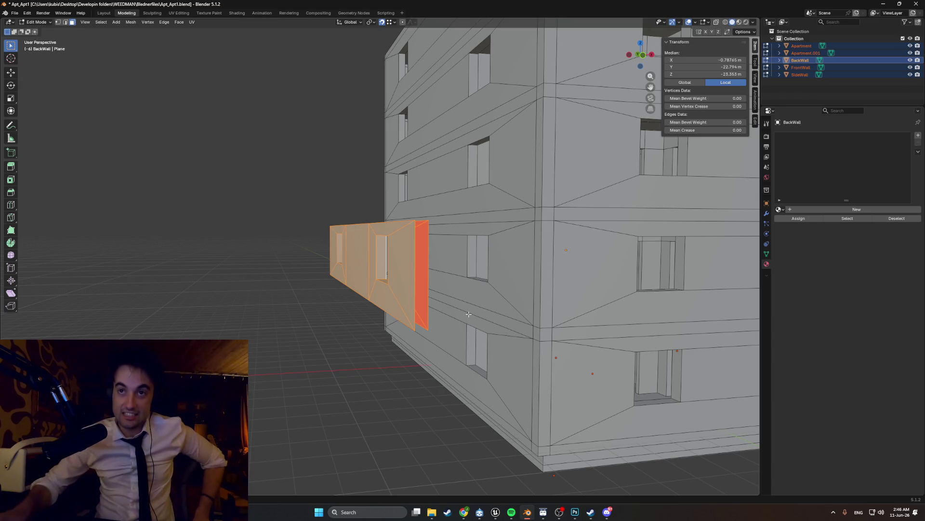
pyautogui.moveTo(496, 238); pyautogui.dragTo(406, 240, button='middle')
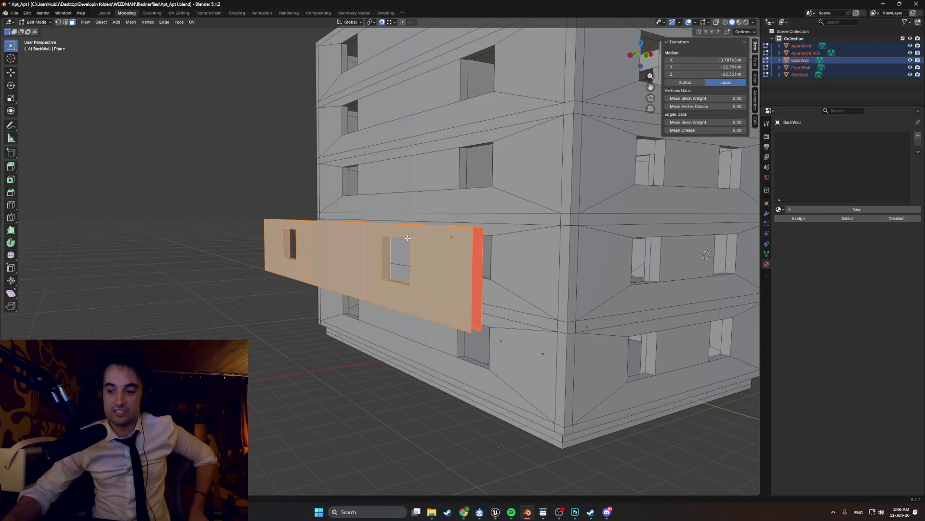
pyautogui.moveTo(405, 248)
pyautogui.mouseDown(button='middle')
pyautogui.moveTo(433, 250)
pyautogui.moveTo(400, 269)
pyautogui.mouseUp(button='middle')
pyautogui.scroll(3, 433, 249)
pyautogui.scroll(3, 477, 295)
pyautogui.scroll(-4, 476, 295)
pyautogui.click(465, 266)
pyautogui.keyDown('shift'); pyautogui.click(470, 212); pyautogui.keyUp('shift')
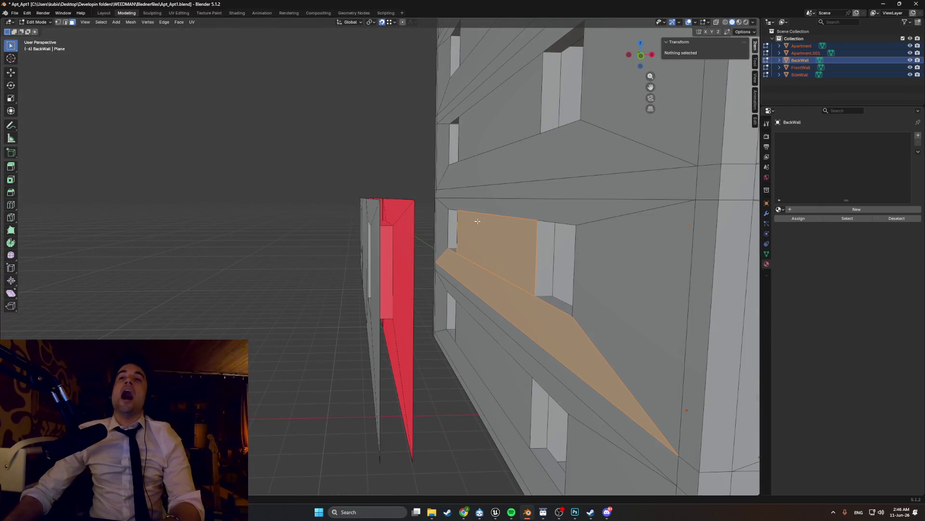
# Step: Add the recess, top strip, side and inner window faces to the selection and separate them with P
pyautogui.keyDown('shift'); pyautogui.click(443, 217); pyautogui.keyUp('shift')
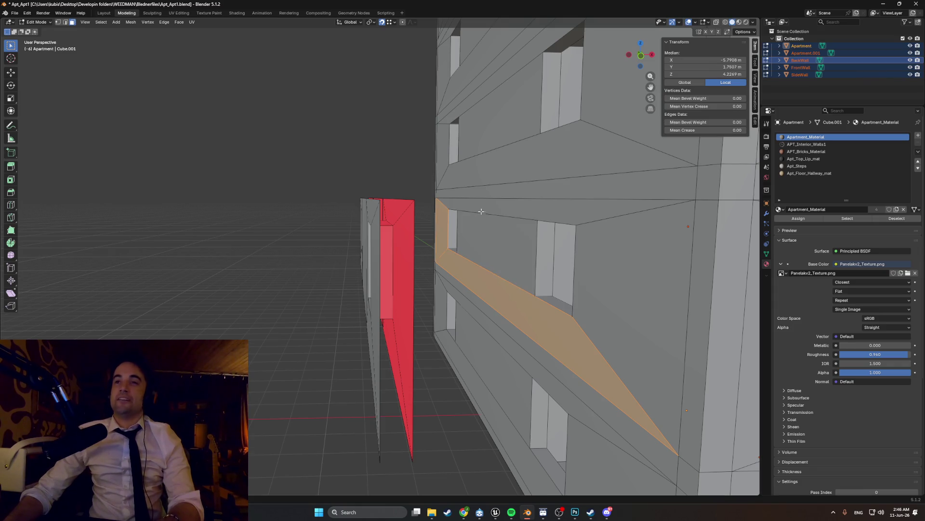
pyautogui.keyDown('shift'); pyautogui.click(564, 210); pyautogui.keyUp('shift')
pyautogui.keyDown('shift'); pyautogui.click(507, 249); pyautogui.keyUp('shift')
pyautogui.moveTo(507, 249); pyautogui.dragTo(563, 219, button='middle')
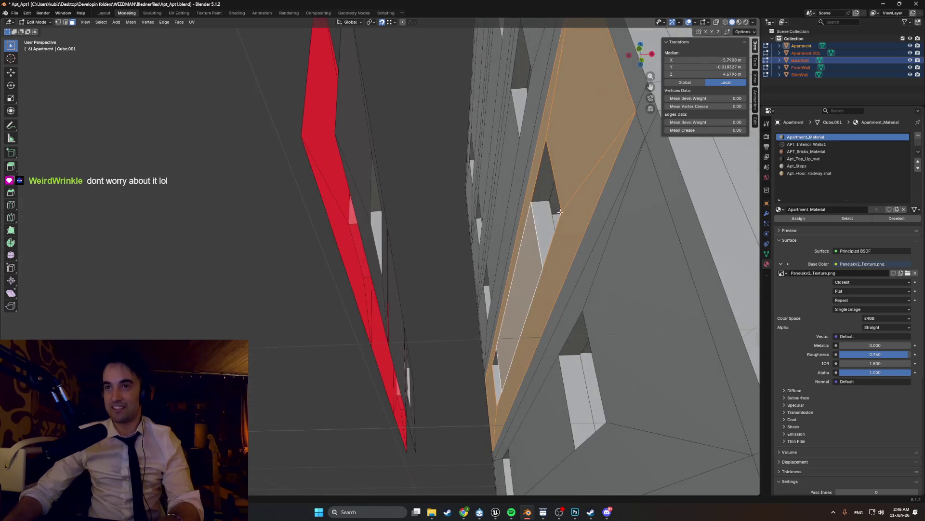
pyautogui.moveTo(547, 169); pyautogui.dragTo(450, 222, button='middle')
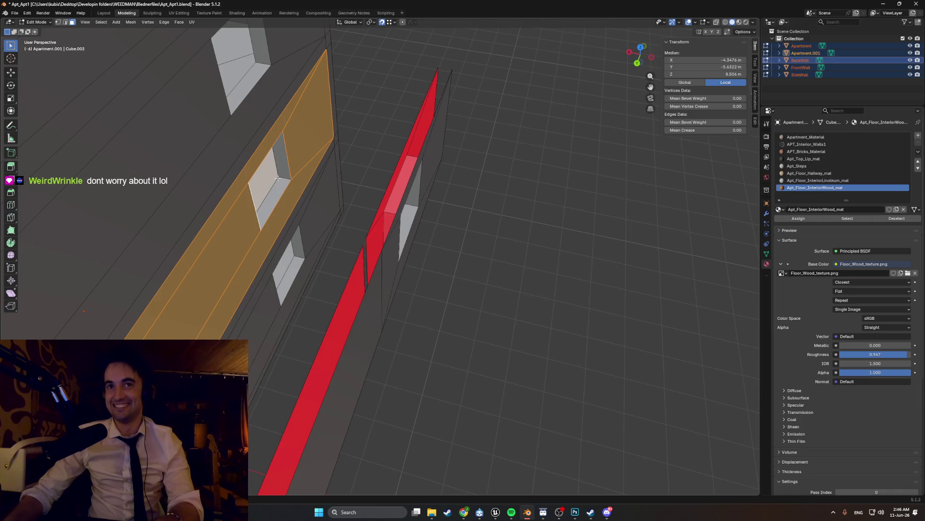
pyautogui.keyDown('shift'); pyautogui.click(275, 177); pyautogui.keyUp('shift')
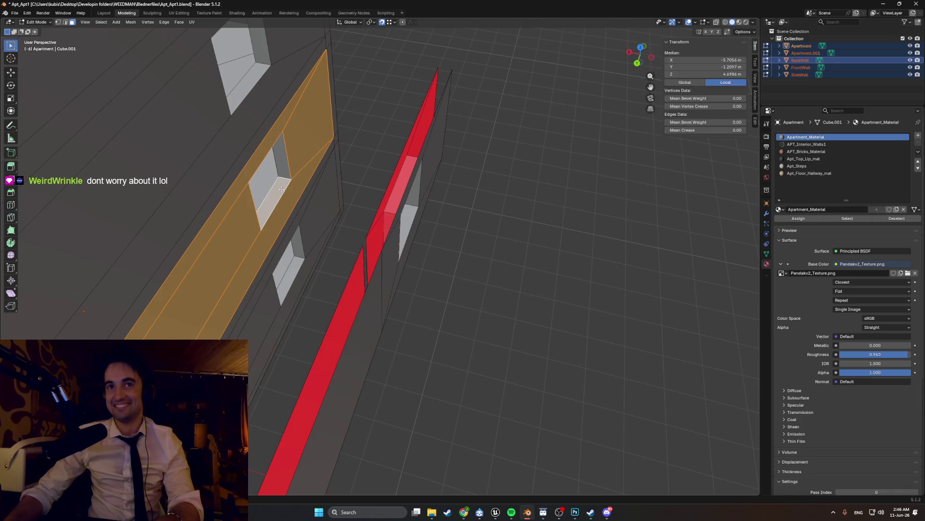
pyautogui.moveTo(275, 177)
pyautogui.mouseDown(button='middle')
pyautogui.moveTo(295, 141)
pyautogui.moveTo(300, 239)
pyautogui.mouseUp(button='middle')
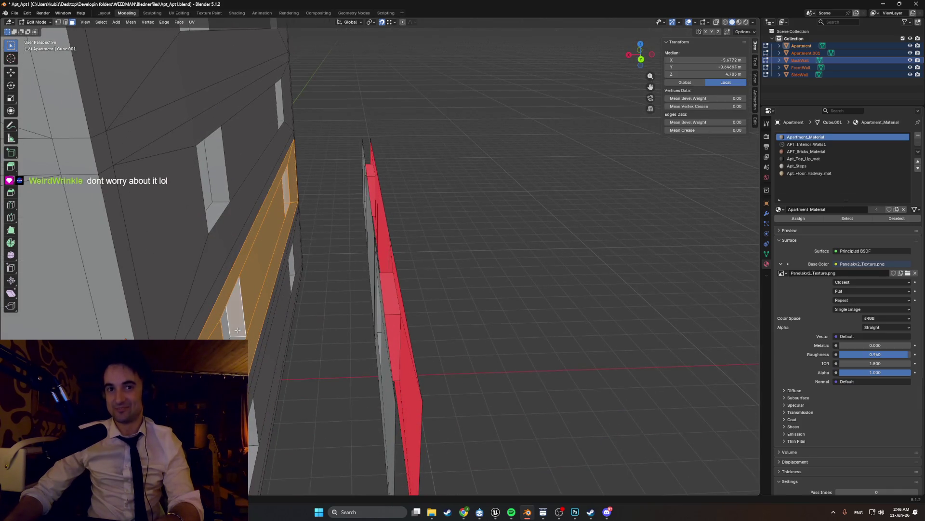
pyautogui.moveTo(235, 337); pyautogui.dragTo(309, 328, button='middle')
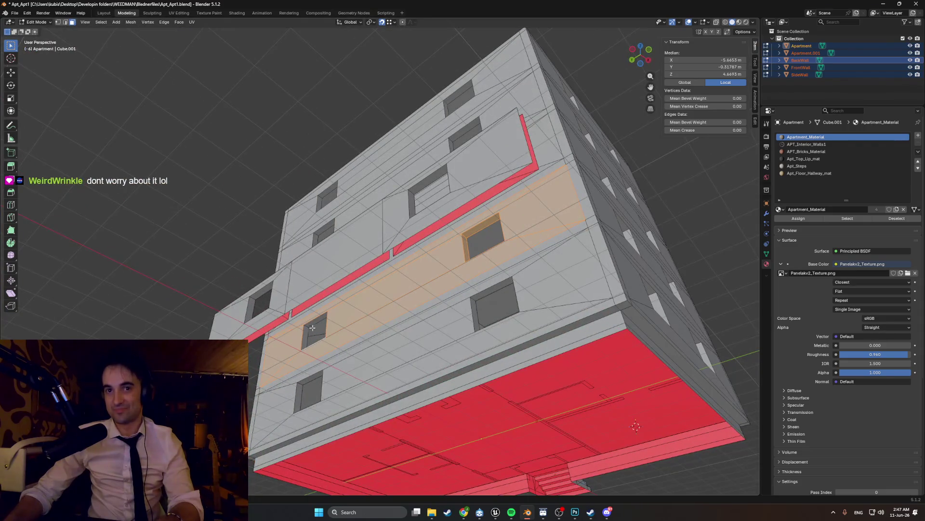
pyautogui.moveTo(481, 244)
pyautogui.mouseDown(button='middle')
pyautogui.moveTo(404, 276)
pyautogui.moveTo(465, 196)
pyautogui.moveTo(579, 272)
pyautogui.mouseUp(button='middle')
pyautogui.press('p')
pyautogui.click(407, 277)
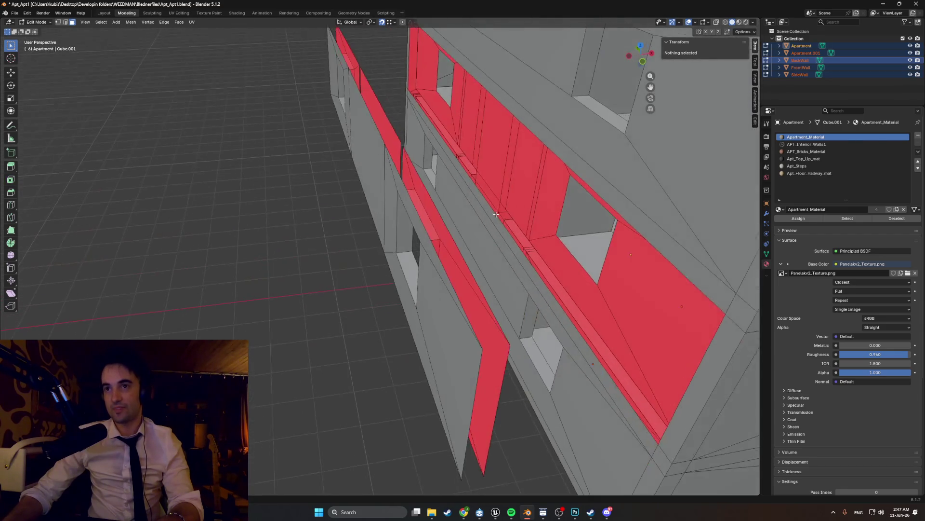
# Step: Select the wall, pillar and panel faces along the balcony strip
pyautogui.click(635, 288)
pyautogui.keyDown('shift'); pyautogui.click(694, 318); pyautogui.keyUp('shift')
pyautogui.moveTo(695, 318)
pyautogui.mouseDown(button='middle')
pyautogui.moveTo(630, 233)
pyautogui.moveTo(570, 128)
pyautogui.moveTo(472, 155)
pyautogui.moveTo(353, 260)
pyautogui.moveTo(385, 267)
pyautogui.mouseUp(button='middle')
pyautogui.keyDown('shift'); pyautogui.click(572, 149); pyautogui.keyUp('shift')
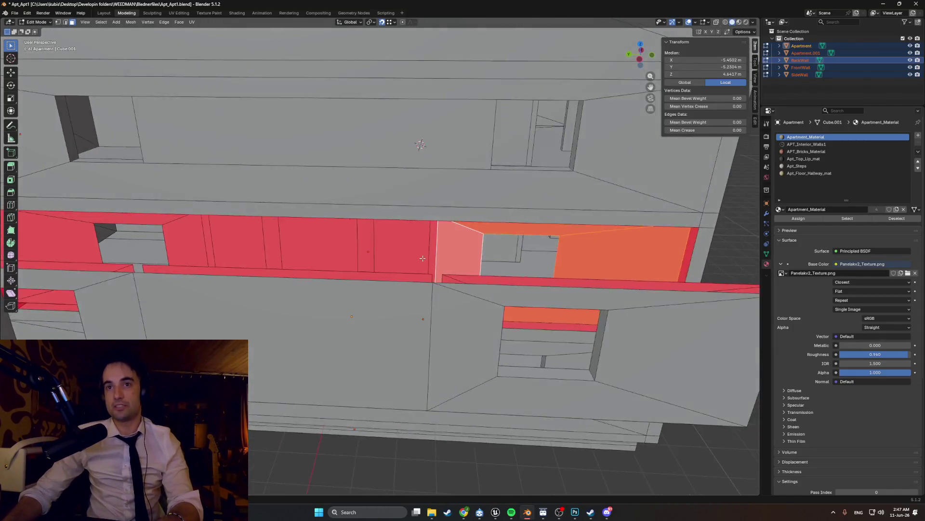
pyautogui.moveTo(347, 243); pyautogui.dragTo(414, 271, button='middle')
pyautogui.keyDown('shift'); pyautogui.click(384, 268); pyautogui.keyUp('shift')
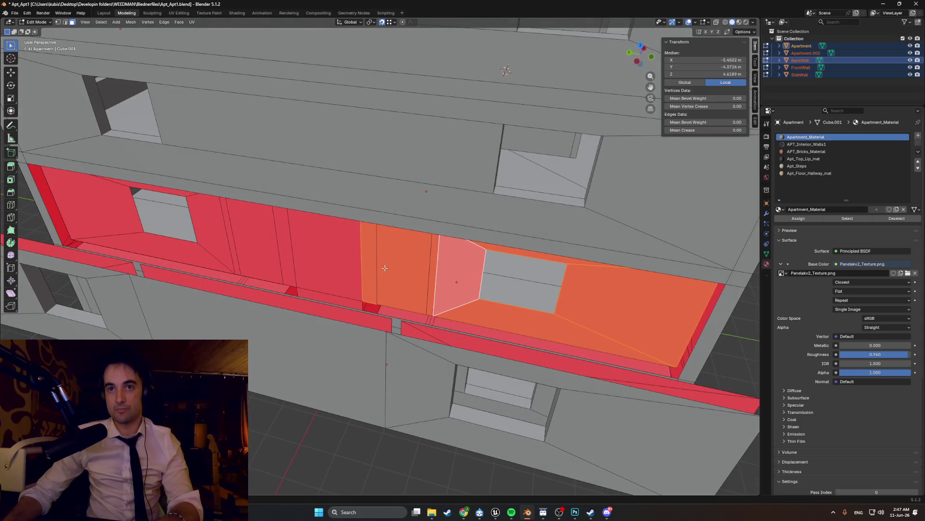
pyautogui.keyDown('shift'); pyautogui.click(326, 261); pyautogui.keyUp('shift')
pyautogui.moveTo(326, 262); pyautogui.dragTo(408, 259, button='middle')
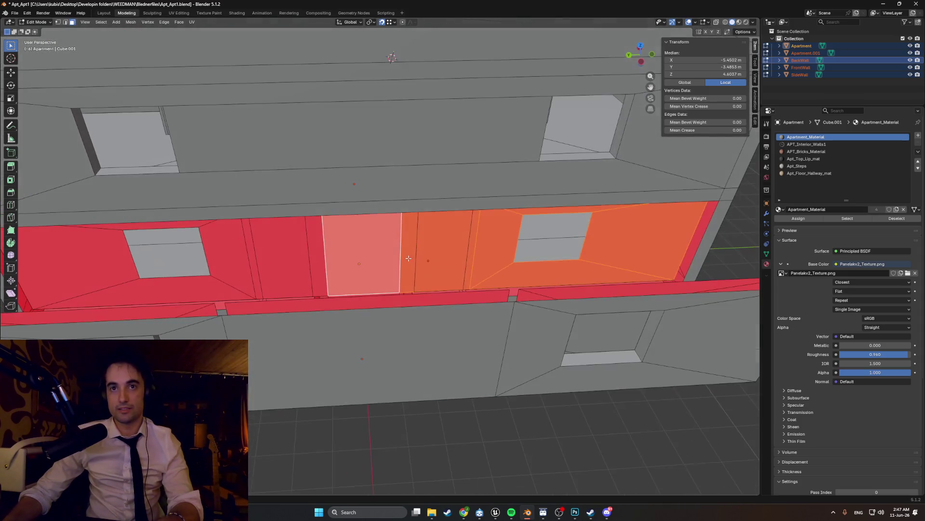
pyautogui.keyDown('shift'); pyautogui.click(289, 259); pyautogui.keyUp('shift')
# Step: Add the remaining recess faces and delete all selected faces, opening the balcony gaps
pyautogui.moveTo(290, 259); pyautogui.dragTo(358, 244, button='middle')
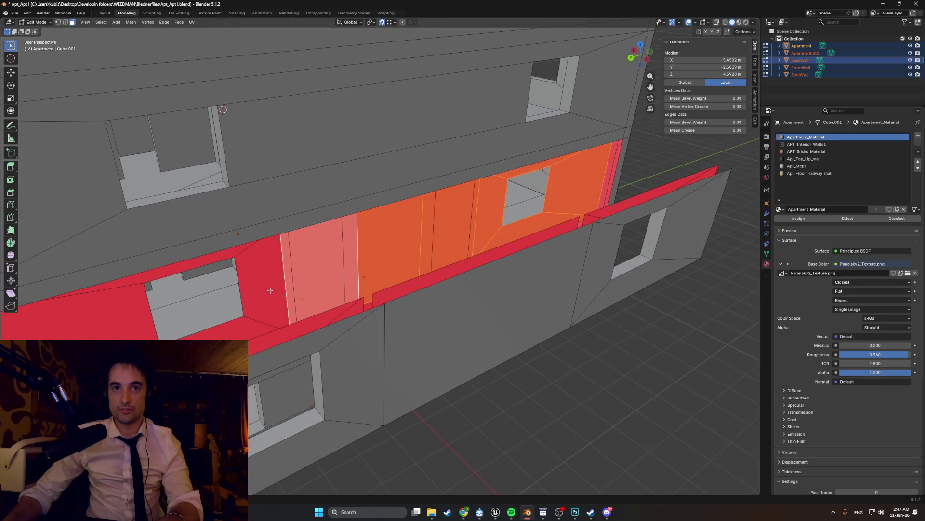
pyautogui.keyDown('shift'); pyautogui.click(227, 321); pyautogui.keyUp('shift')
pyautogui.keyDown('shift'); pyautogui.click(214, 293); pyautogui.keyUp('shift')
pyautogui.keyDown('shift'); pyautogui.click(260, 290); pyautogui.keyUp('shift')
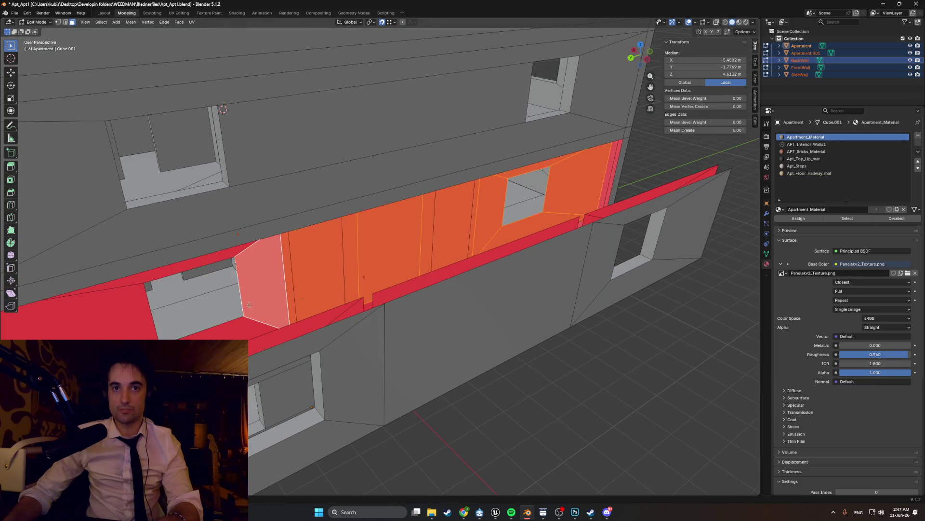
pyautogui.moveTo(239, 290)
pyautogui.mouseDown(button='middle')
pyautogui.moveTo(177, 294)
pyautogui.moveTo(188, 260)
pyautogui.moveTo(293, 276)
pyautogui.moveTo(405, 275)
pyautogui.moveTo(386, 255)
pyautogui.moveTo(449, 304)
pyautogui.mouseUp(button='middle')
pyautogui.keyDown('shift'); pyautogui.click(217, 254); pyautogui.keyUp('shift')
pyautogui.press('x')
pyautogui.click(205, 246)
# Step: Slide the red bar segment along Y in two moves toward the balcony openings
pyautogui.click(524, 377)
pyautogui.press('g')
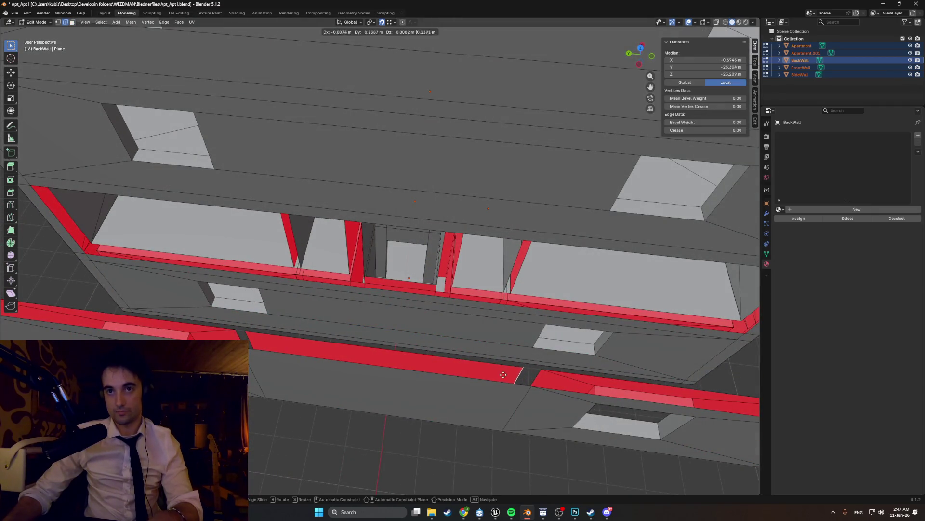
pyautogui.press('y')
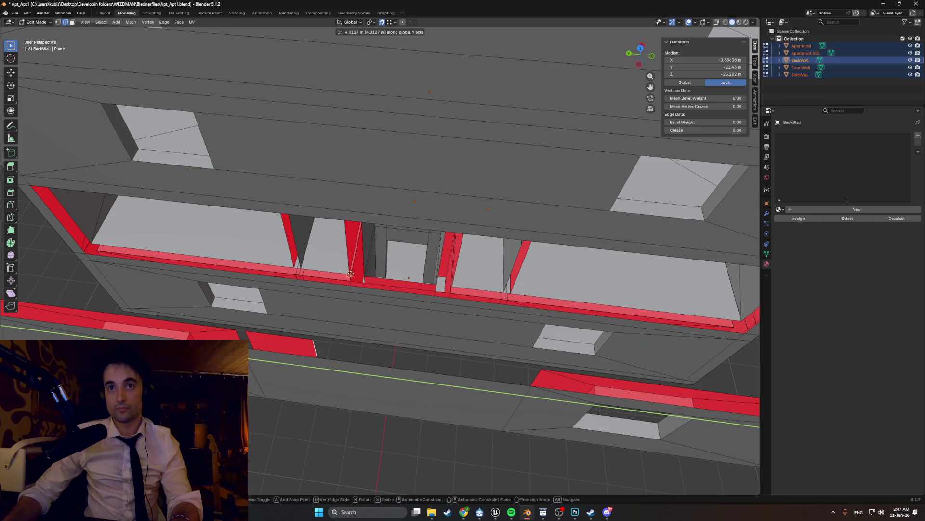
pyautogui.click(351, 272)
pyautogui.scroll(5, 233, 305)
pyautogui.moveTo(233, 306)
pyautogui.mouseDown(button='middle')
pyautogui.moveTo(250, 234)
pyautogui.moveTo(261, 260)
pyautogui.mouseUp(button='middle')
pyautogui.press('g')
pyautogui.press('y')
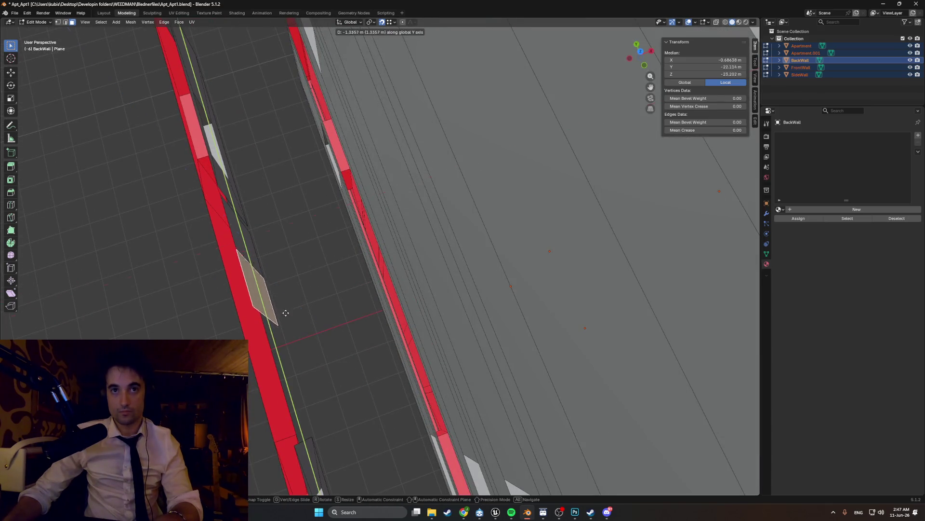
pyautogui.click(296, 405)
# Step: Nudge the selected piece further along Y twice until it sits over an opening
pyautogui.moveTo(304, 361)
pyautogui.mouseDown(button='middle')
pyautogui.moveTo(459, 347)
pyautogui.moveTo(417, 369)
pyautogui.moveTo(426, 347)
pyautogui.mouseUp(button='middle')
pyautogui.press('g')
pyautogui.press('y')
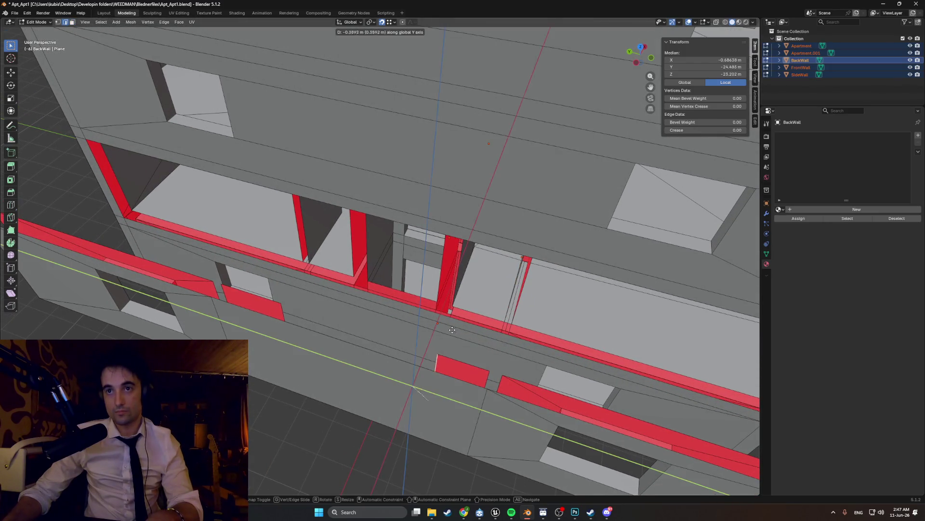
pyautogui.click(451, 303)
pyautogui.press('g')
pyautogui.press('y')
pyautogui.click(506, 318)
pyautogui.moveTo(506, 318)
pyautogui.mouseDown(button='middle')
pyautogui.moveTo(499, 304)
pyautogui.moveTo(507, 320)
pyautogui.moveTo(404, 322)
pyautogui.mouseUp(button='middle')
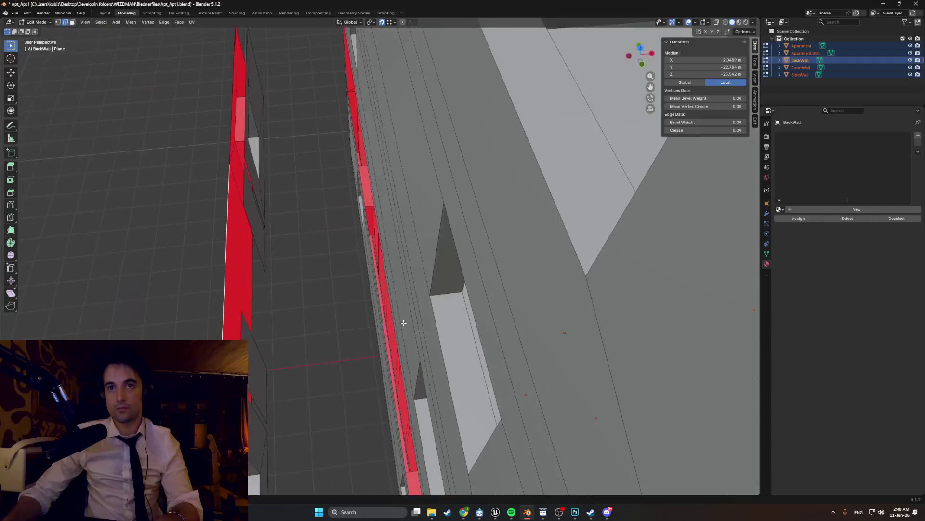
# Step: Slide the next panel piece along Y in three moves so the openings line up with the recesses
pyautogui.keyDown('shift'); pyautogui.click(255, 359); pyautogui.keyUp('shift')
pyautogui.press('g')
pyautogui.press('y')
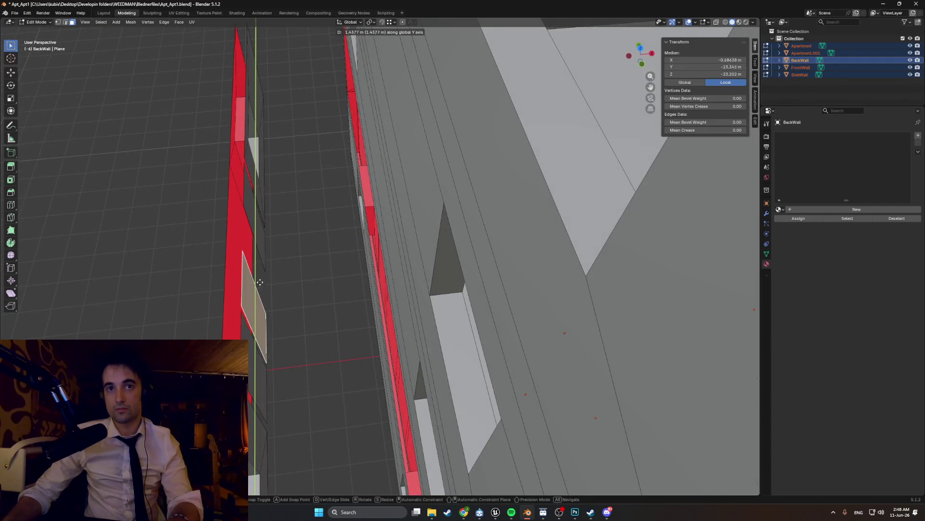
pyautogui.click(267, 273)
pyautogui.moveTo(268, 272); pyautogui.dragTo(350, 277, button='middle')
pyautogui.moveTo(398, 312)
pyautogui.mouseDown(button='middle')
pyautogui.moveTo(325, 349)
pyautogui.moveTo(393, 327)
pyautogui.mouseUp(button='middle')
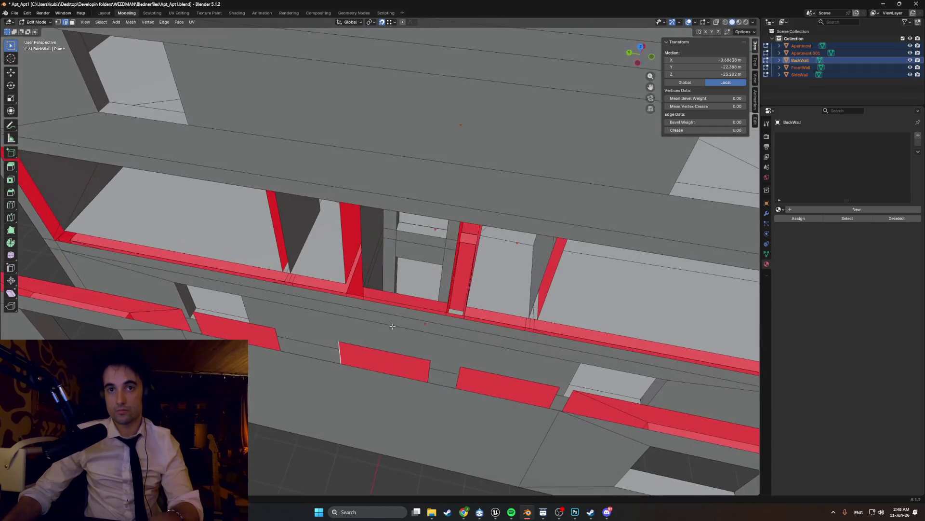
pyautogui.press('g')
pyautogui.press('y')
pyautogui.click(369, 295)
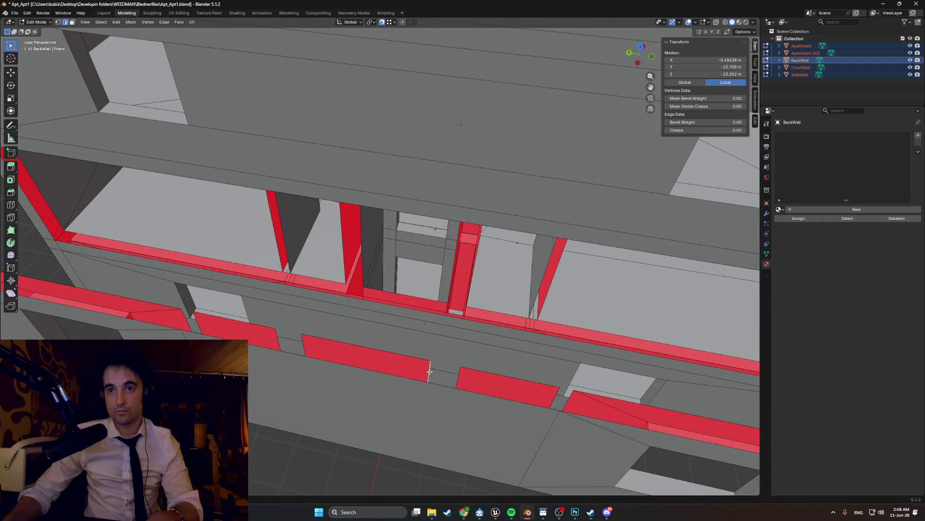
pyautogui.press('g')
pyautogui.press('y')
pyautogui.click(449, 300)
pyautogui.moveTo(449, 301)
pyautogui.mouseDown(button='middle')
pyautogui.moveTo(628, 232)
pyautogui.moveTo(414, 215)
pyautogui.moveTo(485, 254)
pyautogui.moveTo(541, 241)
pyautogui.moveTo(395, 231)
pyautogui.moveTo(466, 251)
pyautogui.moveTo(322, 223)
pyautogui.moveTo(387, 288)
pyautogui.moveTo(399, 276)
pyautogui.moveTo(352, 256)
pyautogui.mouseUp(button='middle')
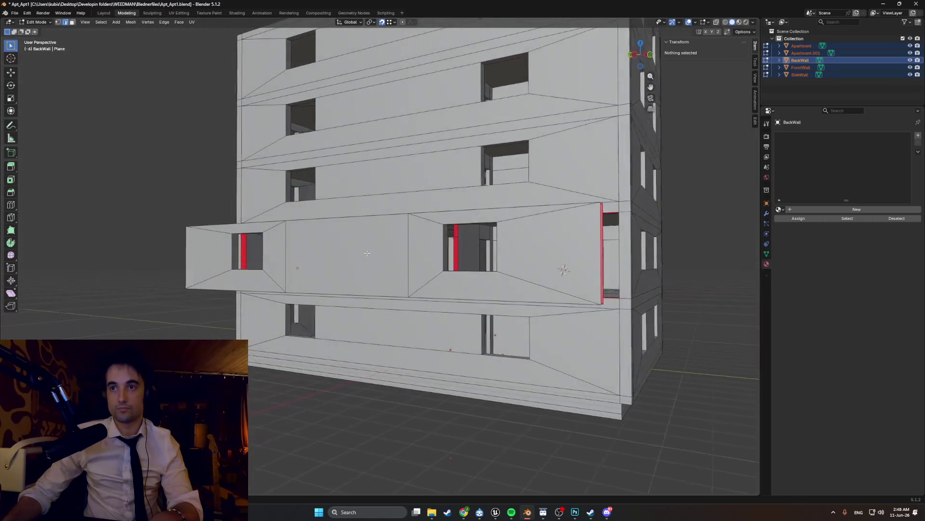
# Step: Select the BackWall edge strip and pull it sideways along Y, then down along Z
pyautogui.moveTo(605, 259); pyautogui.dragTo(706, 211, button='middle')
pyautogui.click(642, 335)
pyautogui.keyDown('shift'); pyautogui.click(643, 340); pyautogui.keyUp('shift')
pyautogui.moveTo(642, 340); pyautogui.dragTo(744, 289, button='middle')
pyautogui.moveTo(576, 300)
pyautogui.mouseDown(button='middle')
pyautogui.moveTo(540, 274)
pyautogui.moveTo(650, 268)
pyautogui.mouseUp(button='middle')
pyautogui.click(548, 266)
pyautogui.press('g')
pyautogui.press('y')
pyautogui.moveTo(620, 311); pyautogui.dragTo(662, 304, button='middle')
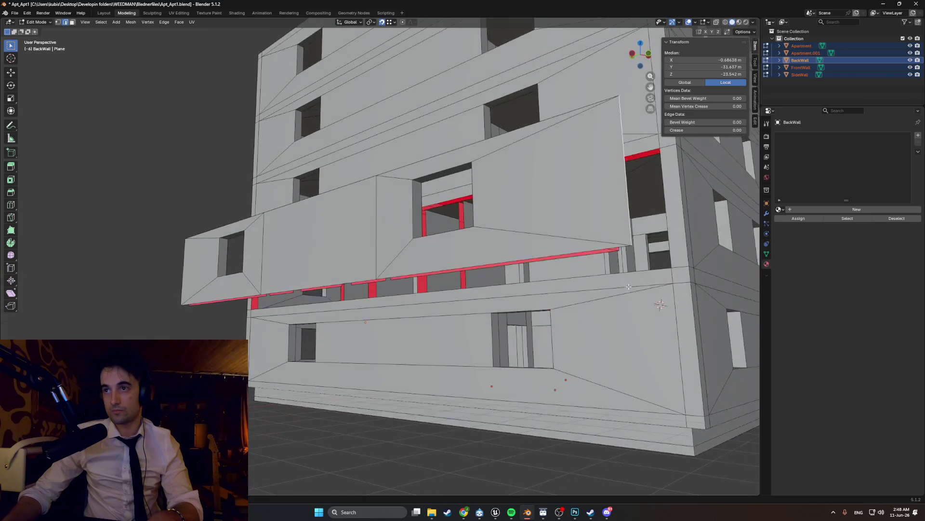
pyautogui.press('g')
pyautogui.press('z')
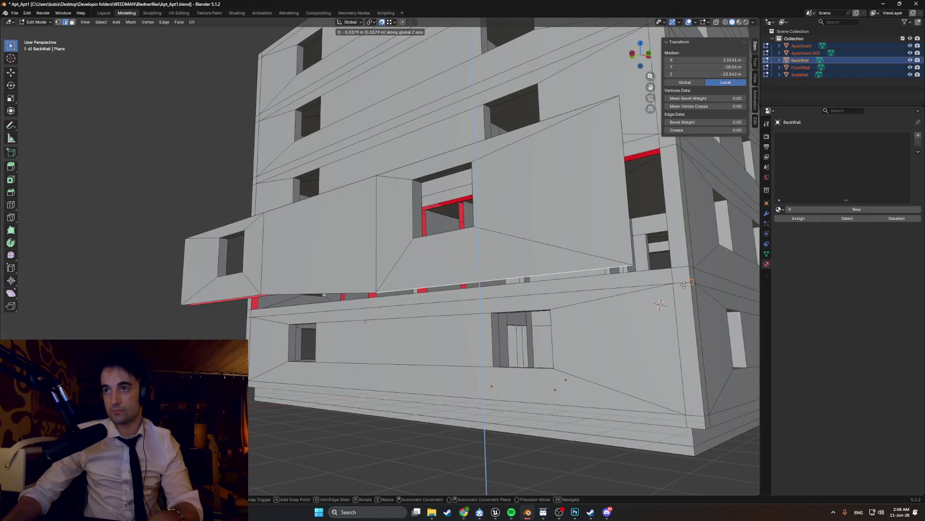
# Step: Stretch the panel further down and along Y over the balcony level, then return to Object Mode
pyautogui.moveTo(416, 280)
pyautogui.mouseDown(button='middle')
pyautogui.moveTo(506, 290)
pyautogui.moveTo(455, 318)
pyautogui.moveTo(448, 337)
pyautogui.mouseUp(button='middle')
pyautogui.scroll(-2, 456, 319)
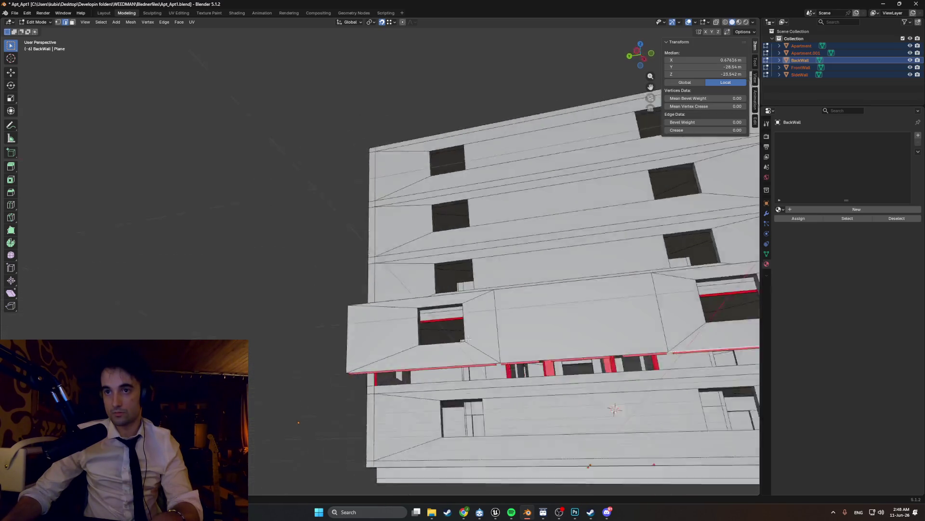
pyautogui.moveTo(504, 354); pyautogui.dragTo(533, 369, button='middle')
pyautogui.scroll(3, 532, 369)
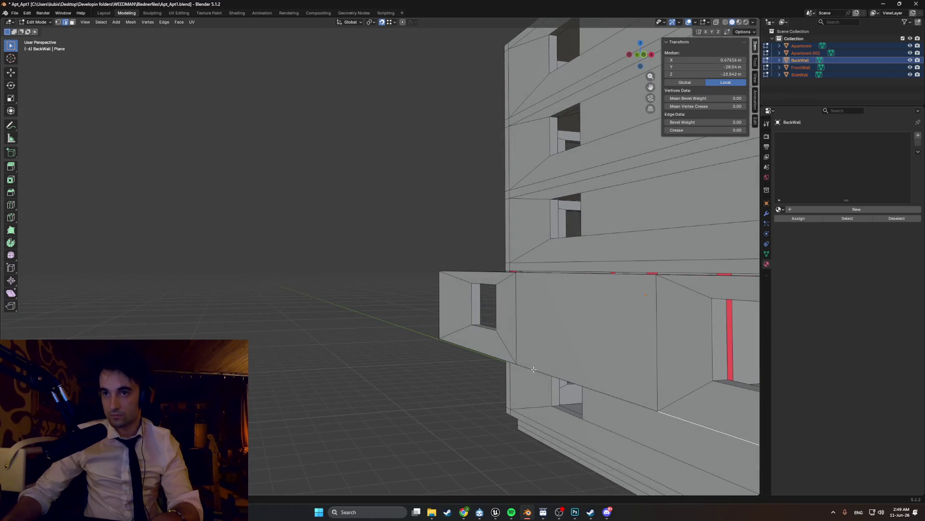
pyautogui.scroll(-3, 576, 381)
pyautogui.moveTo(506, 304)
pyautogui.mouseDown(button='middle')
pyautogui.moveTo(550, 304)
pyautogui.moveTo(549, 340)
pyautogui.mouseUp(button='middle')
pyautogui.scroll(4, 561, 307)
pyautogui.press('g')
pyautogui.press('z')
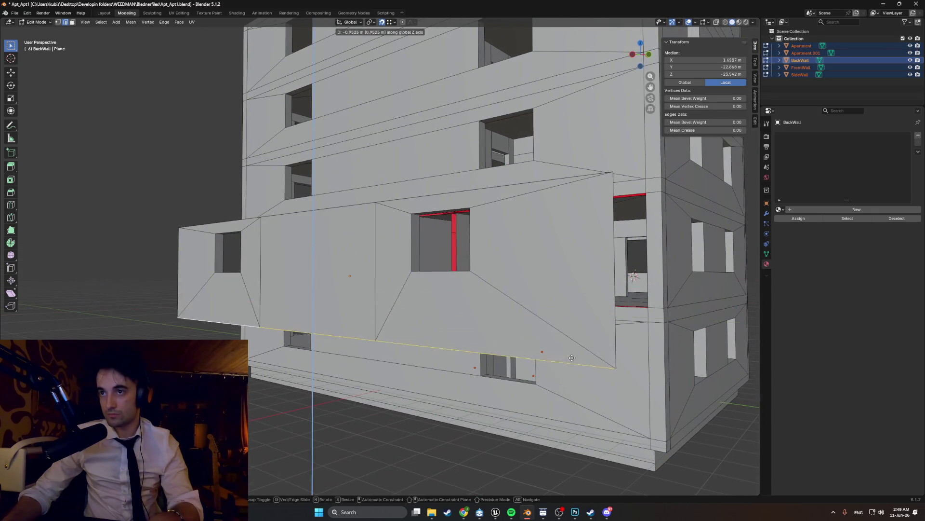
pyautogui.moveTo(428, 299); pyautogui.dragTo(245, 305, button='middle')
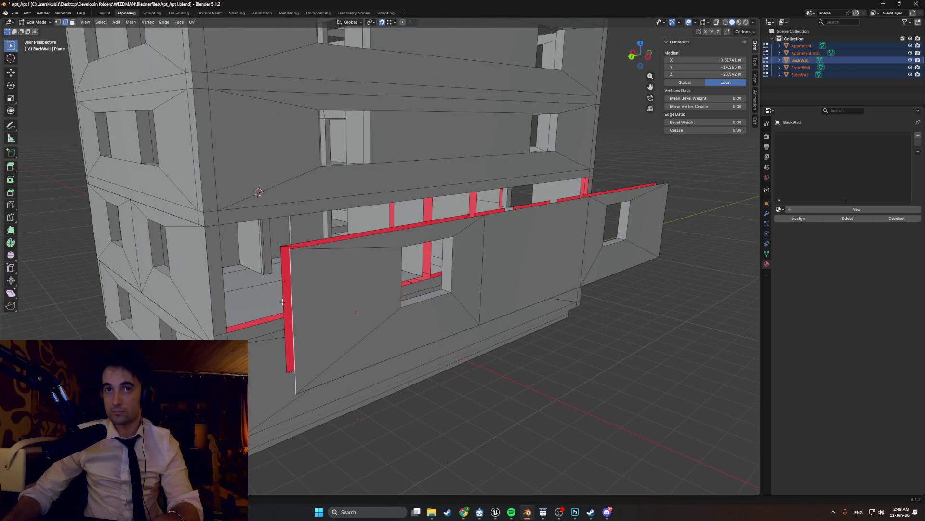
pyautogui.press('g')
pyautogui.press('y')
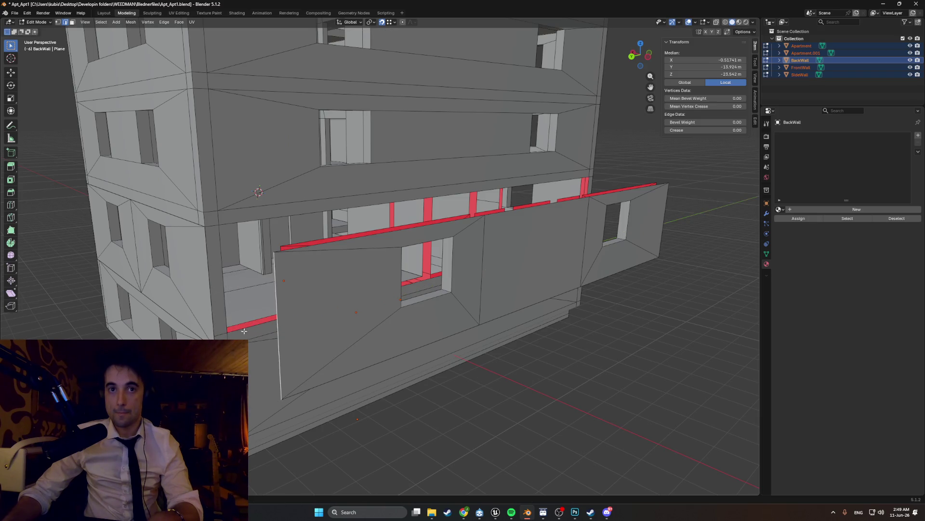
pyautogui.moveTo(233, 331); pyautogui.dragTo(268, 335, button='middle')
pyautogui.moveTo(397, 412)
pyautogui.mouseDown(button='middle')
pyautogui.moveTo(499, 405)
pyautogui.moveTo(523, 433)
pyautogui.moveTo(482, 399)
pyautogui.moveTo(463, 347)
pyautogui.moveTo(465, 311)
pyautogui.mouseUp(button='middle')
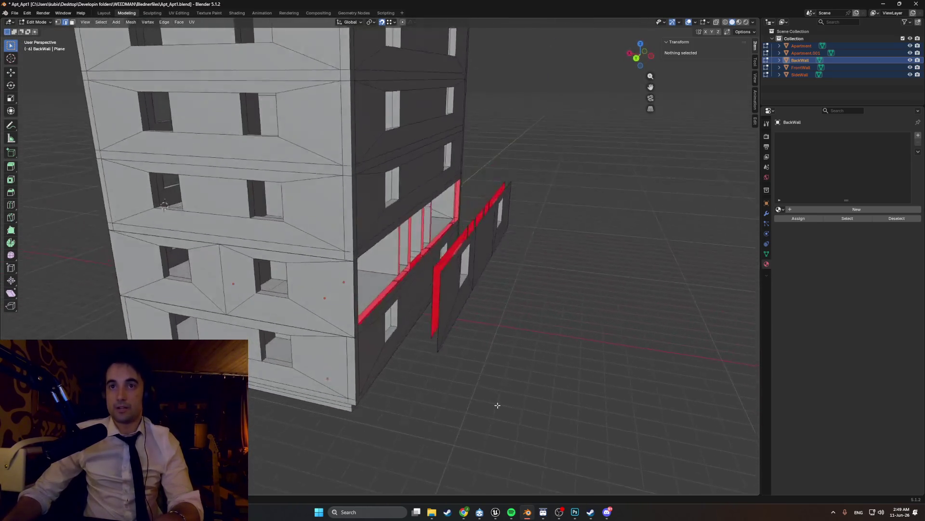
pyautogui.press('Tab')
pyautogui.press('Tab')
pyautogui.press('Tab')
pyautogui.moveTo(482, 283)
pyautogui.mouseDown(button='middle')
pyautogui.moveTo(513, 273)
pyautogui.moveTo(271, 275)
pyautogui.moveTo(349, 291)
pyautogui.moveTo(373, 268)
pyautogui.moveTo(365, 289)
pyautogui.moveTo(399, 283)
pyautogui.mouseUp(button='middle')
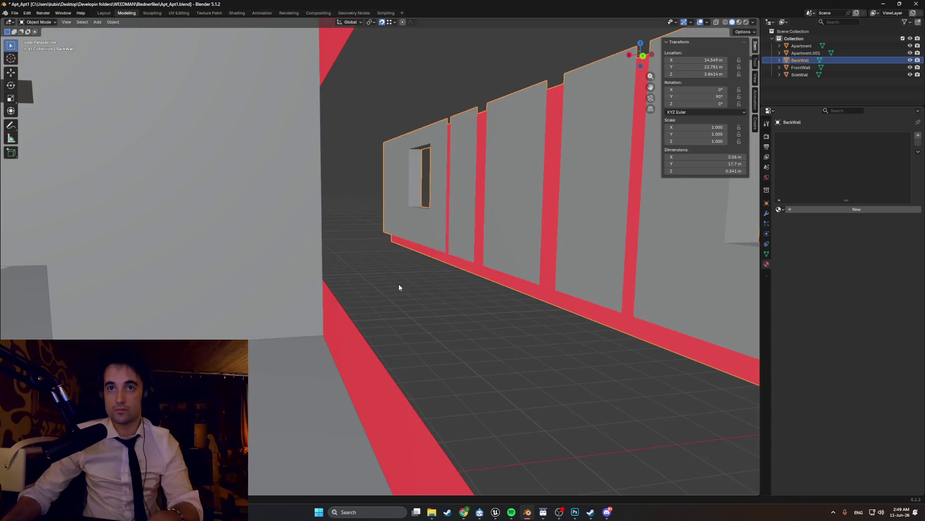
# Step: Slide the wall along Y and set its origin to the geometry centre
pyautogui.press('g')
pyautogui.press('y')
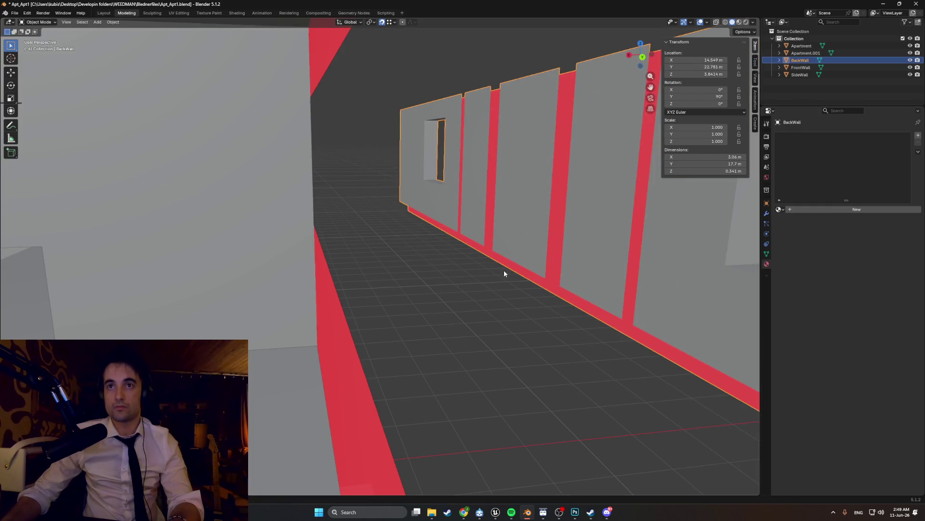
pyautogui.click(439, 299)
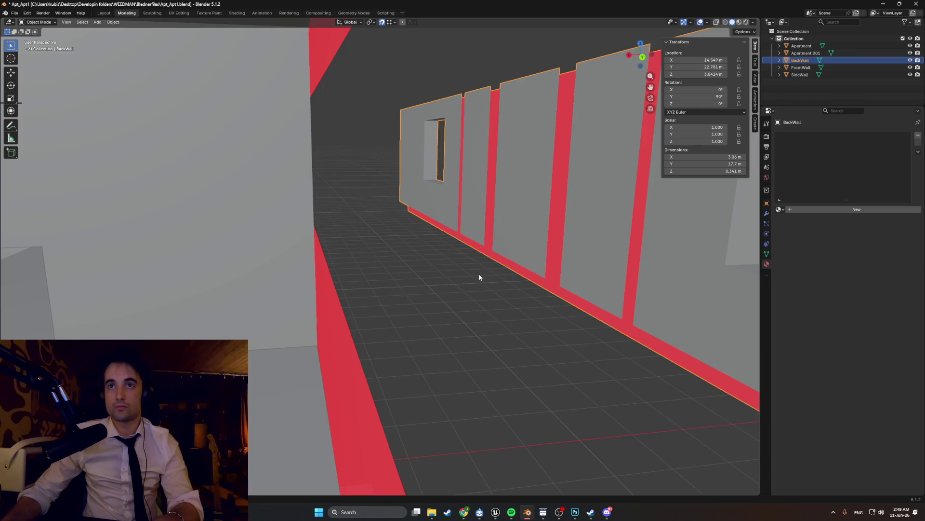
pyautogui.press('z')
pyautogui.rightClick(460, 273)
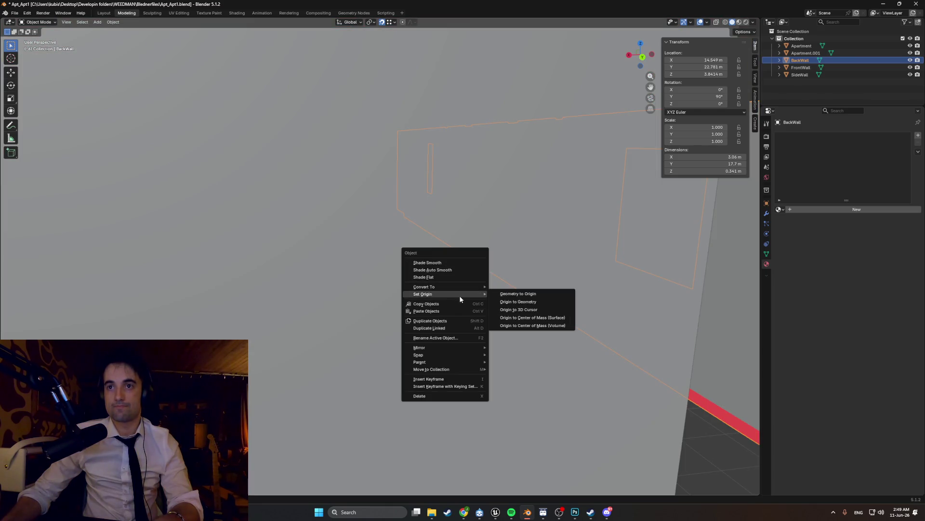
pyautogui.click(518, 301)
pyautogui.press('z')
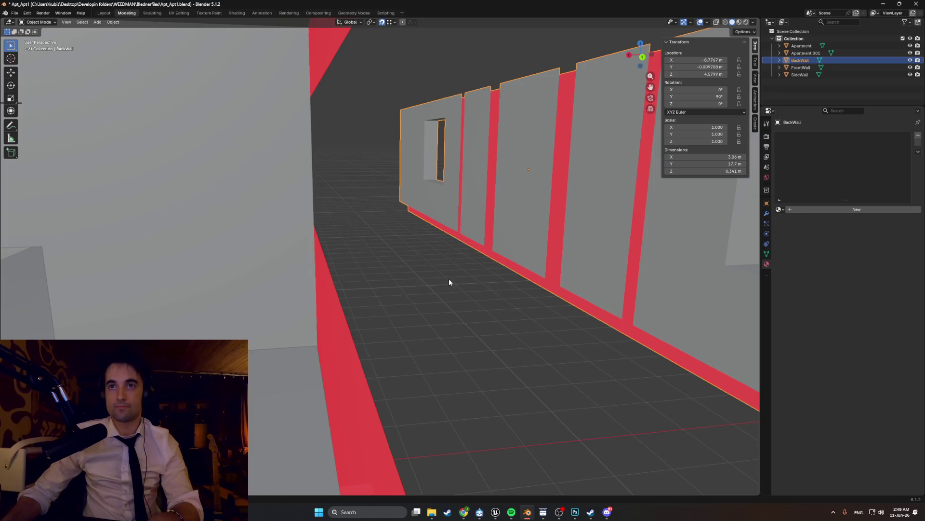
# Step: Move the wall along X flush against the facade (about X −5.57 m) and reopen it for editing
pyautogui.press('g')
pyautogui.press('x')
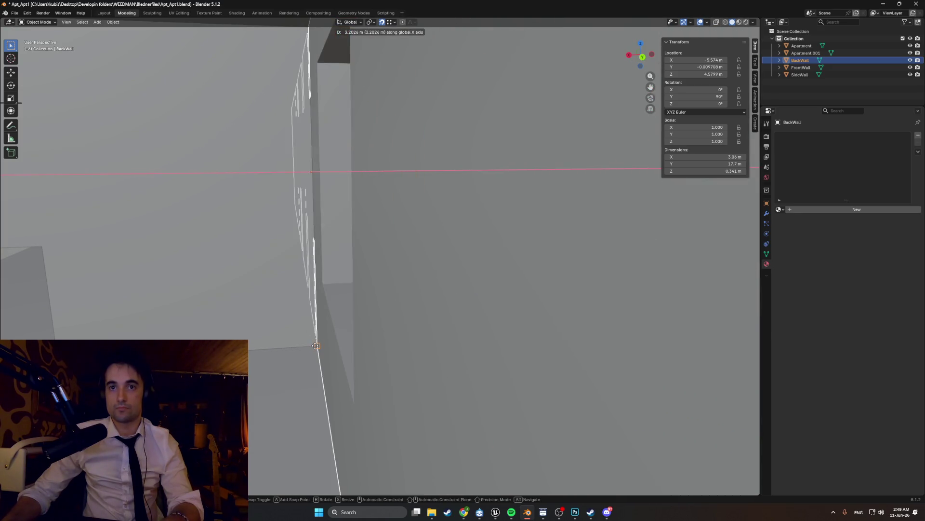
pyautogui.moveTo(328, 336)
pyautogui.mouseDown(button='middle')
pyautogui.moveTo(525, 328)
pyautogui.moveTo(511, 302)
pyautogui.moveTo(426, 297)
pyautogui.moveTo(396, 313)
pyautogui.moveTo(509, 317)
pyautogui.moveTo(529, 303)
pyautogui.moveTo(510, 297)
pyautogui.moveTo(508, 306)
pyautogui.mouseUp(button='middle')
pyautogui.scroll(-4, 508, 305)
pyautogui.moveTo(434, 308)
pyautogui.mouseDown(button='middle')
pyautogui.moveTo(334, 317)
pyautogui.moveTo(344, 298)
pyautogui.moveTo(414, 287)
pyautogui.mouseUp(button='middle')
pyautogui.press('Tab')
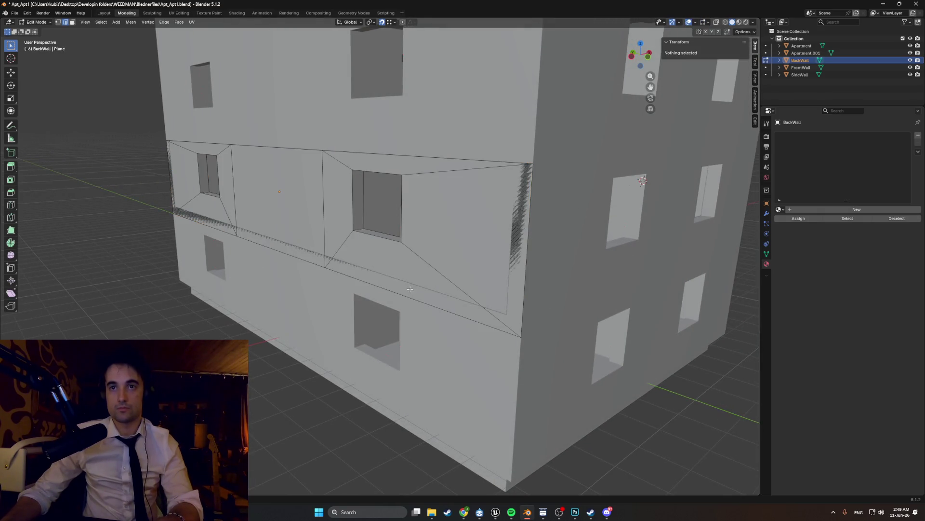
# Step: Hide BackWall and switch to editing the Apartment's mesh instead
pyautogui.click(917, 61)
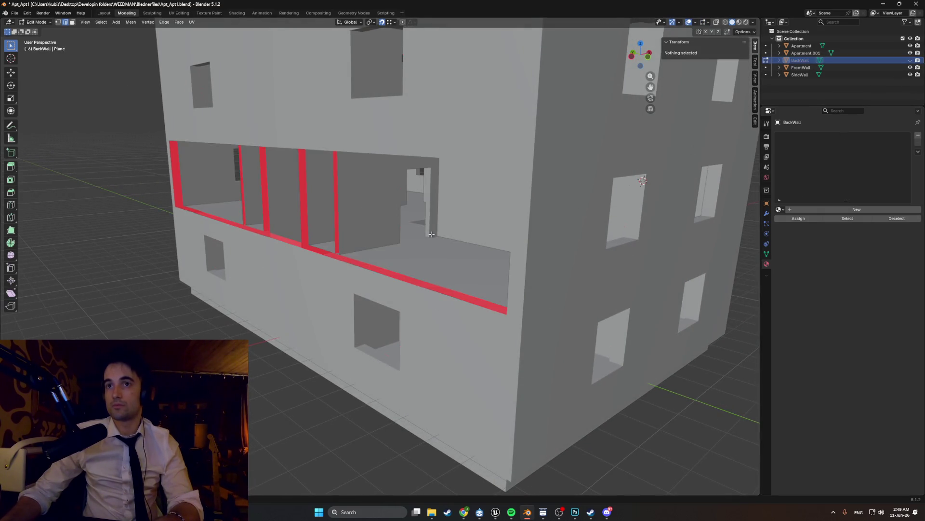
pyautogui.moveTo(428, 234); pyautogui.dragTo(429, 245, button='middle')
pyautogui.press('Tab')
pyautogui.click(419, 344)
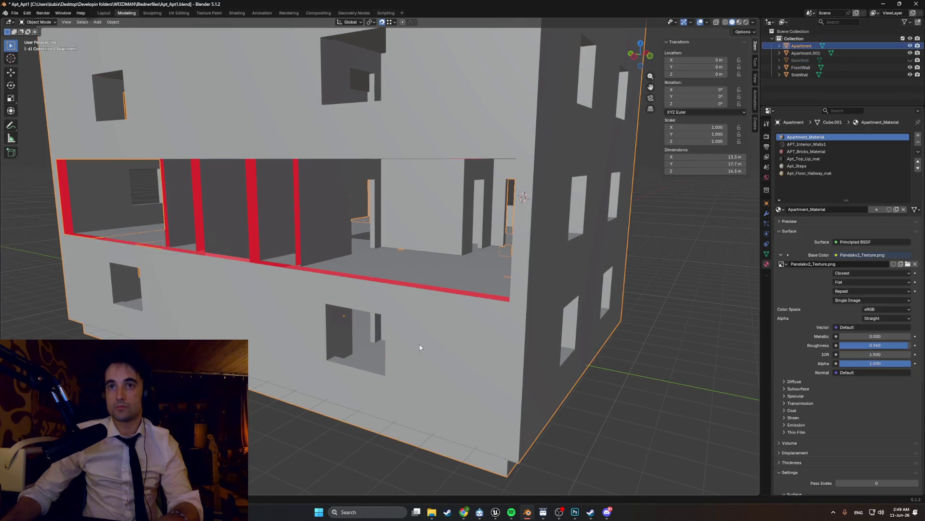
pyautogui.press('Tab')
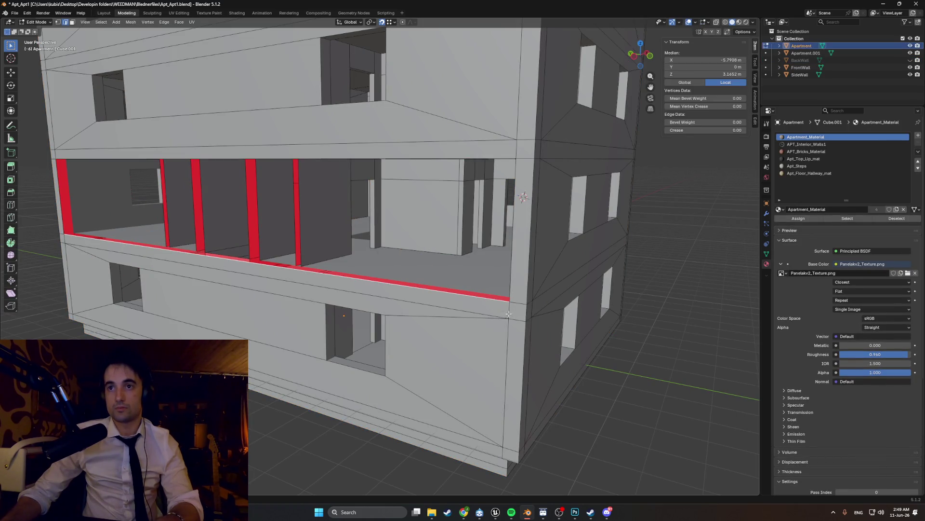
# Step: Delete the narrow face strip along the open floor's front edge
pyautogui.click(509, 316)
pyautogui.moveTo(522, 197); pyautogui.dragTo(356, 165, button='middle')
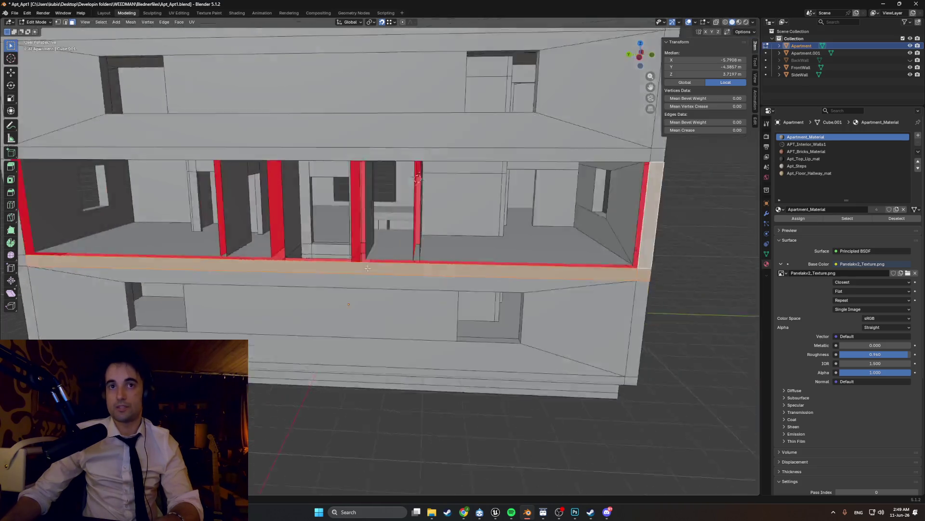
pyautogui.moveTo(141, 257); pyautogui.dragTo(159, 236, button='middle')
pyautogui.press('x')
pyautogui.click(173, 239)
pyautogui.moveTo(218, 252); pyautogui.dragTo(304, 232, button='middle')
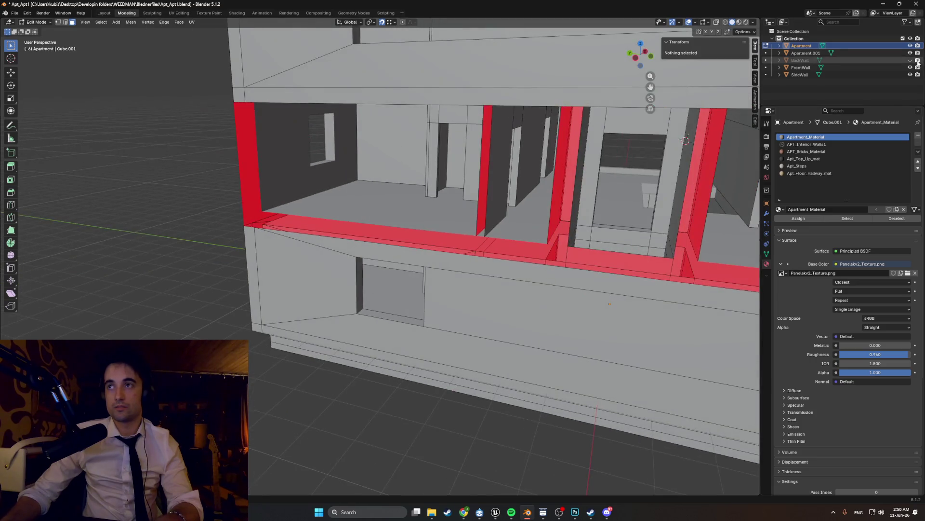
pyautogui.press('Tab')
pyautogui.scroll(-5, 449, 255)
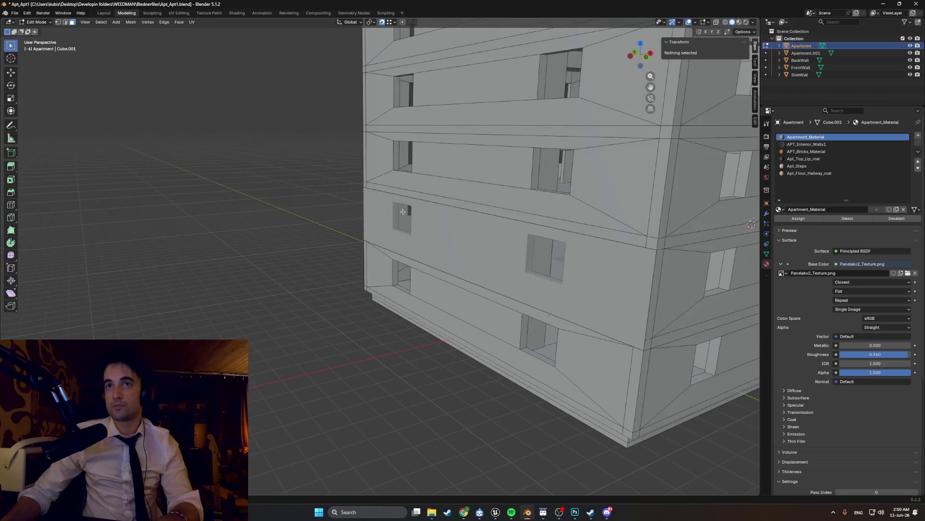
pyautogui.press('Tab')
pyautogui.moveTo(450, 255)
pyautogui.mouseDown(button='middle')
pyautogui.moveTo(512, 271)
pyautogui.moveTo(460, 280)
pyautogui.mouseUp(button='middle')
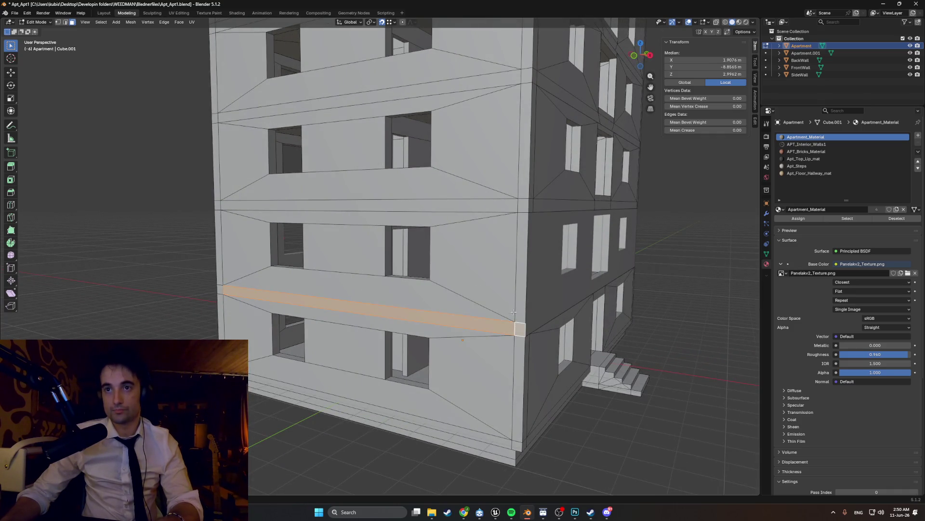
# Step: Select the facade face band on one floor, minus a recess side face, and delete it
pyautogui.keyDown('shift'); pyautogui.click(449, 296); pyautogui.keyUp('shift')
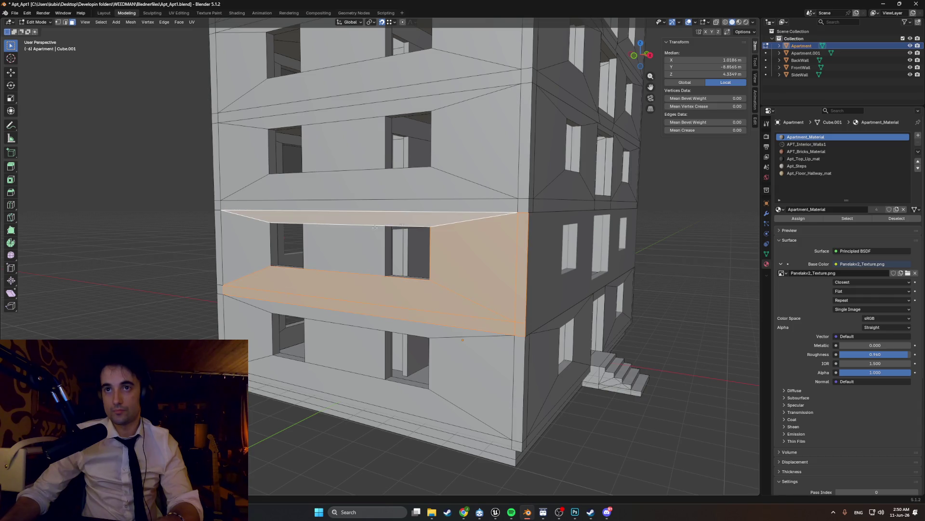
pyautogui.moveTo(463, 340)
pyautogui.mouseDown(button='middle')
pyautogui.moveTo(434, 371)
pyautogui.moveTo(449, 290)
pyautogui.moveTo(478, 217)
pyautogui.moveTo(518, 169)
pyautogui.moveTo(499, 181)
pyautogui.moveTo(470, 203)
pyautogui.moveTo(654, 207)
pyautogui.moveTo(549, 181)
pyautogui.moveTo(462, 216)
pyautogui.moveTo(506, 216)
pyautogui.moveTo(427, 228)
pyautogui.mouseUp(button='middle')
pyautogui.hotkey('alt', 'a')
pyautogui.click(456, 210)
pyautogui.scroll(5, 507, 181)
pyautogui.click(448, 240)
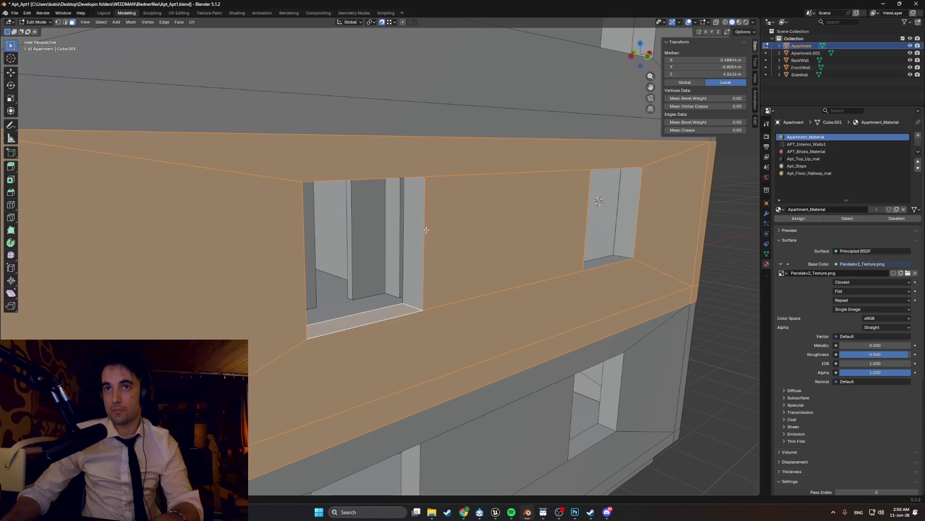
pyautogui.keyDown('shift'); pyautogui.click(637, 226); pyautogui.keyUp('shift')
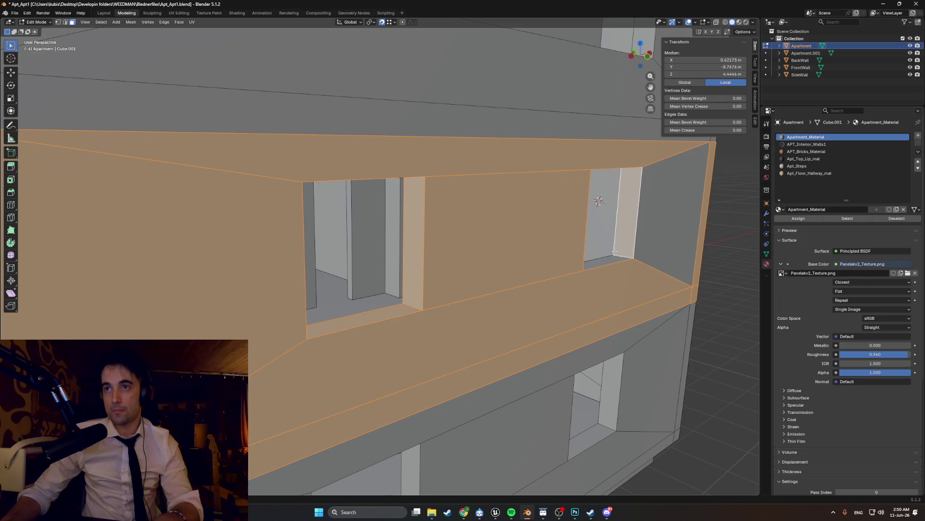
pyautogui.moveTo(649, 240)
pyautogui.mouseDown(button='middle')
pyautogui.moveTo(594, 188)
pyautogui.moveTo(580, 157)
pyautogui.mouseUp(button='middle')
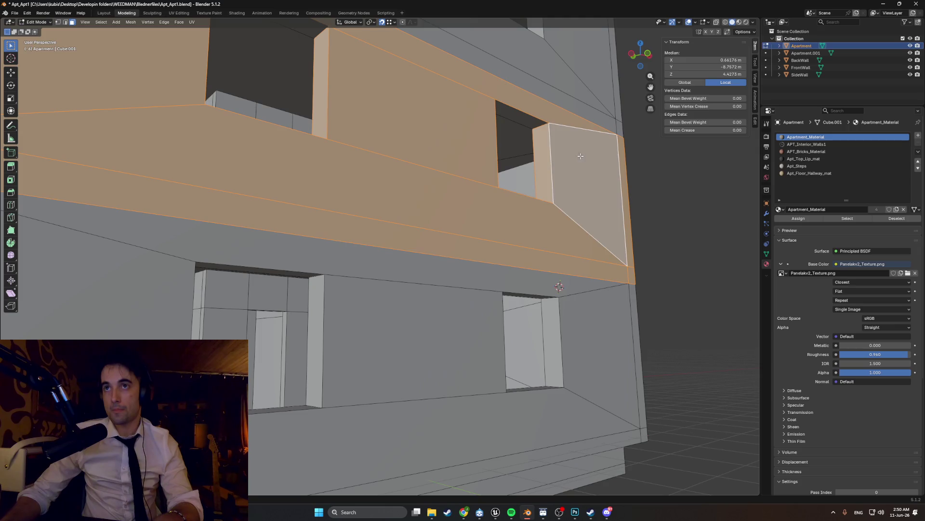
pyautogui.moveTo(308, 33); pyautogui.dragTo(245, 114, button='middle')
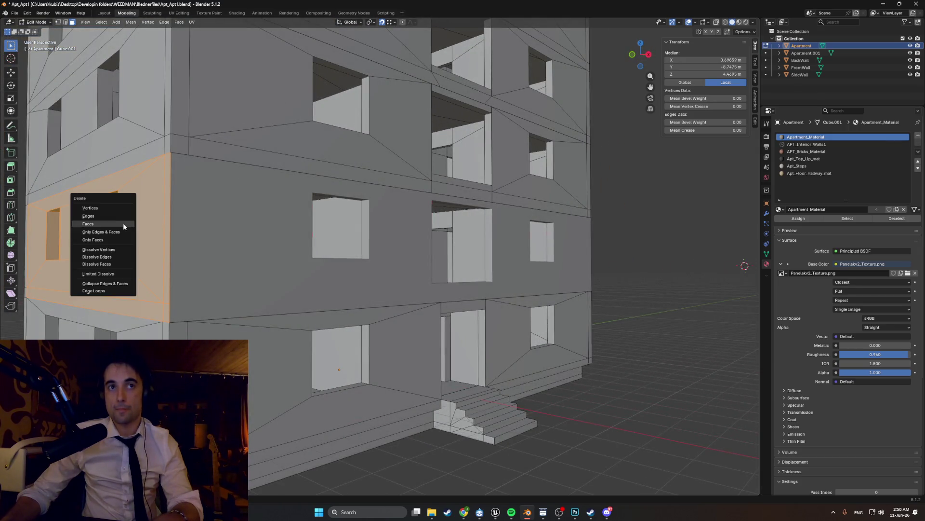
pyautogui.click(123, 223)
# Step: Delete the interior wall and floor faces between the windows
pyautogui.moveTo(434, 217)
pyautogui.mouseDown(button='middle')
pyautogui.moveTo(326, 203)
pyautogui.moveTo(301, 226)
pyautogui.moveTo(315, 203)
pyautogui.moveTo(322, 207)
pyautogui.moveTo(309, 194)
pyautogui.moveTo(312, 204)
pyautogui.mouseUp(button='middle')
pyautogui.scroll(4, 301, 227)
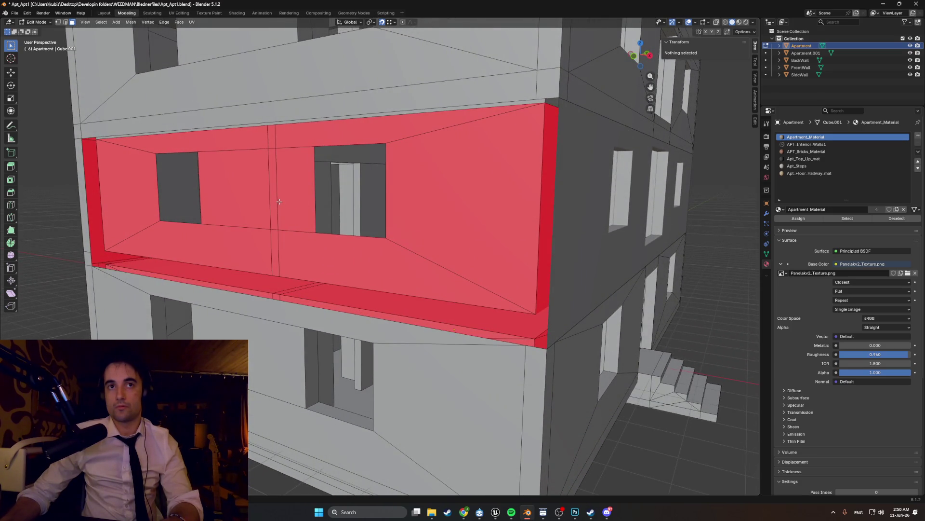
pyautogui.moveTo(278, 201); pyautogui.dragTo(260, 207, button='middle')
pyautogui.click(249, 211)
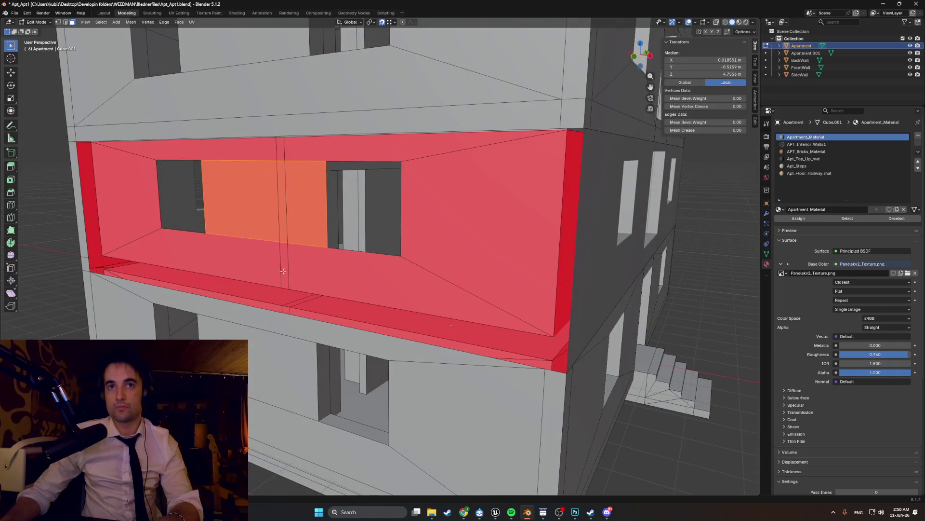
pyautogui.keyDown('shift'); pyautogui.click(259, 242); pyautogui.keyUp('shift')
pyautogui.keyDown('shift'); pyautogui.click(425, 200); pyautogui.keyUp('shift')
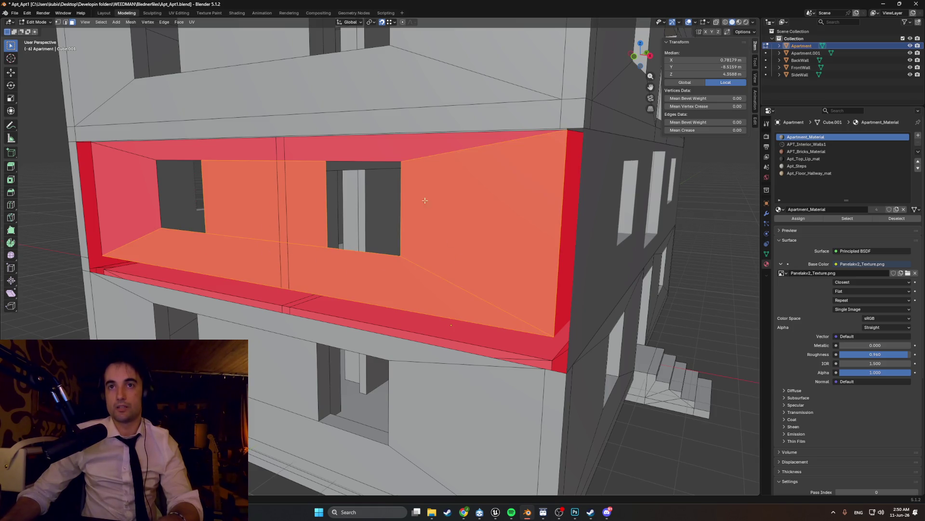
pyautogui.keyDown('shift'); pyautogui.click(136, 169); pyautogui.keyUp('shift')
pyautogui.click(141, 188)
# Step: Unhide the front facade faces with Alt+H and return to Object Mode
pyautogui.moveTo(141, 189)
pyautogui.mouseDown(button='middle')
pyautogui.moveTo(217, 212)
pyautogui.moveTo(239, 209)
pyautogui.mouseUp(button='middle')
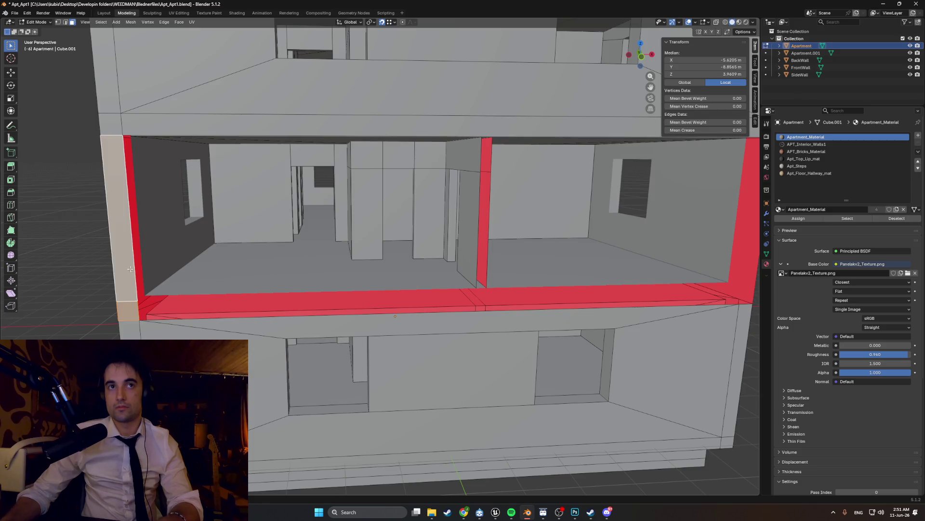
pyautogui.moveTo(237, 241); pyautogui.dragTo(211, 236, button='middle')
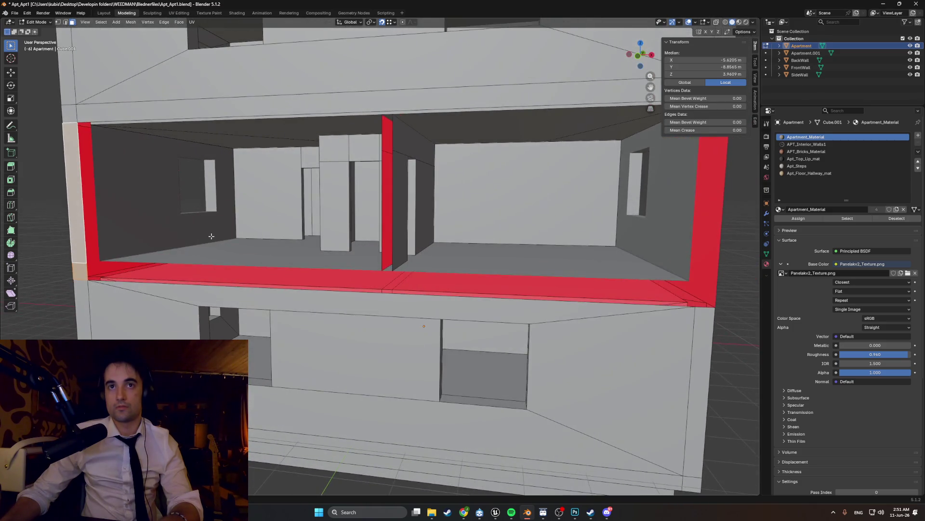
pyautogui.hotkey('alt', 'h')
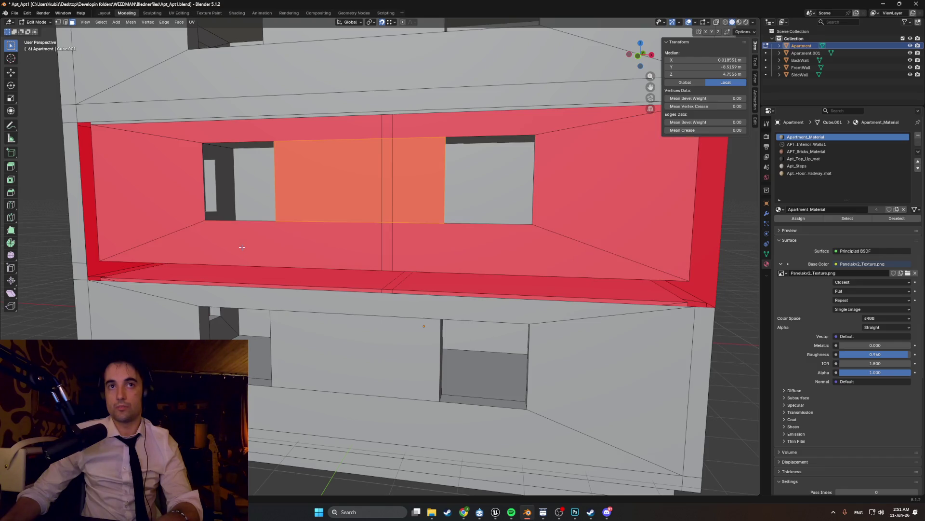
pyautogui.moveTo(302, 249); pyautogui.dragTo(267, 252, button='middle')
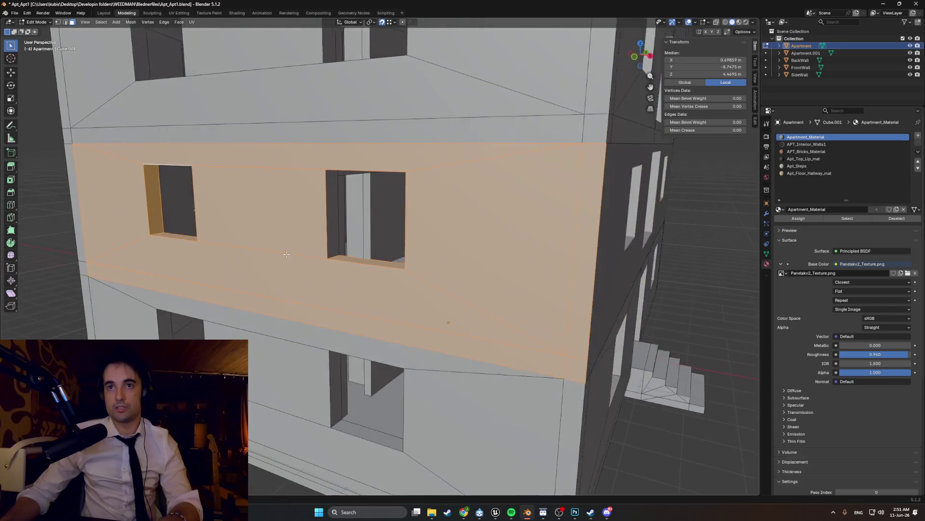
pyautogui.scroll(4, 217, 250)
pyautogui.scroll(4, 151, 246)
pyautogui.scroll(-5, 151, 246)
pyautogui.press('Tab')
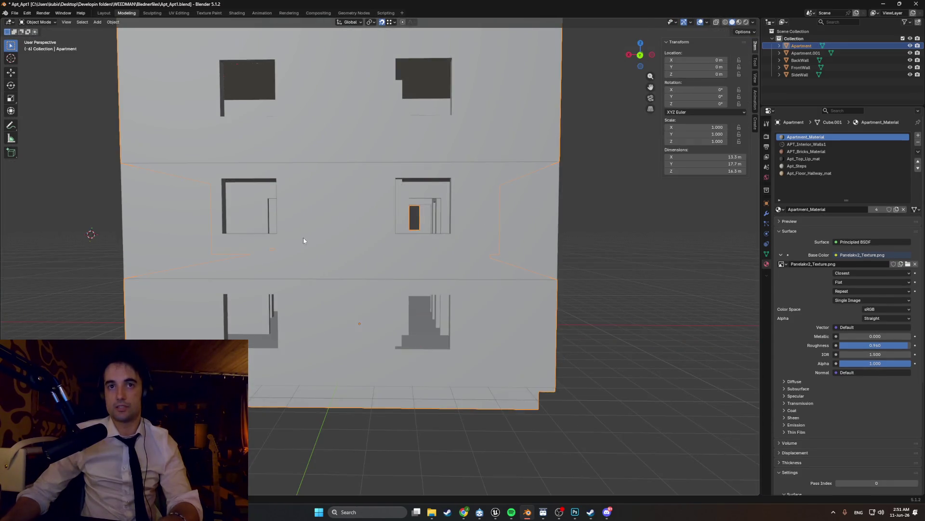
# Step: Inspect the SideWall against the building and select the Apartment object
pyautogui.click(298, 238)
pyautogui.scroll(2, 315, 236)
pyautogui.moveTo(330, 243)
pyautogui.mouseDown(button='middle')
pyautogui.moveTo(342, 254)
pyautogui.moveTo(329, 250)
pyautogui.mouseUp(button='middle')
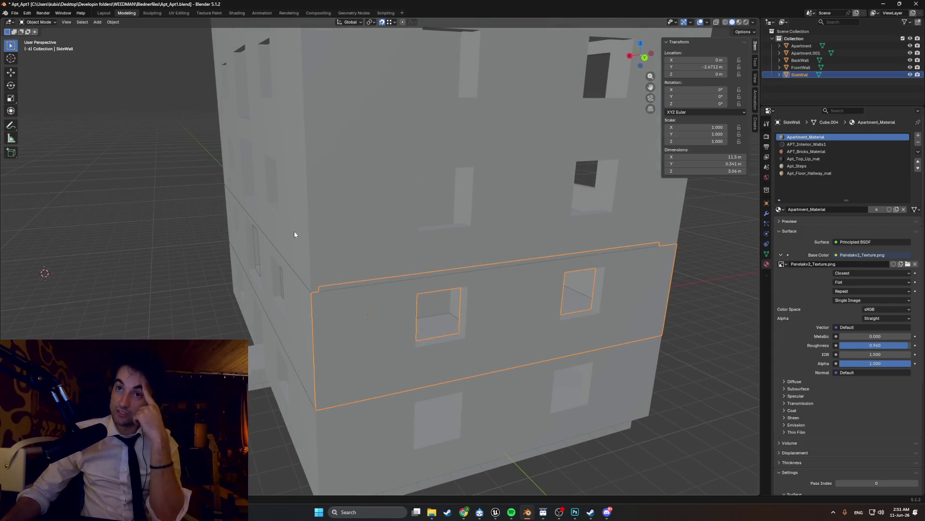
pyautogui.moveTo(294, 231)
pyautogui.mouseDown(button='middle')
pyautogui.moveTo(439, 225)
pyautogui.moveTo(396, 233)
pyautogui.mouseUp(button='middle')
pyautogui.scroll(3, 423, 226)
pyautogui.scroll(3, 416, 227)
pyautogui.scroll(3, 405, 230)
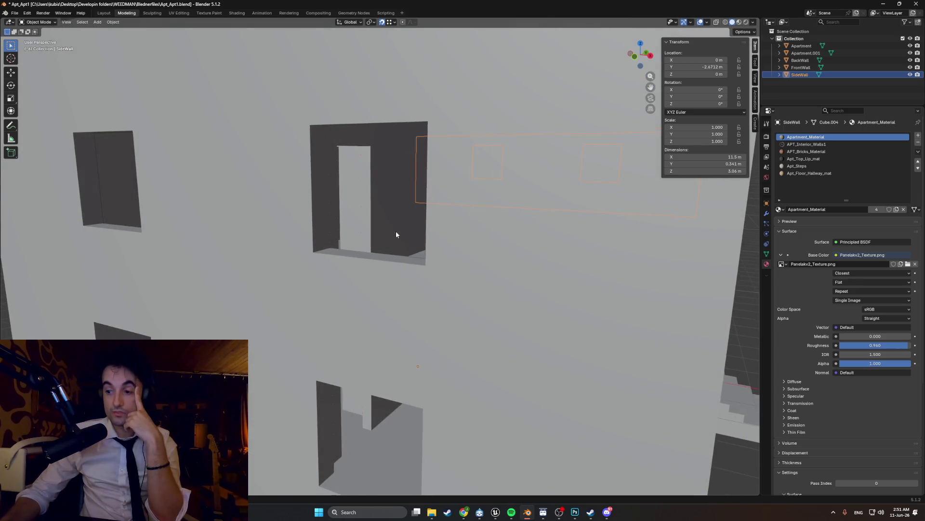
pyautogui.scroll(-5, 396, 230)
pyautogui.click(316, 241)
# Step: Clear the Apartment's leftover face selection and add a new mesh plane for Sidewall2
pyautogui.press('Tab')
pyautogui.scroll(4, 317, 241)
pyautogui.click(314, 242)
pyautogui.scroll(-3, 315, 242)
pyautogui.scroll(-3, 303, 252)
pyautogui.press('Tab')
pyautogui.scroll(2, 304, 254)
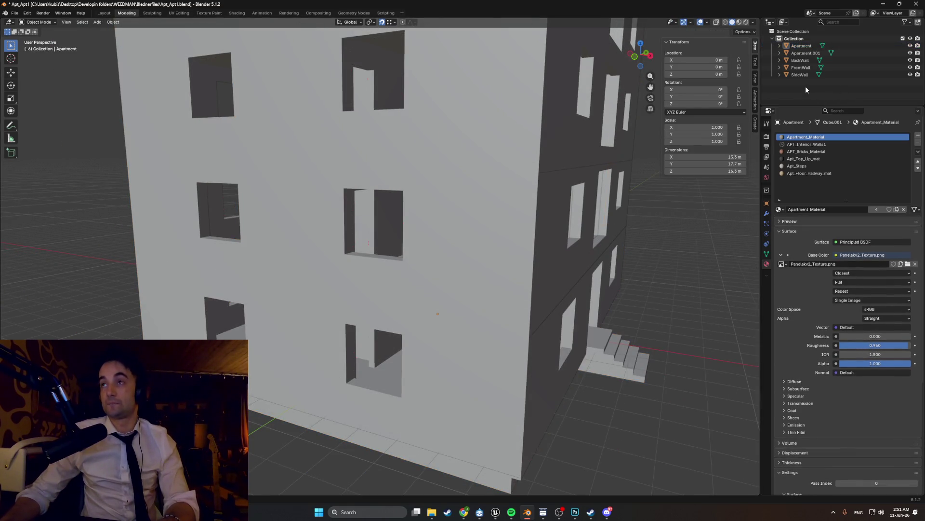
pyautogui.hotkey('shift', 'a')
pyautogui.click(444, 200)
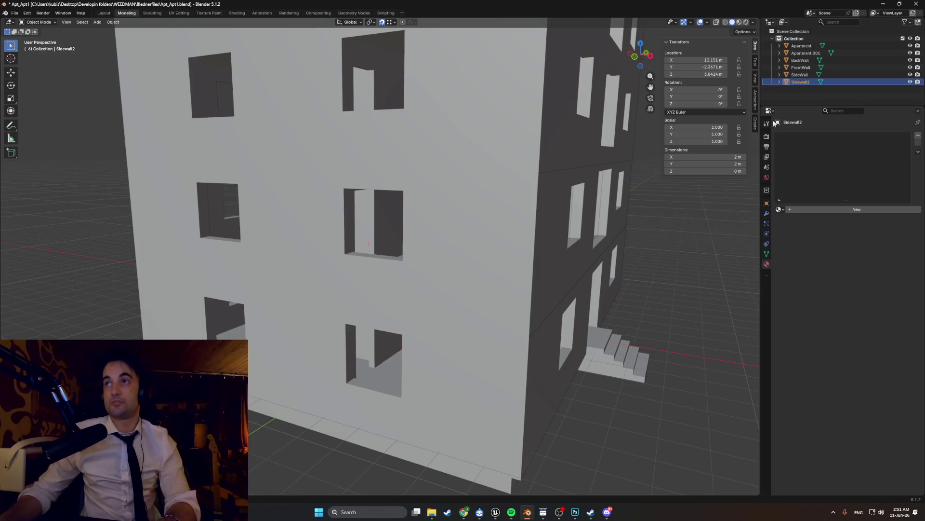
pyautogui.scroll(-5, 526, 267)
# Step: Position the new plane beside the building along Y, then along X from the front view
pyautogui.press('g')
pyautogui.press('y')
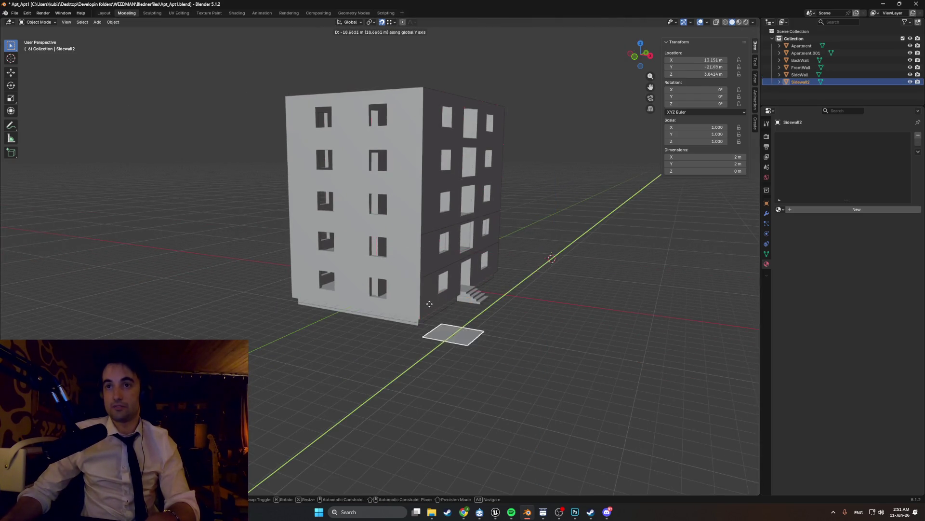
pyautogui.moveTo(525, 295)
pyautogui.mouseDown(button='middle')
pyautogui.moveTo(523, 268)
pyautogui.moveTo(433, 296)
pyautogui.mouseUp(button='middle')
pyautogui.click(444, 284)
pyautogui.hotkey('shift', 'z')
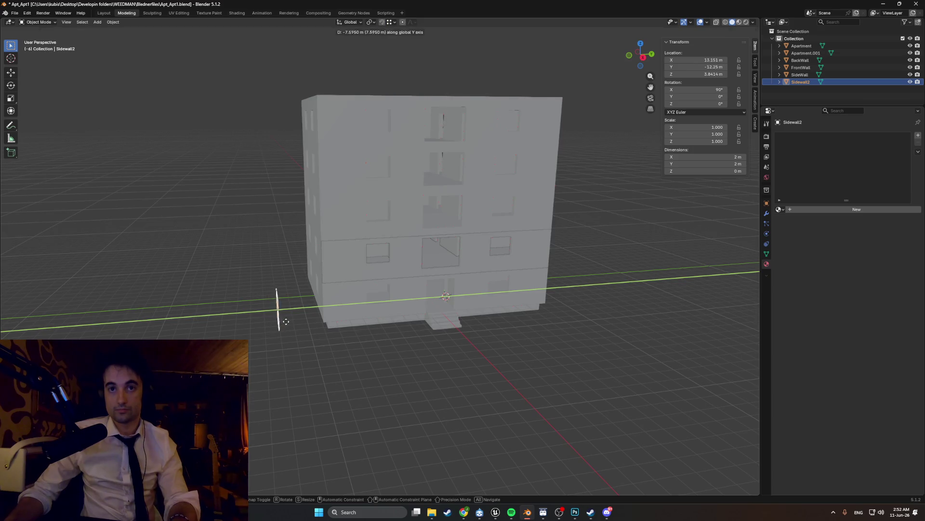
pyautogui.click(285, 322)
pyautogui.press('KP_1')
pyautogui.press('g')
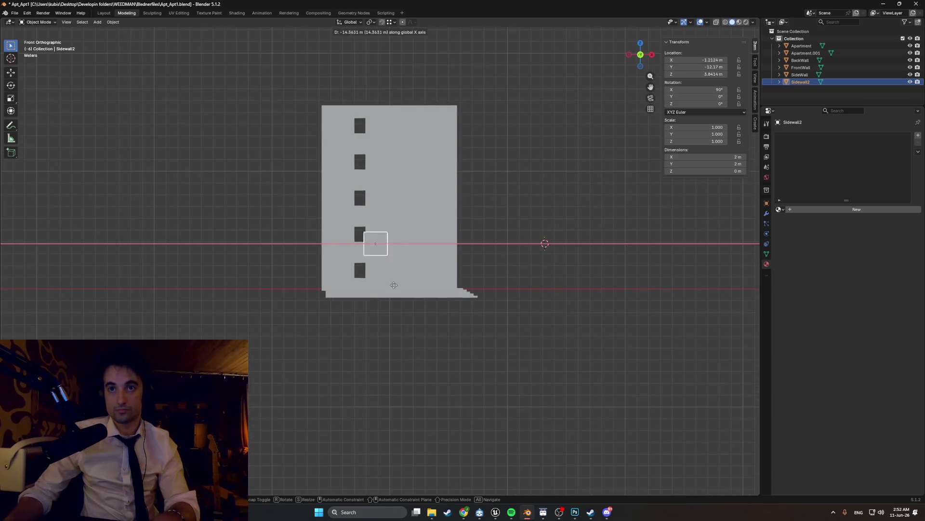
pyautogui.click(385, 285)
# Step: Select the plane together with the building and view them from the right side
pyautogui.moveTo(429, 259); pyautogui.dragTo(383, 274, button='middle')
pyautogui.click(331, 299)
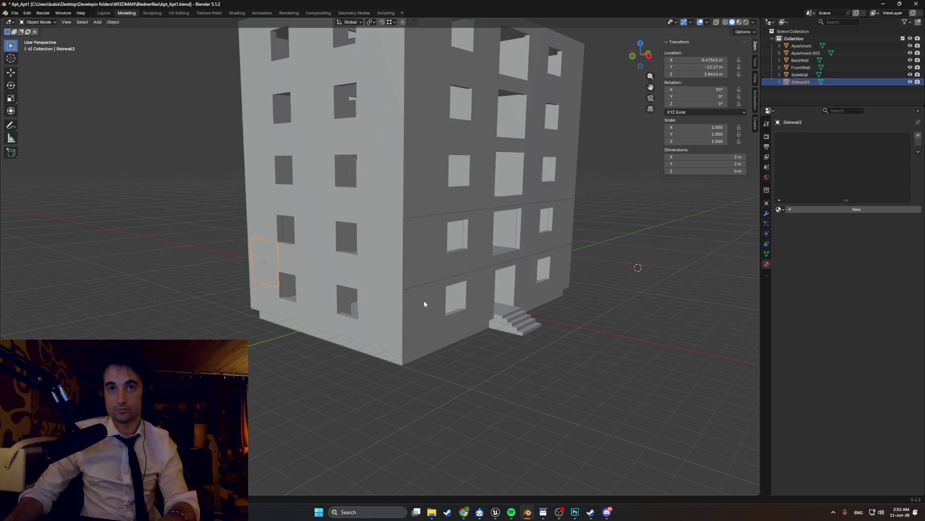
pyautogui.moveTo(426, 302); pyautogui.dragTo(346, 277, button='middle')
pyautogui.press('Tab')
pyautogui.press('Tab')
pyautogui.keyDown('shift'); pyautogui.click(442, 267); pyautogui.keyUp('shift')
pyautogui.press('Tab')
pyautogui.moveTo(442, 267); pyautogui.dragTo(439, 272, button='middle')
pyautogui.press('KP_3')
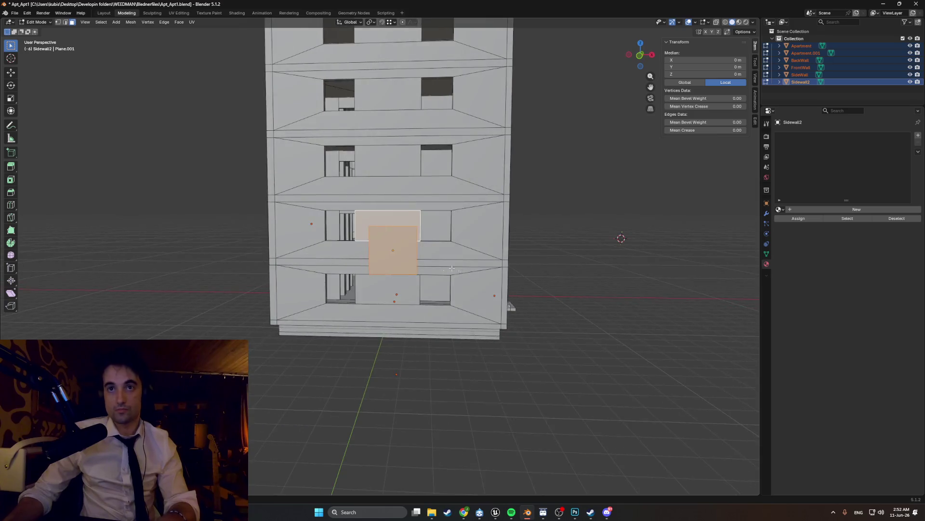
# Step: From the front view in face select, lower the panel face along Z
pyautogui.press('KP_1')
pyautogui.scroll(4, 390, 283)
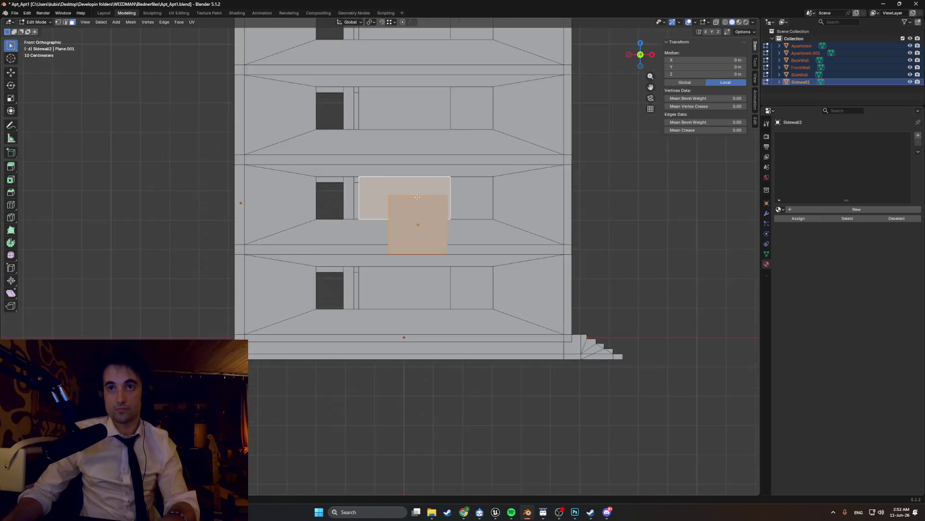
pyautogui.scroll(1, 377, 288)
pyautogui.press('3')
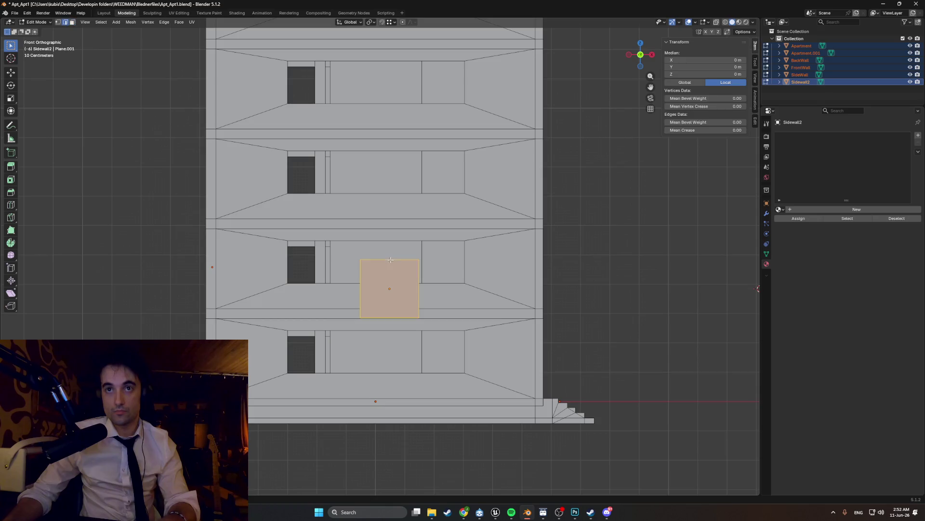
pyautogui.press('g')
pyautogui.press('z')
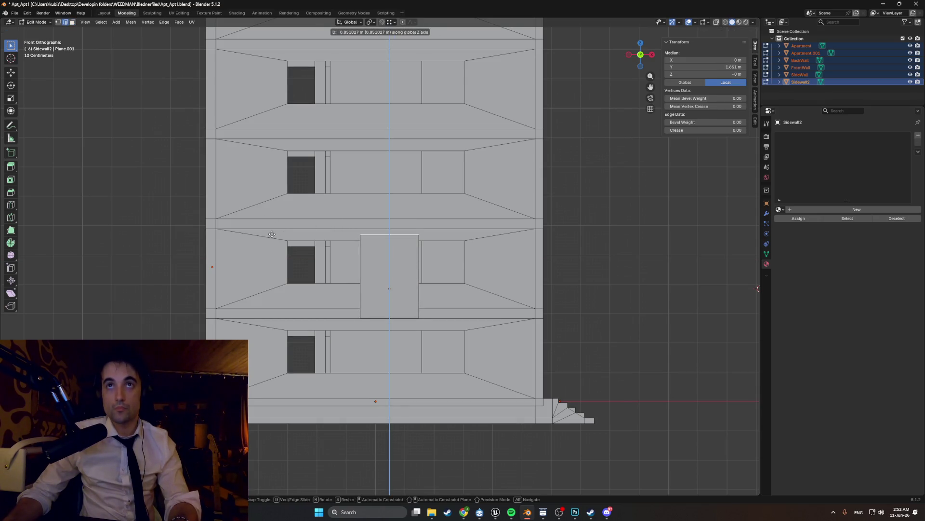
pyautogui.click(218, 228)
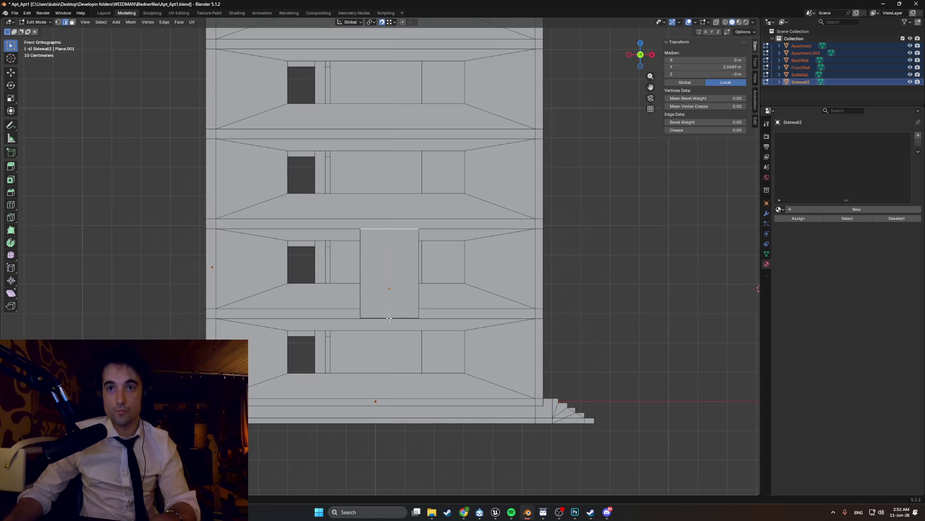
# Step: Stretch the panel along X until it spans the building's lowest floor front
pyautogui.press('g')
pyautogui.moveTo(381, 315); pyautogui.dragTo(507, 318, button='middle')
pyautogui.press('x')
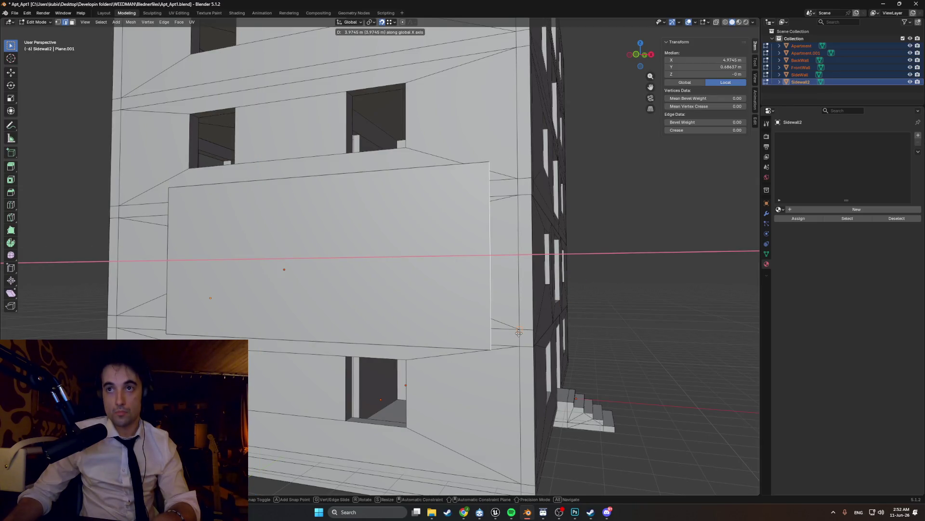
pyautogui.click(518, 333)
pyautogui.moveTo(519, 332); pyautogui.dragTo(513, 311, button='middle')
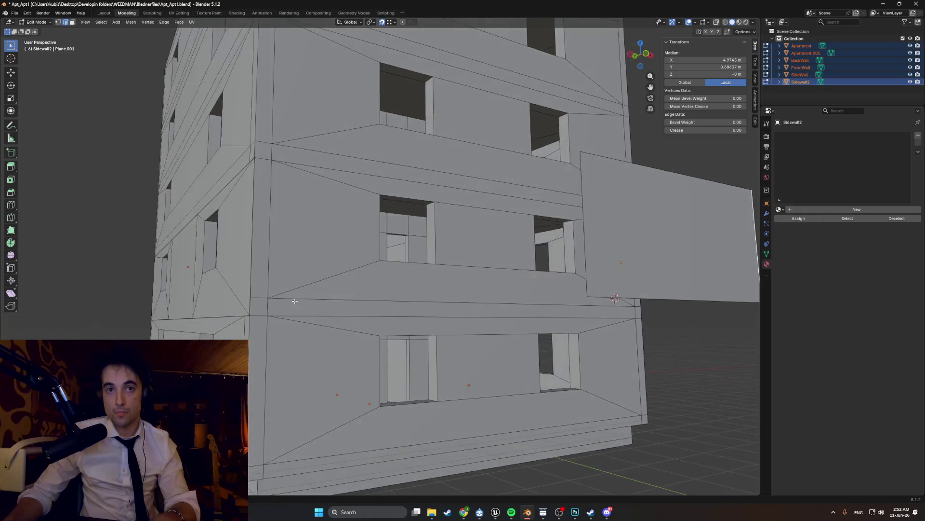
pyautogui.press('g')
pyautogui.press('x')
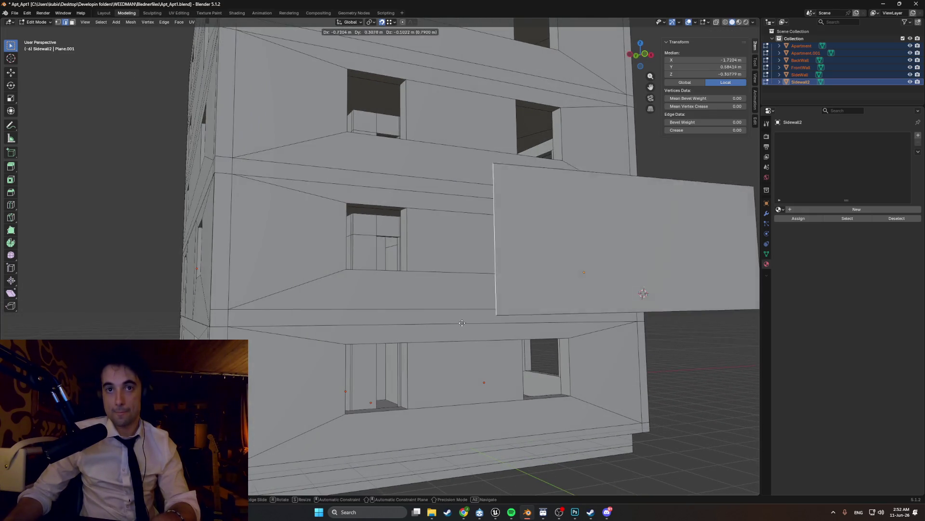
pyautogui.click(433, 287)
pyautogui.moveTo(435, 289); pyautogui.dragTo(337, 327, button='middle')
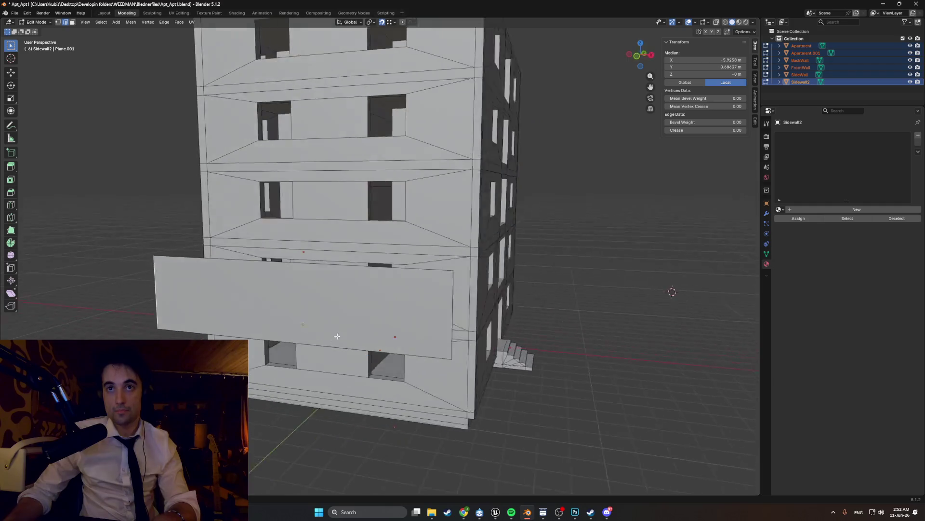
# Step: Add two loop cuts dividing the panel into three and select both outer sections
pyautogui.hotkey('ctrl', 'r')
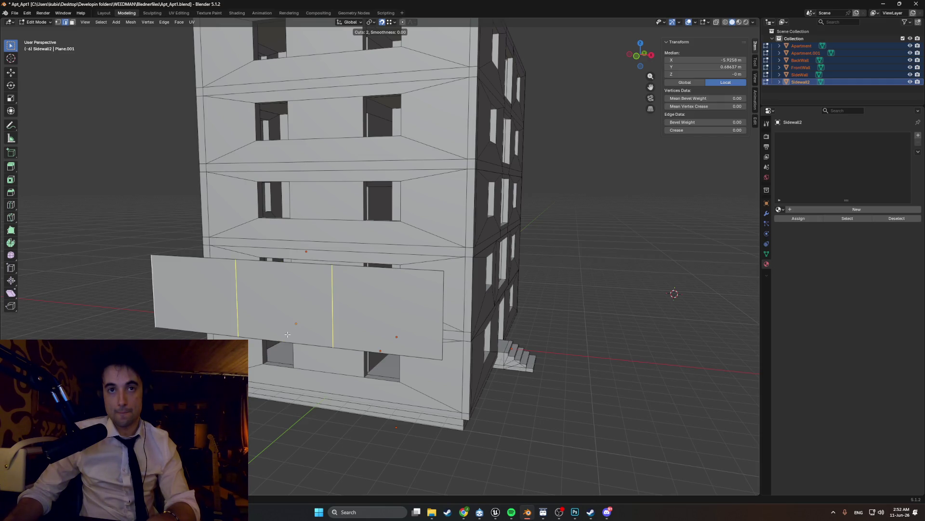
pyautogui.click(287, 333)
pyautogui.press('3')
pyautogui.click(388, 311)
pyautogui.keyDown('shift'); pyautogui.click(241, 292); pyautogui.keyUp('shift')
pyautogui.moveTo(241, 293); pyautogui.dragTo(261, 317, button='middle')
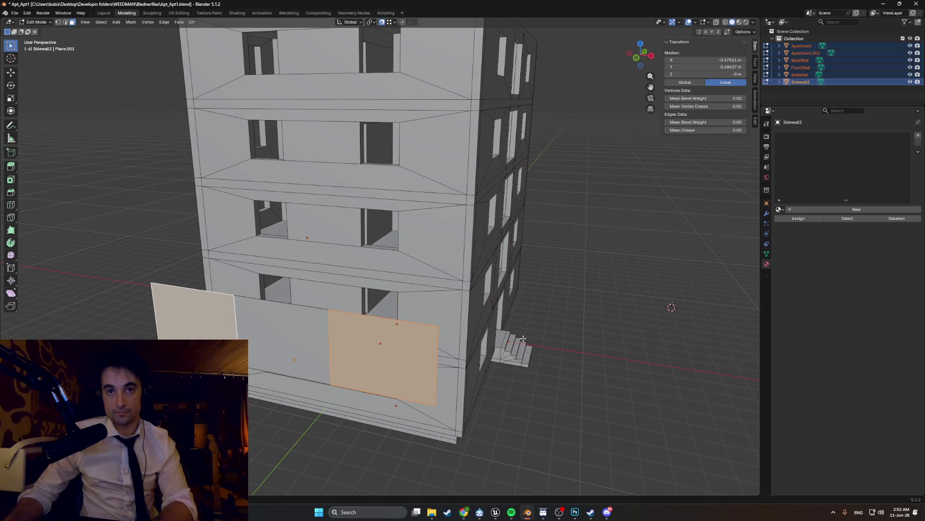
# Step: Inset the two outer sections to form window frames
pyautogui.press('i')
pyautogui.click(501, 336)
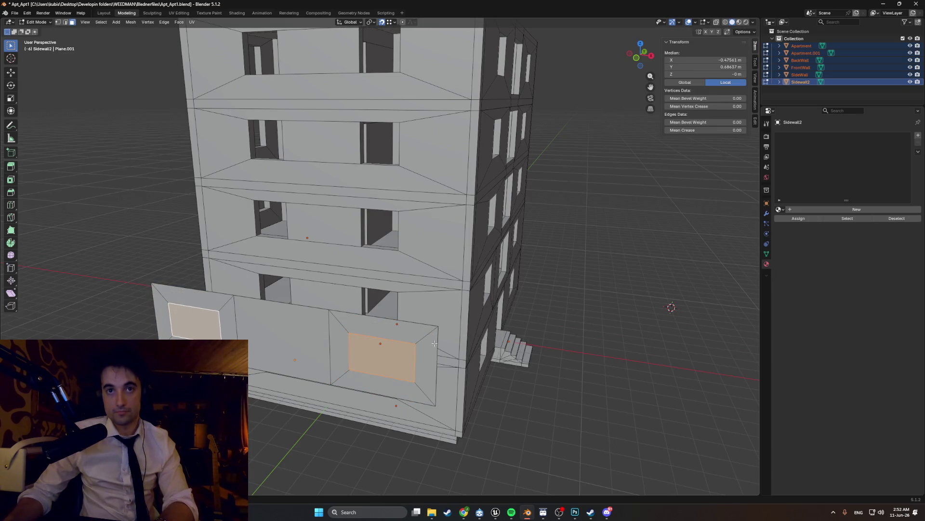
pyautogui.scroll(3, 333, 330)
pyautogui.moveTo(333, 330)
pyautogui.mouseDown(button='middle')
pyautogui.moveTo(346, 316)
pyautogui.moveTo(386, 317)
pyautogui.moveTo(378, 313)
pyautogui.mouseUp(button='middle')
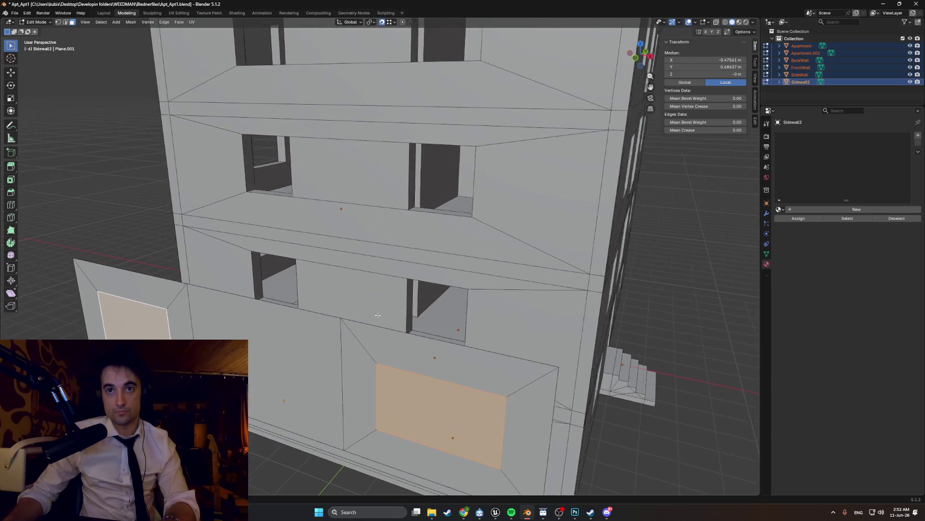
pyautogui.press('z')
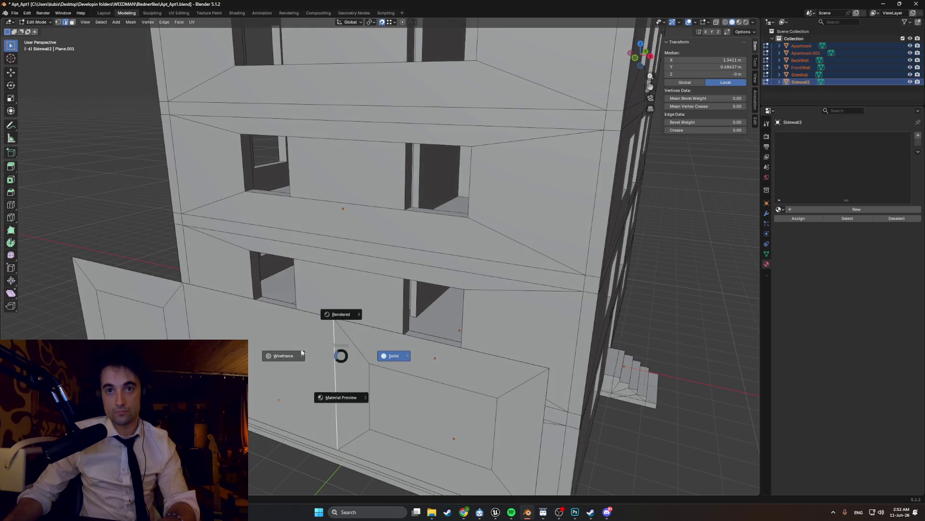
# Step: Switch to wireframe shading and change snapping from vertices to edges
pyautogui.click(285, 355)
pyautogui.scroll(3, 356, 358)
pyautogui.moveTo(356, 357)
pyautogui.mouseDown(button='middle')
pyautogui.moveTo(497, 301)
pyautogui.moveTo(470, 246)
pyautogui.moveTo(507, 282)
pyautogui.moveTo(480, 278)
pyautogui.mouseUp(button='middle')
pyautogui.click(391, 21)
pyautogui.click(376, 81)
pyautogui.moveTo(435, 181); pyautogui.dragTo(470, 213, button='middle')
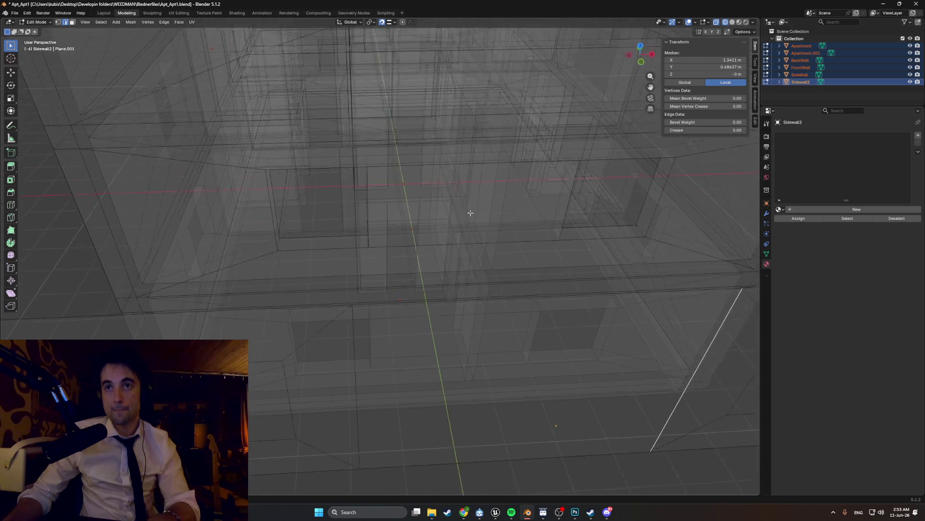
# Step: Snap a frame edge along X to the recess, then return to solid shading with the side wall active
pyautogui.press('g')
pyautogui.press('x')
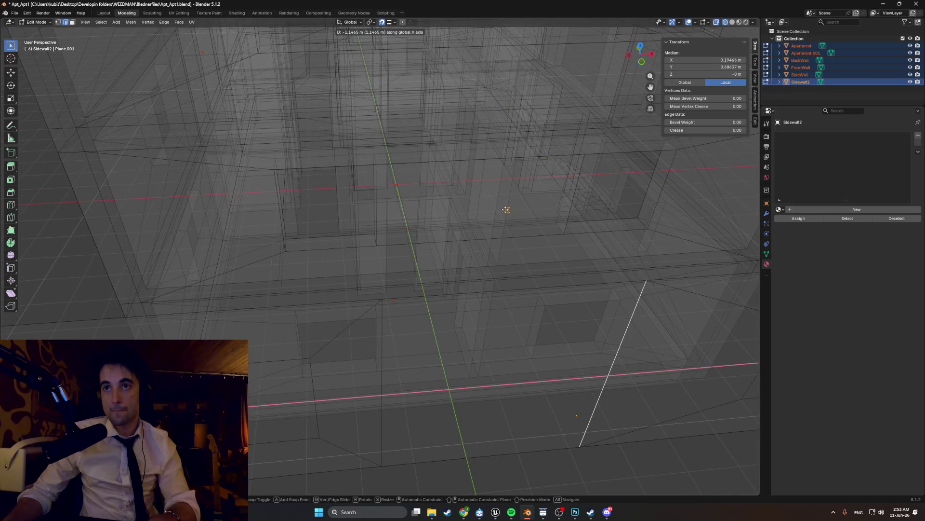
pyautogui.click(421, 300)
pyautogui.click(381, 339)
pyautogui.moveTo(434, 275)
pyautogui.mouseDown(button='middle')
pyautogui.moveTo(520, 251)
pyautogui.moveTo(463, 232)
pyautogui.moveTo(333, 235)
pyautogui.moveTo(376, 217)
pyautogui.mouseUp(button='middle')
pyautogui.click(455, 226)
pyautogui.press('z')
pyautogui.click(384, 234)
pyautogui.click(314, 246)
# Step: Snap the frame's horizontal edges vertically along Z onto the recess edges
pyautogui.press('g')
pyautogui.press('z')
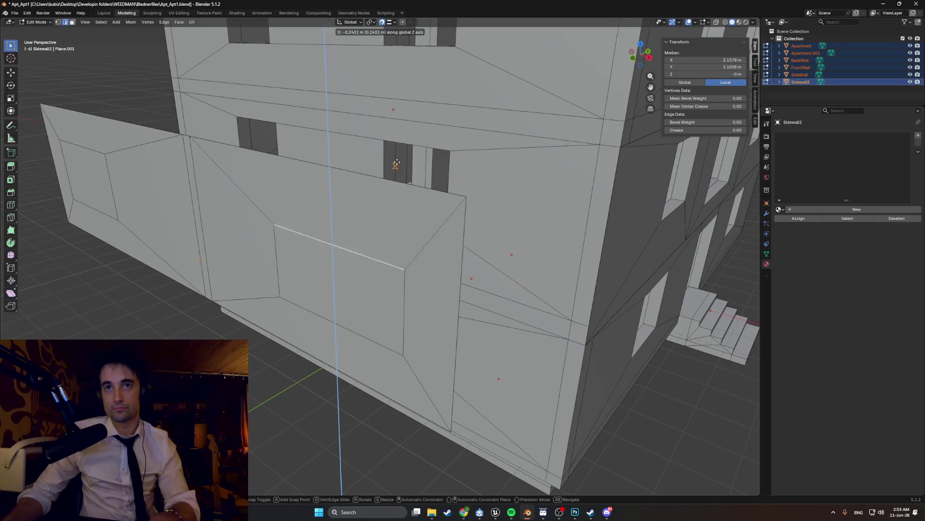
pyautogui.click(408, 145)
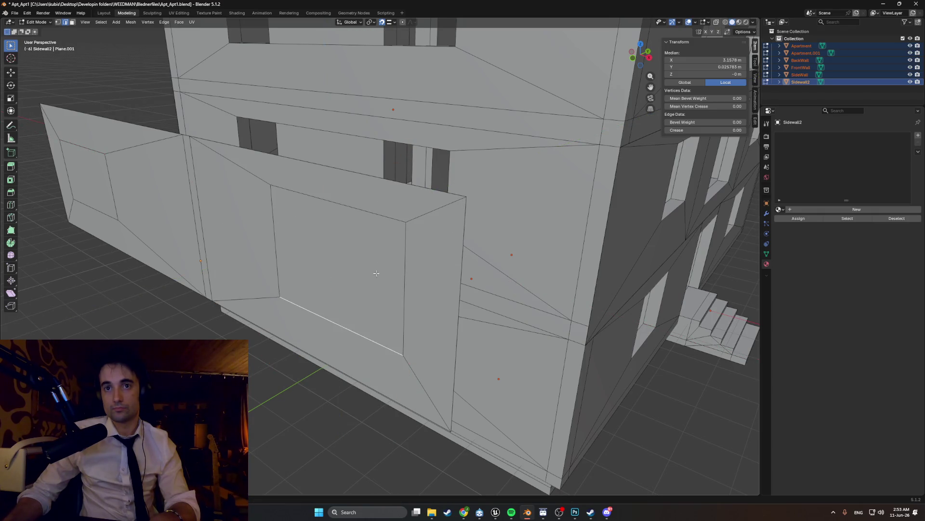
pyautogui.moveTo(361, 289); pyautogui.dragTo(405, 260, button='middle')
pyautogui.press('g')
pyautogui.press('z')
pyautogui.click(290, 279)
# Step: Fit the vertical frame edges by moving them along X and sliding them along the wall
pyautogui.click(264, 303)
pyautogui.press('g')
pyautogui.press('x')
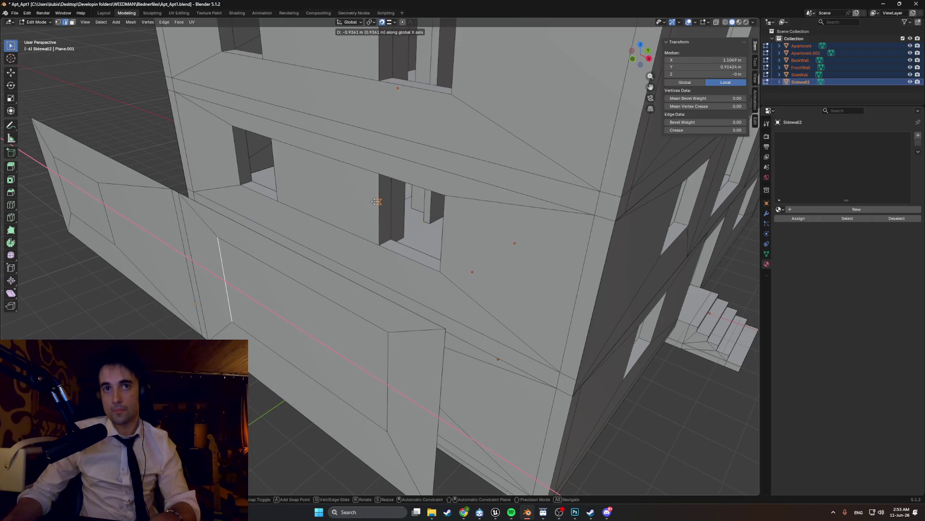
pyautogui.click(377, 201)
pyautogui.press('g')
pyautogui.click(289, 218)
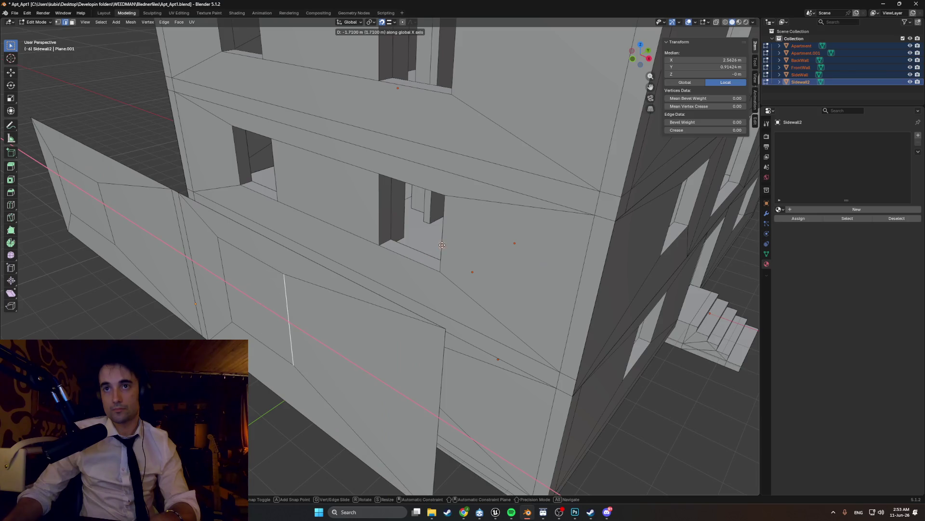
pyautogui.moveTo(388, 355)
pyautogui.mouseDown(button='middle')
pyautogui.moveTo(327, 290)
pyautogui.moveTo(375, 288)
pyautogui.mouseUp(button='middle')
pyautogui.press('g')
pyautogui.click(448, 253)
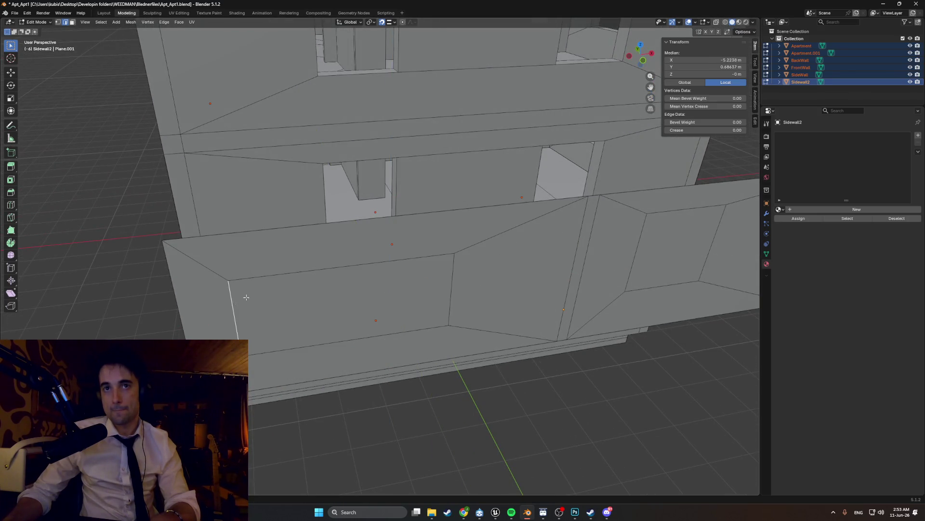
pyautogui.press('g')
pyautogui.press('g')
pyautogui.click(275, 296)
# Step: Raise the bottom frame edges along Z to match the recess height
pyautogui.moveTo(326, 304); pyautogui.dragTo(492, 337, button='middle')
pyautogui.press('g')
pyautogui.press('z')
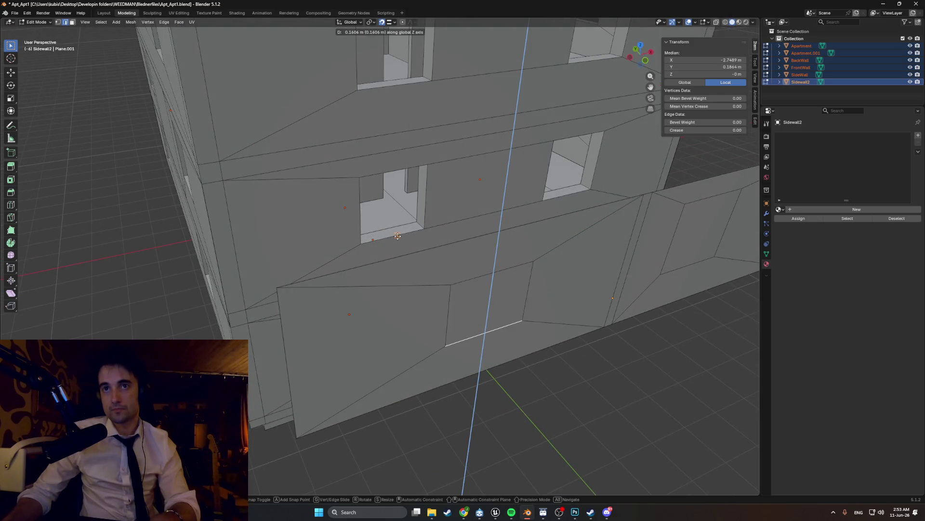
pyautogui.click(483, 274)
pyautogui.press('g')
pyautogui.press('z')
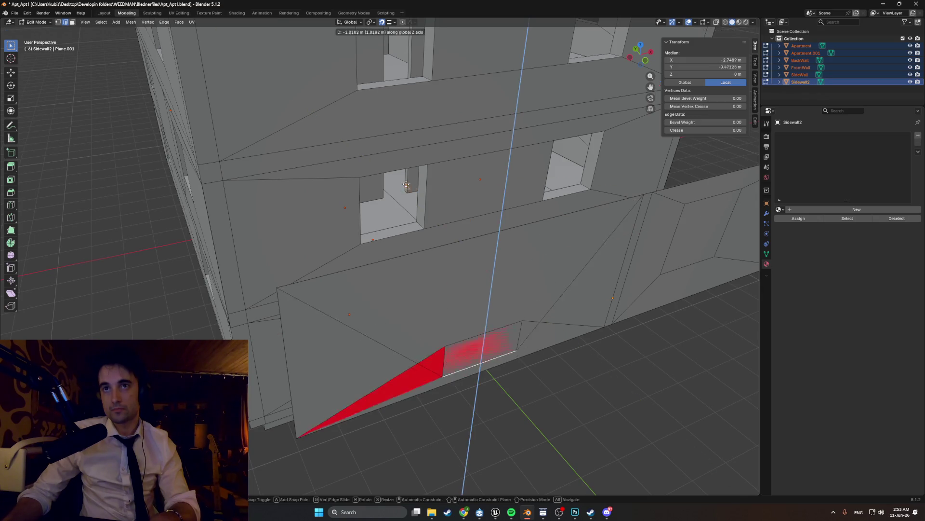
pyautogui.click(396, 176)
# Step: Delete the two inset window faces to open both window holes
pyautogui.moveTo(397, 176)
pyautogui.mouseDown(button='middle')
pyautogui.moveTo(362, 217)
pyautogui.moveTo(434, 239)
pyautogui.moveTo(323, 230)
pyautogui.moveTo(429, 238)
pyautogui.moveTo(352, 233)
pyautogui.mouseUp(button='middle')
pyautogui.click(535, 225)
pyautogui.keyDown('shift'); pyautogui.click(325, 226); pyautogui.keyUp('shift')
pyautogui.press('x')
pyautogui.scroll(3, 352, 233)
# Step: Switch editing to the small side wall and move its whole mesh into place along Y
pyautogui.press('Tab')
pyautogui.press('Tab')
pyautogui.press('Tab')
pyautogui.click(307, 231)
pyautogui.press('Tab')
pyautogui.press('a')
pyautogui.moveTo(307, 231)
pyautogui.mouseDown(button='middle')
pyautogui.moveTo(290, 232)
pyautogui.moveTo(321, 284)
pyautogui.moveTo(290, 217)
pyautogui.moveTo(254, 203)
pyautogui.moveTo(289, 232)
pyautogui.mouseUp(button='middle')
pyautogui.press('g')
pyautogui.press('y')
pyautogui.click(248, 246)
# Step: Mark one side-wall edge as a seam
pyautogui.hotkey('alt', 'a')
pyautogui.click(226, 194)
pyautogui.rightClick(233, 194)
pyautogui.click(217, 199)
pyautogui.hotkey('alt', 'a')
# Step: Delete the thin wall's extra middle and bottom faces
pyautogui.click(235, 190)
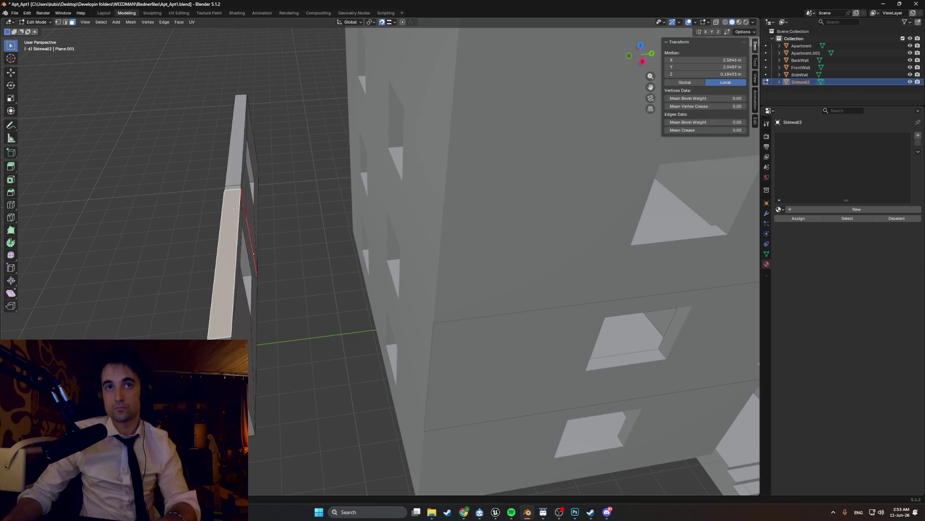
pyautogui.moveTo(235, 191)
pyautogui.mouseDown(button='middle')
pyautogui.moveTo(230, 148)
pyautogui.moveTo(514, 167)
pyautogui.moveTo(350, 189)
pyautogui.mouseUp(button='middle')
pyautogui.keyDown('shift'); pyautogui.click(254, 123); pyautogui.keyUp('shift')
pyautogui.keyDown('shift'); pyautogui.click(264, 165); pyautogui.keyUp('shift')
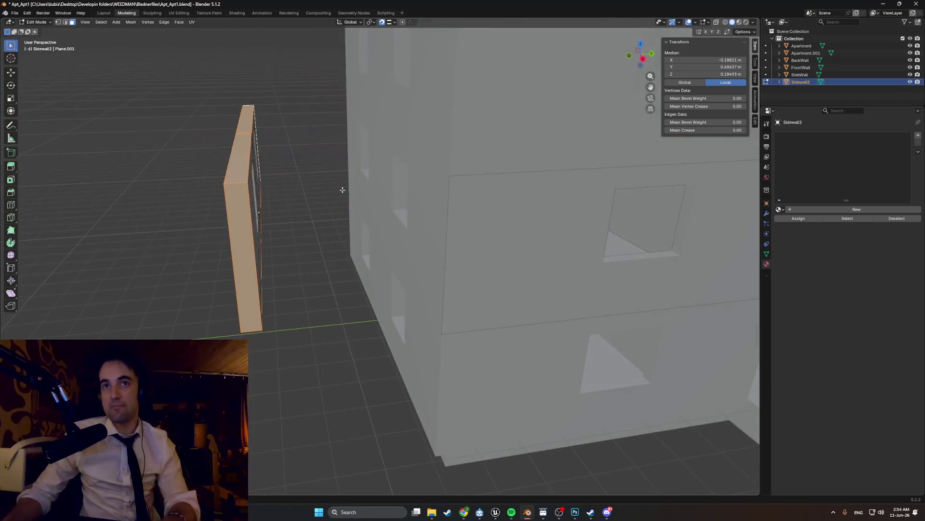
pyautogui.press('x')
pyautogui.click(307, 189)
# Step: Start sliding the vertical edge where the two panels meet along X
pyautogui.moveTo(362, 188)
pyautogui.mouseDown(button='middle')
pyautogui.moveTo(276, 167)
pyautogui.moveTo(434, 243)
pyautogui.moveTo(466, 238)
pyautogui.mouseUp(button='middle')
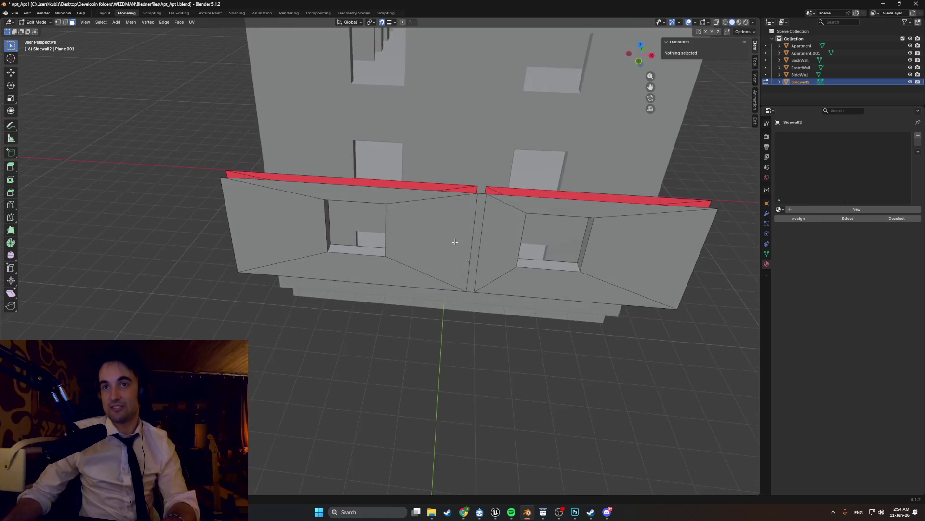
pyautogui.click(482, 231)
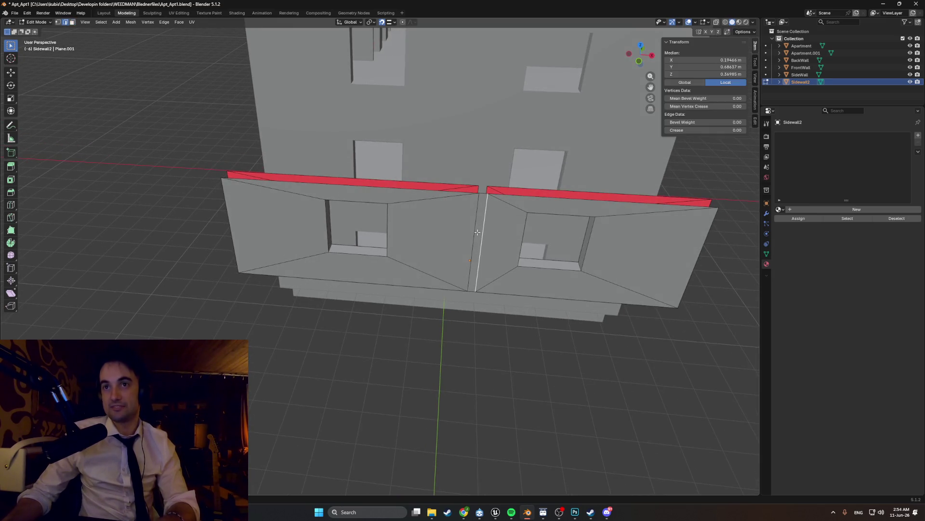
pyautogui.press('g')
pyautogui.press('x')
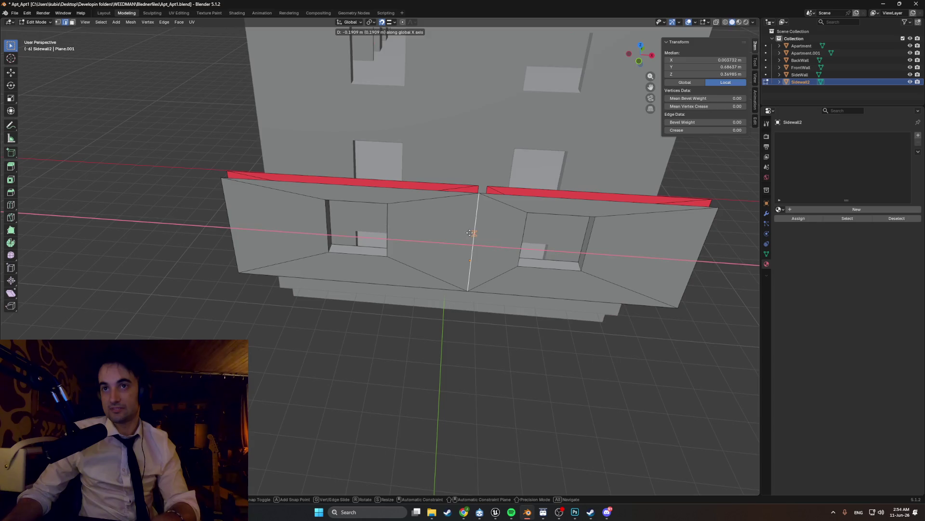
# Step: Confirm the joining edge position and view the joint in wireframe from below
pyautogui.click(471, 232)
pyautogui.press('z')
pyautogui.click(454, 217)
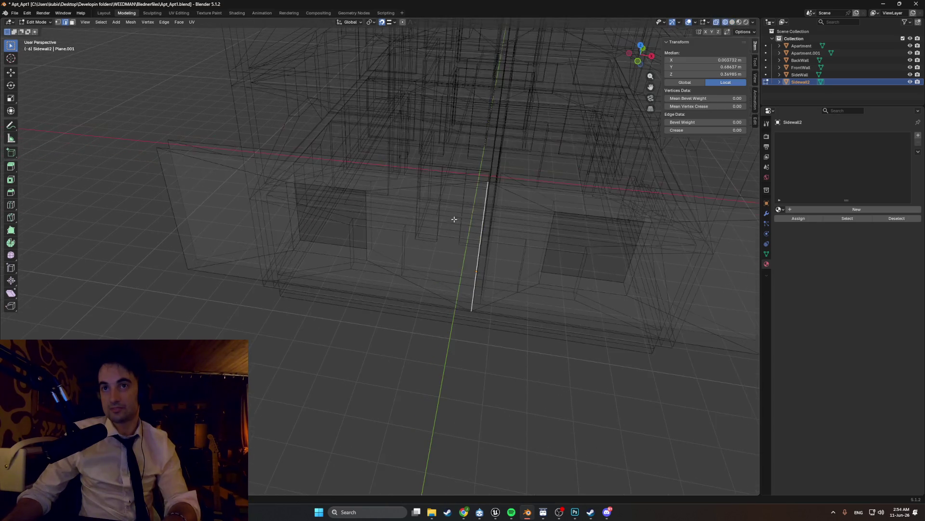
pyautogui.moveTo(454, 218); pyautogui.dragTo(431, 234, button='middle')
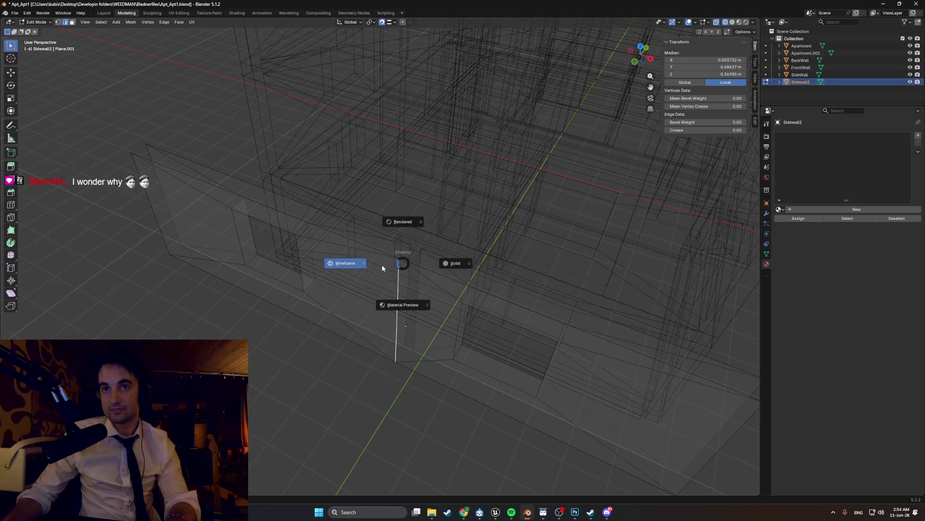
# Step: Select the joint's vertical edge and bottom vertex and merge the overlapping vertices by distance
pyautogui.press('3')
pyautogui.moveTo(403, 267); pyautogui.dragTo(394, 277, button='middle')
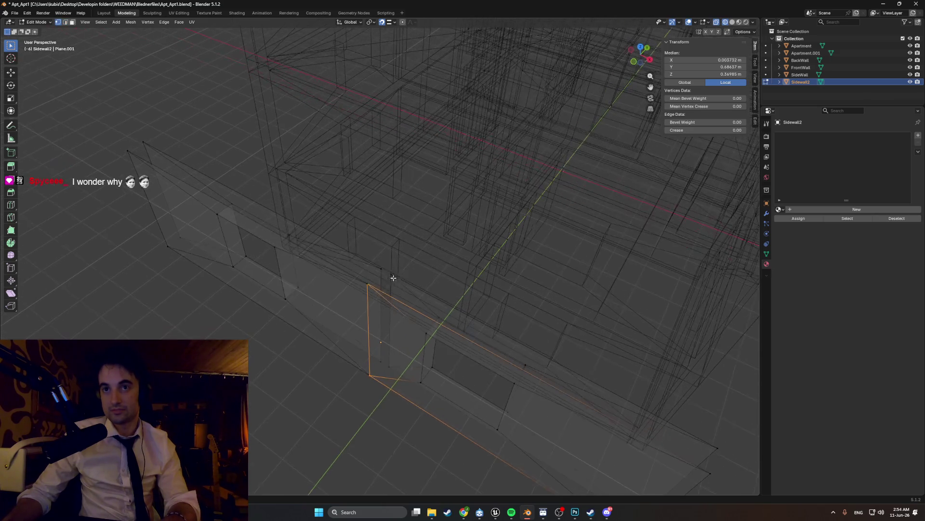
pyautogui.click(368, 319)
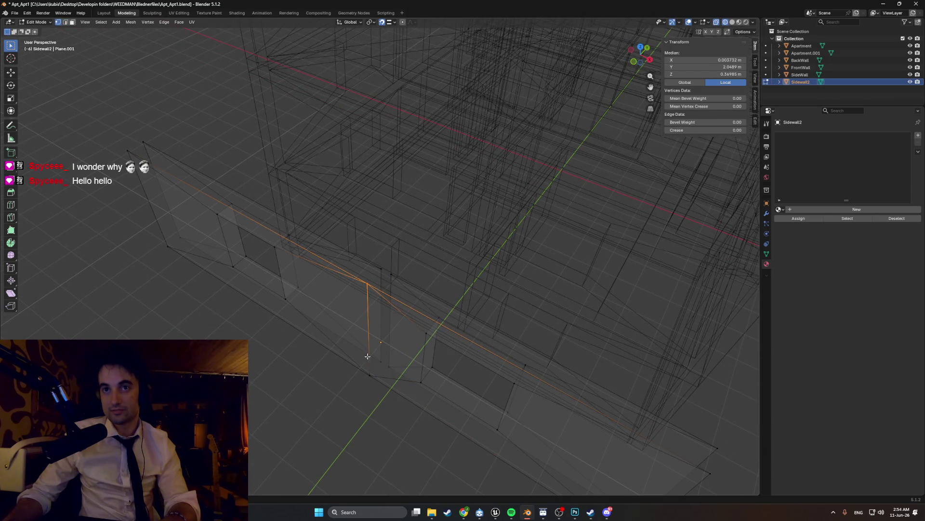
pyautogui.keyDown('shift'); pyautogui.click(366, 374); pyautogui.keyUp('shift')
pyautogui.press('m')
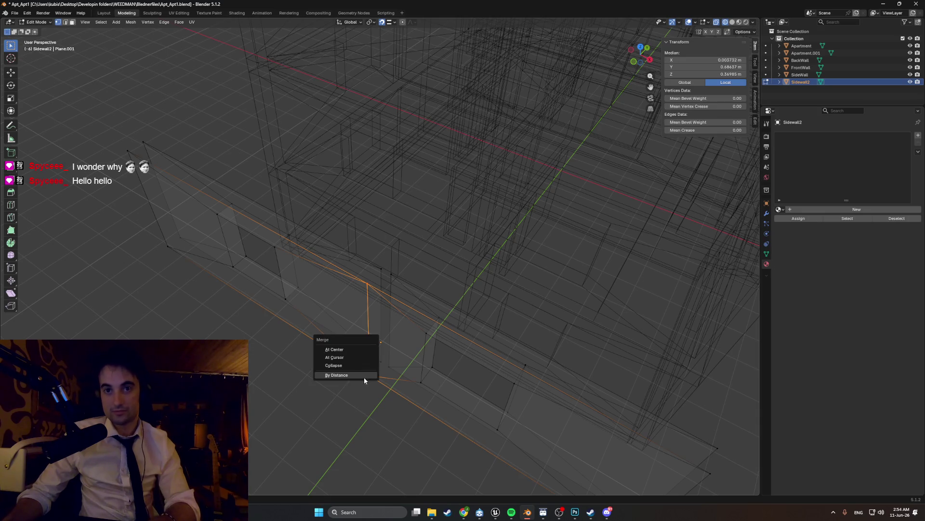
pyautogui.click(364, 377)
pyautogui.click(341, 396)
# Step: Return to solid shading and switch editing over to the apartment building
pyautogui.moveTo(341, 396); pyautogui.dragTo(346, 348, button='middle')
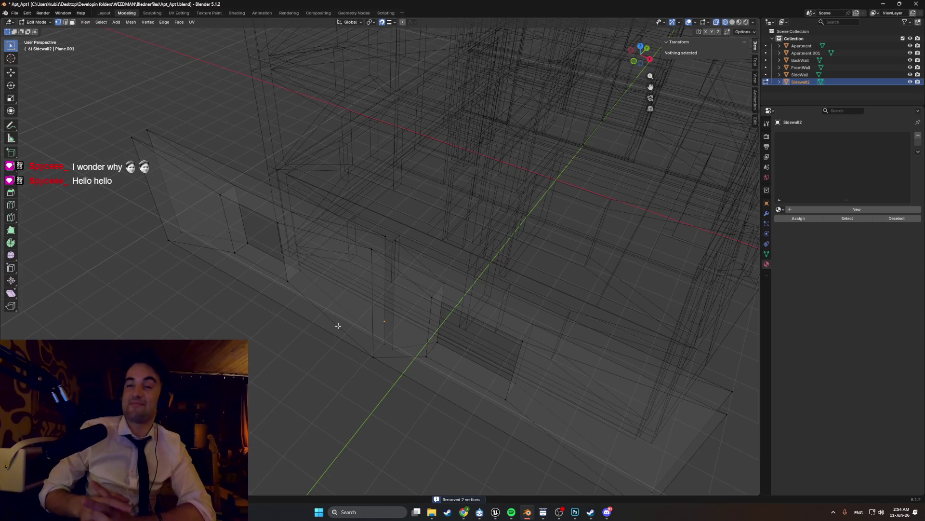
pyautogui.moveTo(338, 327)
pyautogui.mouseDown(button='middle')
pyautogui.moveTo(409, 315)
pyautogui.moveTo(438, 290)
pyautogui.moveTo(372, 257)
pyautogui.mouseUp(button='middle')
pyautogui.hotkey('shift', 'z')
pyautogui.press('z')
pyautogui.click(315, 257)
pyautogui.moveTo(361, 239); pyautogui.dragTo(354, 208, button='middle')
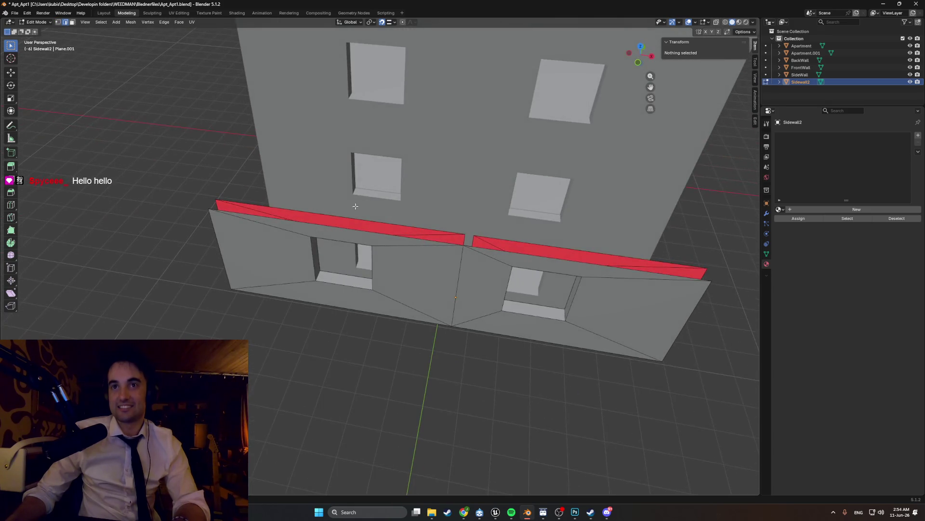
pyautogui.press('Tab')
# Step: Move a window-sill face of the building outward
pyautogui.click(376, 198)
pyautogui.press('Tab')
pyautogui.click(381, 201)
pyautogui.moveTo(381, 201); pyautogui.dragTo(376, 217, button='middle')
pyautogui.press('g')
pyautogui.click(256, 340)
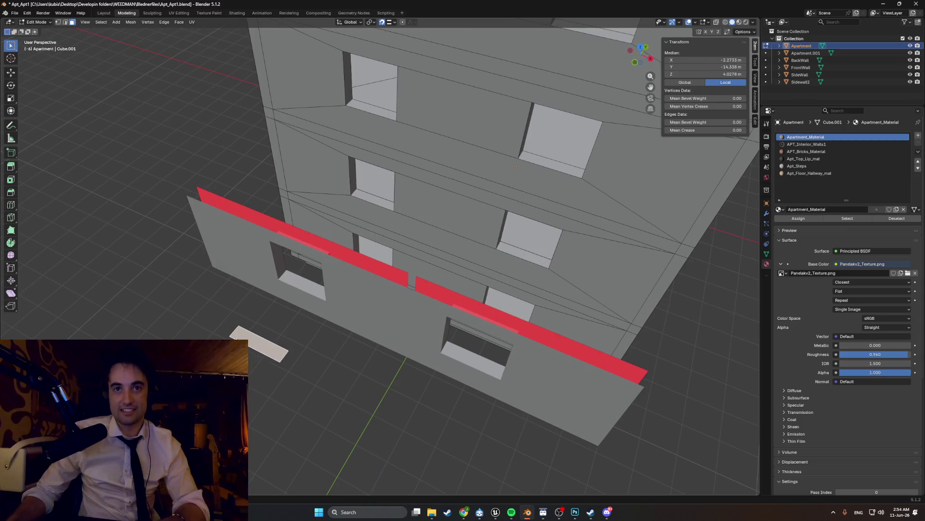
pyautogui.moveTo(362, 290); pyautogui.dragTo(304, 318, button='middle')
pyautogui.moveTo(257, 340); pyautogui.dragTo(305, 289, button='middle')
# Step: View the scene in wireframe from the right and switch editing to the Sidewall2 panel
pyautogui.press('z')
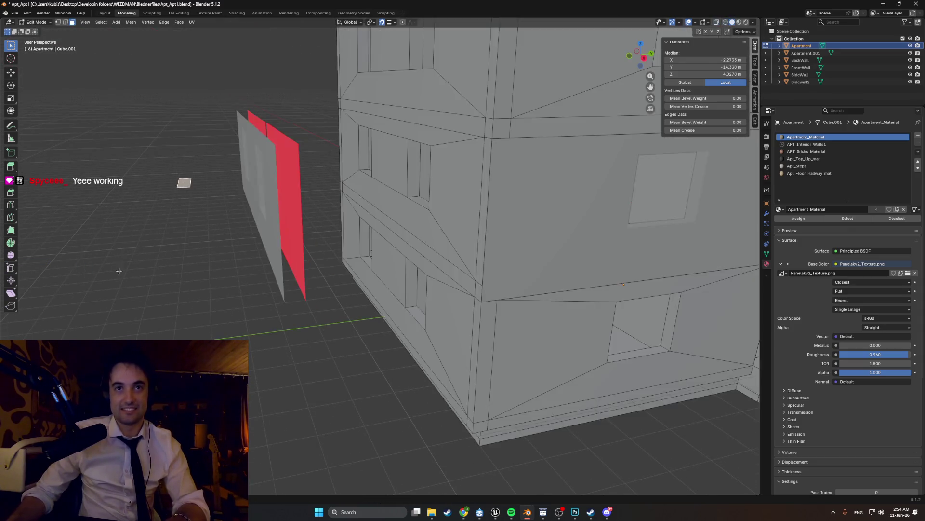
pyautogui.click(189, 275)
pyautogui.press('KP_3')
pyautogui.scroll(3, 247, 301)
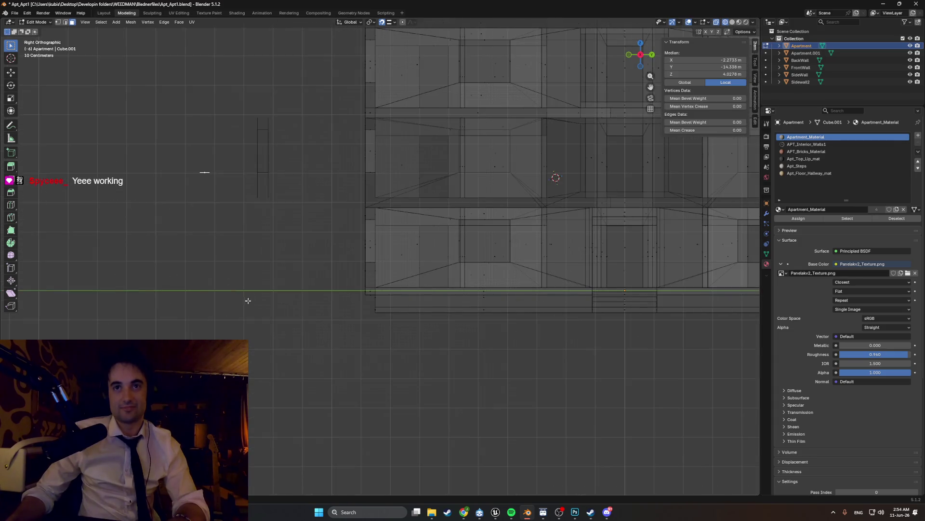
pyautogui.moveTo(247, 214); pyautogui.dragTo(237, 137)
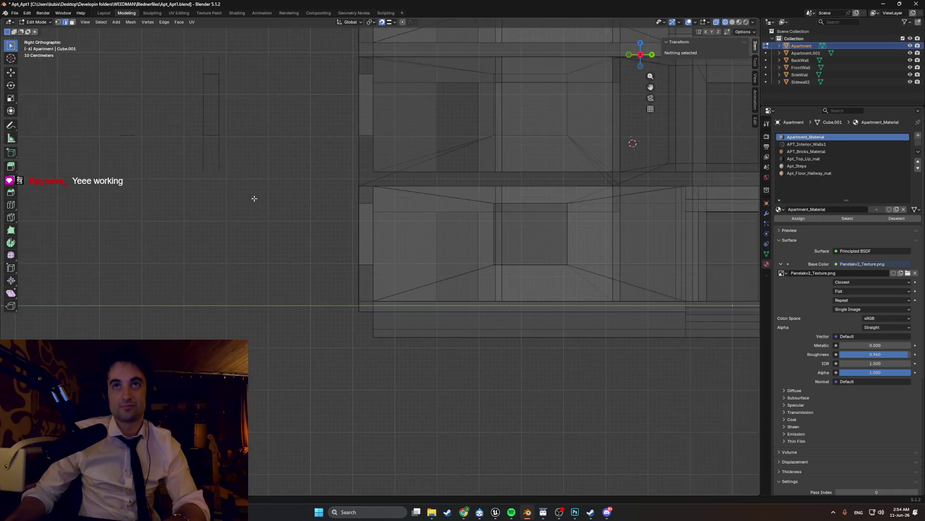
pyautogui.scroll(2, 254, 203)
pyautogui.keyDown('alt'); pyautogui.click(269, 181); pyautogui.keyUp('alt')
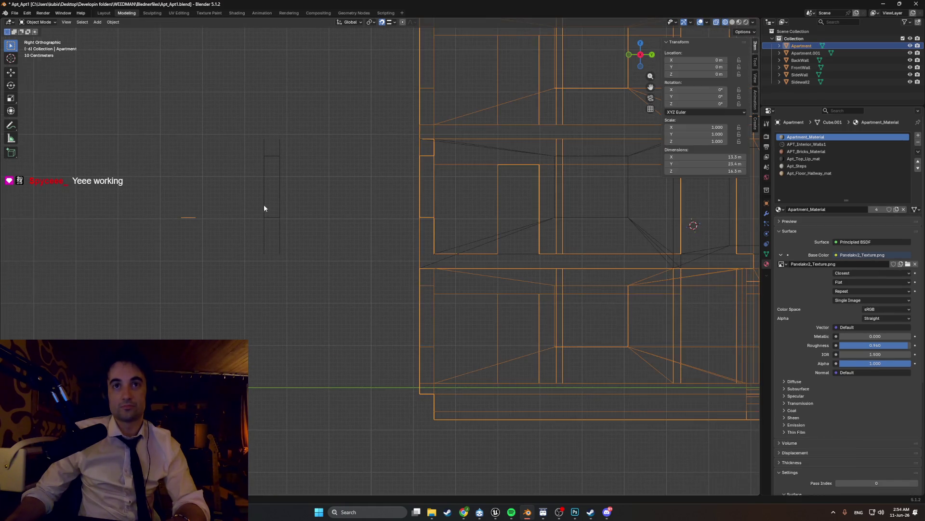
pyautogui.click(267, 255)
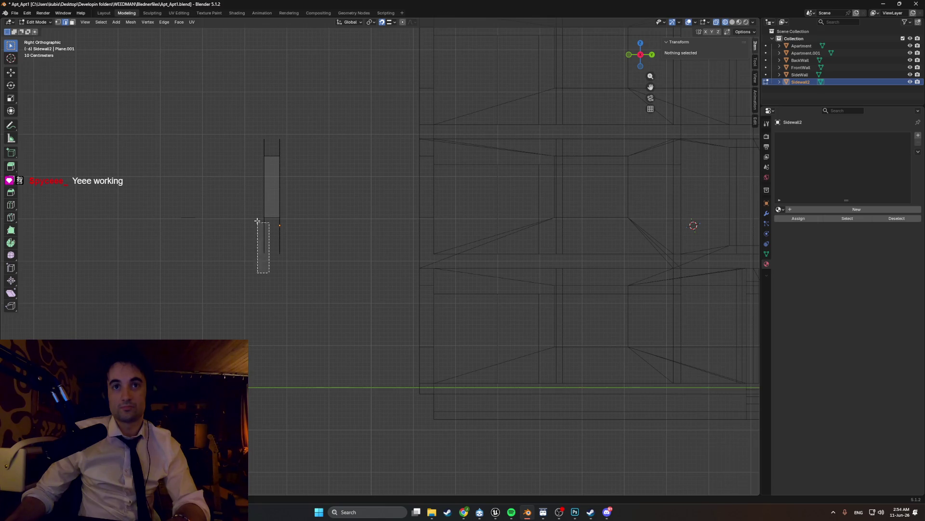
# Step: Shift the panel's right edge along Y to reshape it
pyautogui.moveTo(264, 260); pyautogui.dragTo(228, 122)
pyautogui.moveTo(213, 212)
pyautogui.mouseDown(button='middle')
pyautogui.moveTo(200, 284)
pyautogui.moveTo(275, 293)
pyautogui.mouseUp(button='middle')
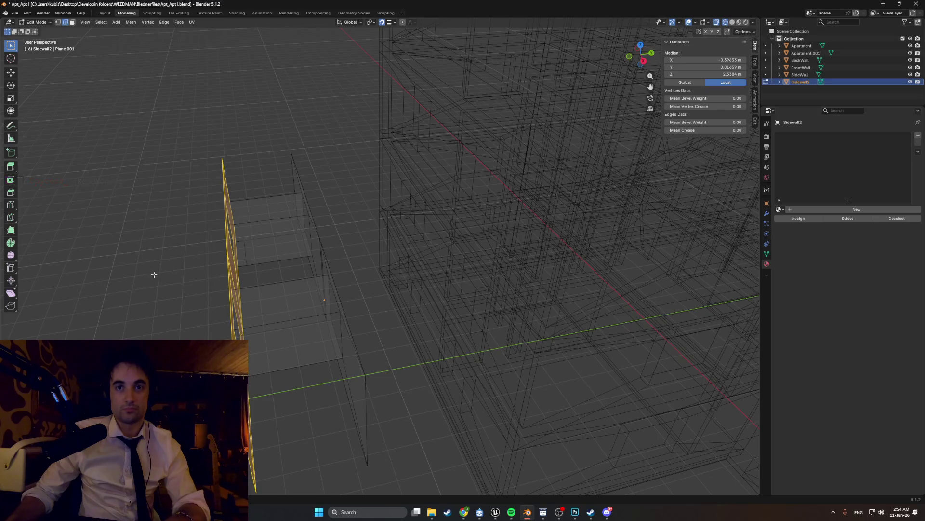
pyautogui.press('KP_3')
pyautogui.click(311, 217)
pyautogui.moveTo(311, 217); pyautogui.dragTo(290, 239, button='middle')
pyautogui.press('g')
pyautogui.press('y')
pyautogui.click(236, 267)
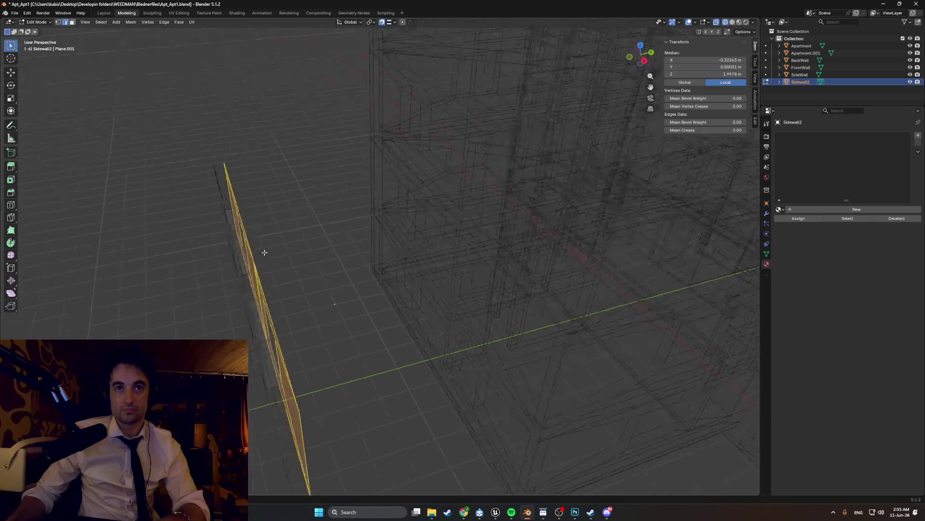
# Step: Move the wall along Y to about −9.66 m
pyautogui.moveTo(236, 268); pyautogui.dragTo(289, 247, button='middle')
pyautogui.moveTo(279, 281); pyautogui.dragTo(304, 276, button='middle')
pyautogui.press('g')
pyautogui.press('y')
pyautogui.click(299, 278)
# Step: Return to editing the Apartment mesh
pyautogui.press('Tab')
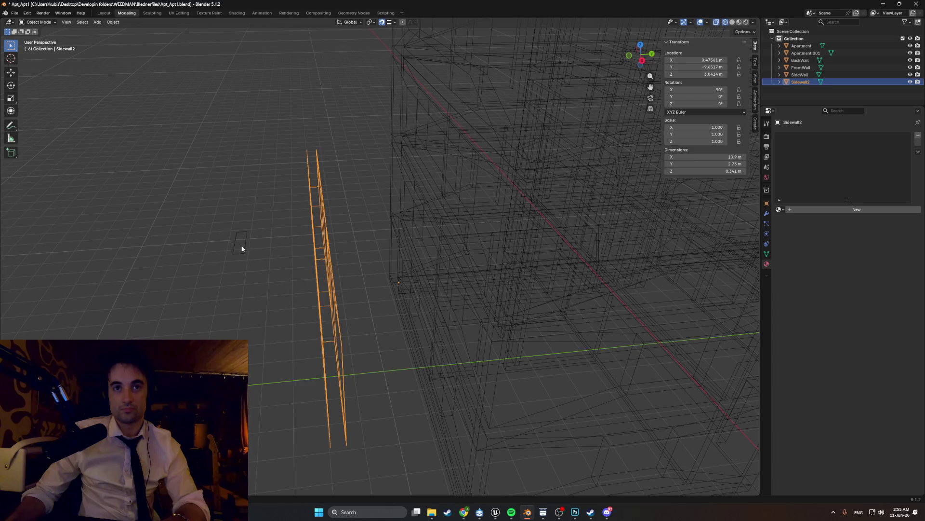
pyautogui.click(240, 248)
pyautogui.click(238, 253)
pyautogui.press('Tab')
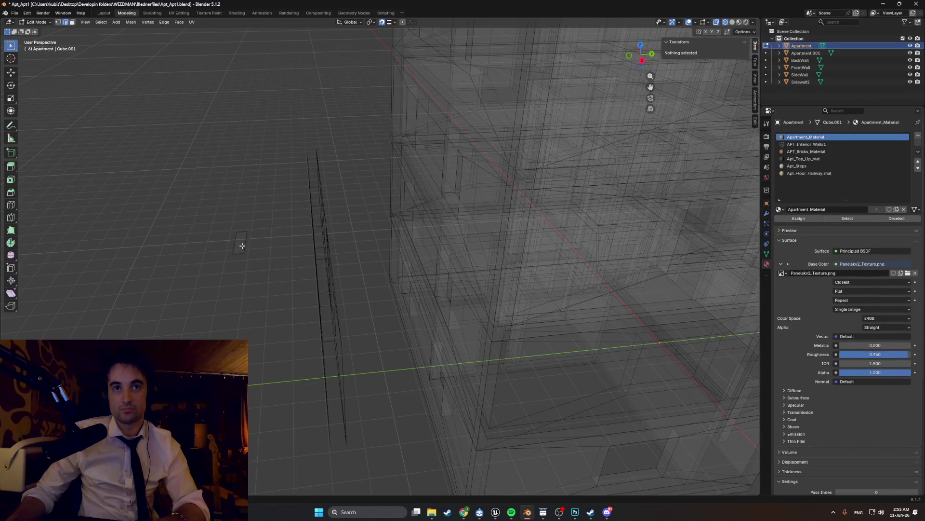
# Step: Switch to face selection and solid shading, oriented toward the window recess
pyautogui.press('3')
pyautogui.click(241, 238)
pyautogui.rightClick(239, 250)
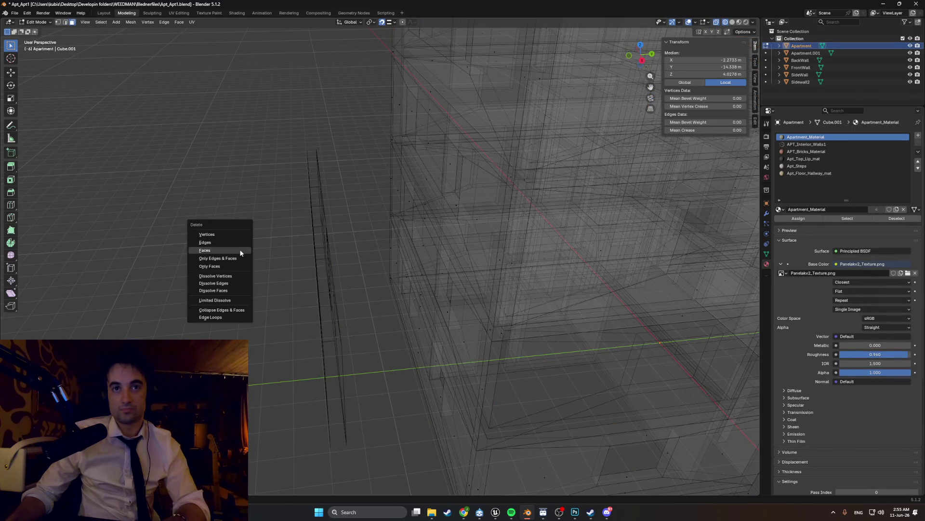
pyautogui.click(237, 262)
pyautogui.press('z')
pyautogui.click(318, 262)
pyautogui.moveTo(318, 263)
pyautogui.mouseDown(button='middle')
pyautogui.moveTo(497, 259)
pyautogui.moveTo(470, 261)
pyautogui.mouseUp(button='middle')
# Step: Delete the window recess's side and back faces so it opens into the interior
pyautogui.click(470, 275)
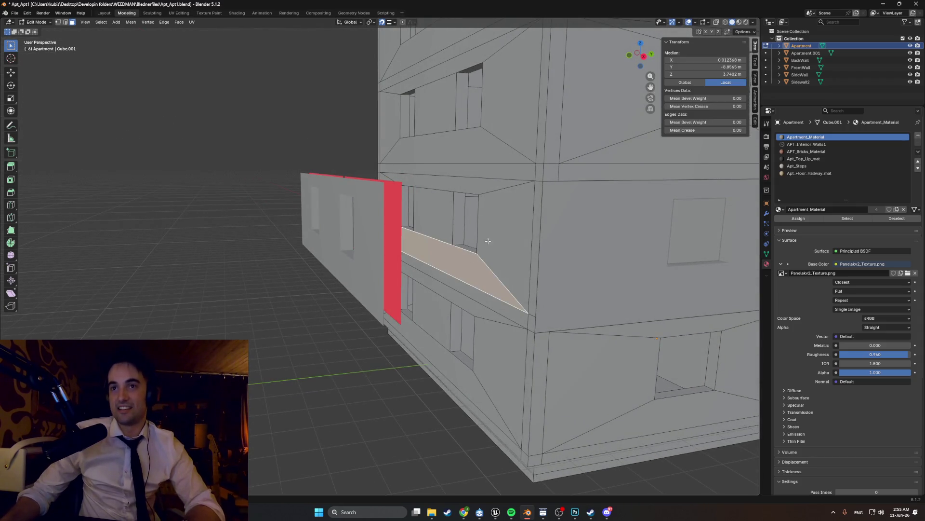
pyautogui.keyDown('shift'); pyautogui.click(506, 238); pyautogui.keyUp('shift')
pyautogui.keyDown('shift'); pyautogui.click(464, 185); pyautogui.keyUp('shift')
pyautogui.keyDown('shift'); pyautogui.click(433, 210); pyautogui.keyUp('shift')
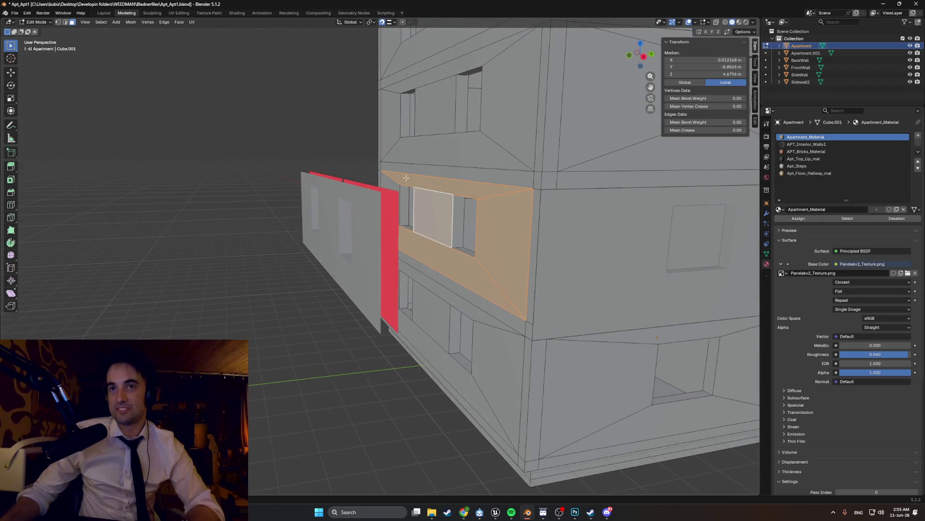
pyautogui.moveTo(407, 177); pyautogui.dragTo(416, 217, button='middle')
pyautogui.keyDown('shift'); pyautogui.click(405, 209); pyautogui.keyUp('shift')
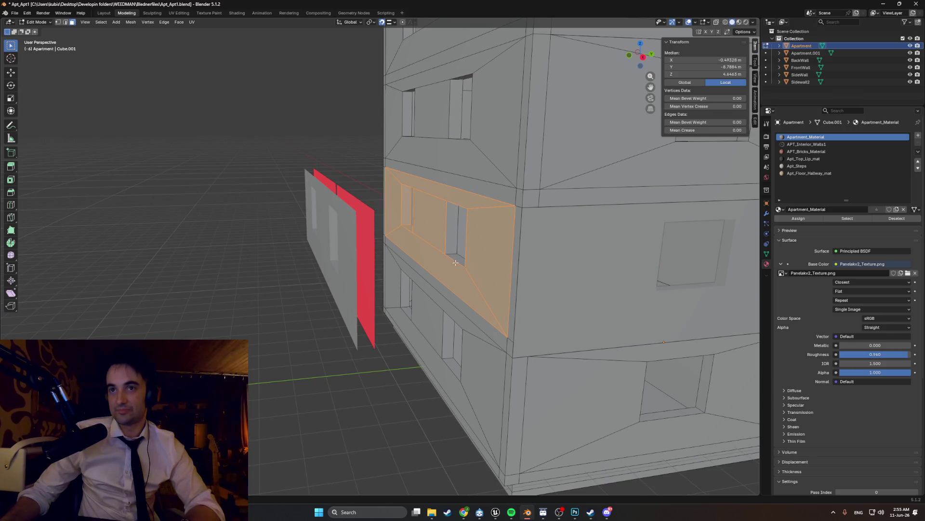
pyautogui.moveTo(453, 240); pyautogui.dragTo(460, 141, button='middle')
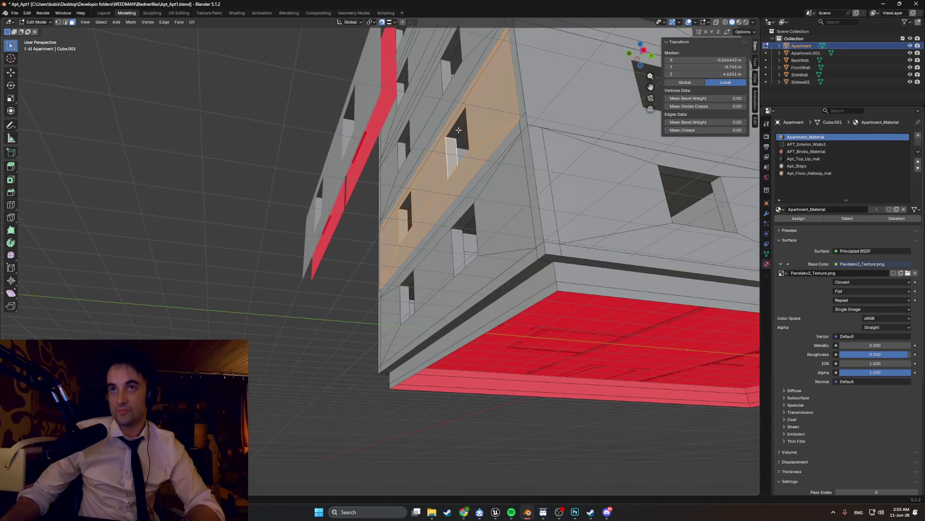
pyautogui.moveTo(410, 204); pyautogui.dragTo(400, 172, button='middle')
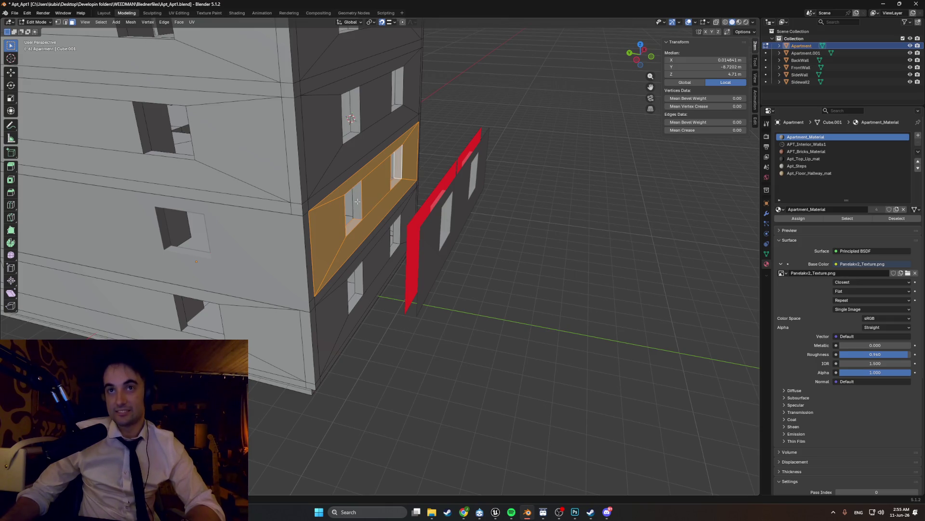
pyautogui.moveTo(357, 200); pyautogui.dragTo(360, 213, button='middle')
pyautogui.press('x')
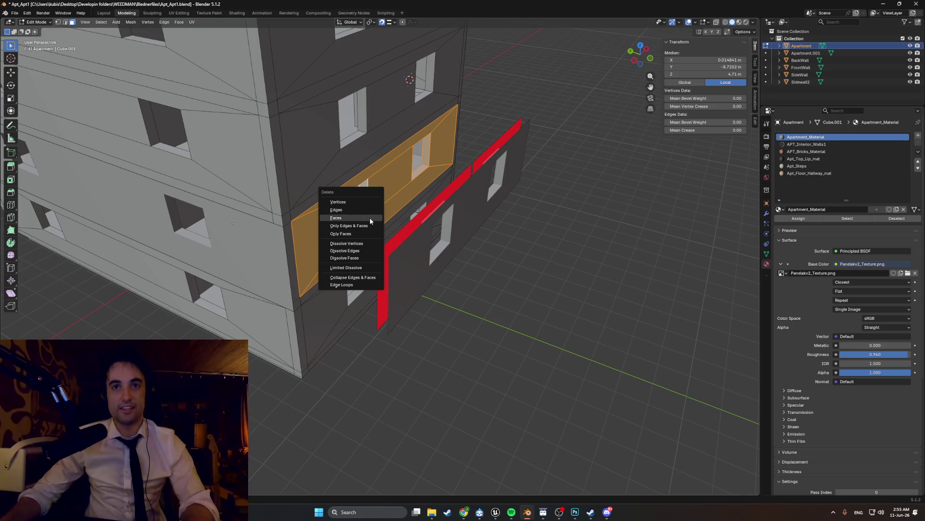
pyautogui.click(369, 218)
# Step: Delete the remaining faces around the opening, leave Edit Mode and select Sidewall2
pyautogui.moveTo(376, 217); pyautogui.dragTo(412, 194, button='middle')
pyautogui.click(326, 211)
pyautogui.keyDown('shift'); pyautogui.click(376, 195); pyautogui.keyUp('shift')
pyautogui.keyDown('shift'); pyautogui.click(433, 173); pyautogui.keyUp('shift')
pyautogui.moveTo(449, 159)
pyautogui.mouseDown(button='middle')
pyautogui.moveTo(472, 129)
pyautogui.moveTo(391, 182)
pyautogui.moveTo(317, 148)
pyautogui.moveTo(406, 188)
pyautogui.mouseUp(button='middle')
pyautogui.keyDown('shift'); pyautogui.click(427, 166); pyautogui.keyUp('shift')
pyautogui.press('x')
pyautogui.click(385, 177)
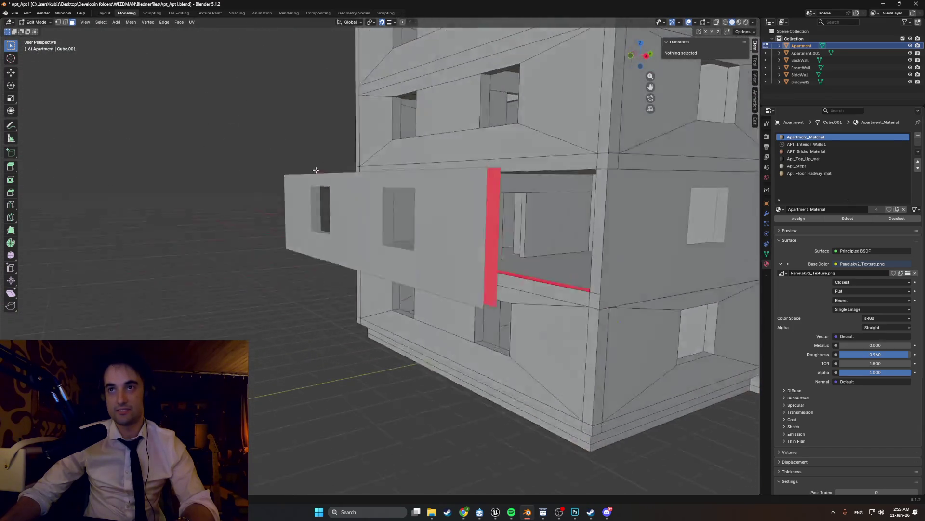
pyautogui.press('Tab')
pyautogui.click(337, 232)
pyautogui.scroll(3, 336, 231)
# Step: Slide the Sidewall2 panel along the Y axis into position
pyautogui.press('g')
pyautogui.press('y')
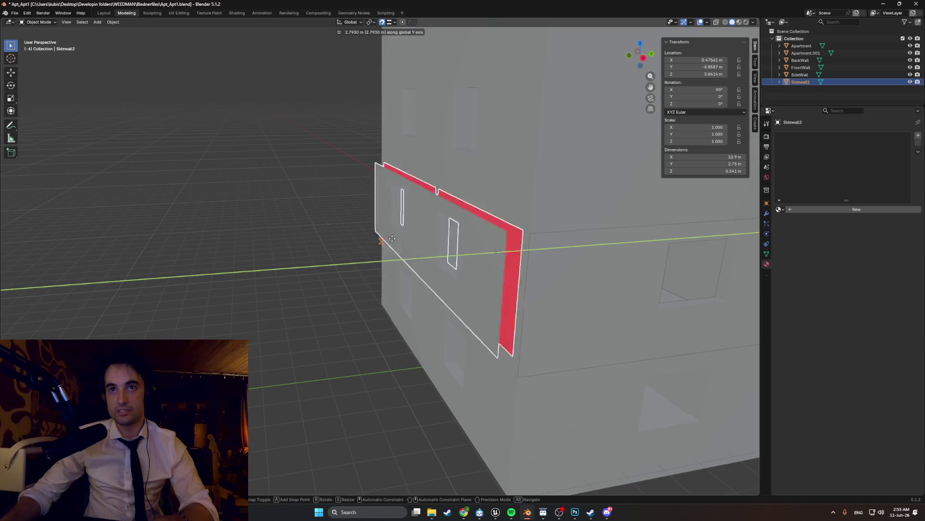
pyautogui.click(392, 217)
pyautogui.moveTo(458, 232)
pyautogui.mouseDown(button='middle')
pyautogui.moveTo(543, 227)
pyautogui.moveTo(454, 232)
pyautogui.mouseUp(button='middle')
pyautogui.scroll(-4, 455, 232)
# Step: Duplicate Sidewall2 along Y to about 20 m as Sidewall2.001 and reset its origin
pyautogui.hotkey('shift', 'd')
pyautogui.press('y')
pyautogui.click(721, 235)
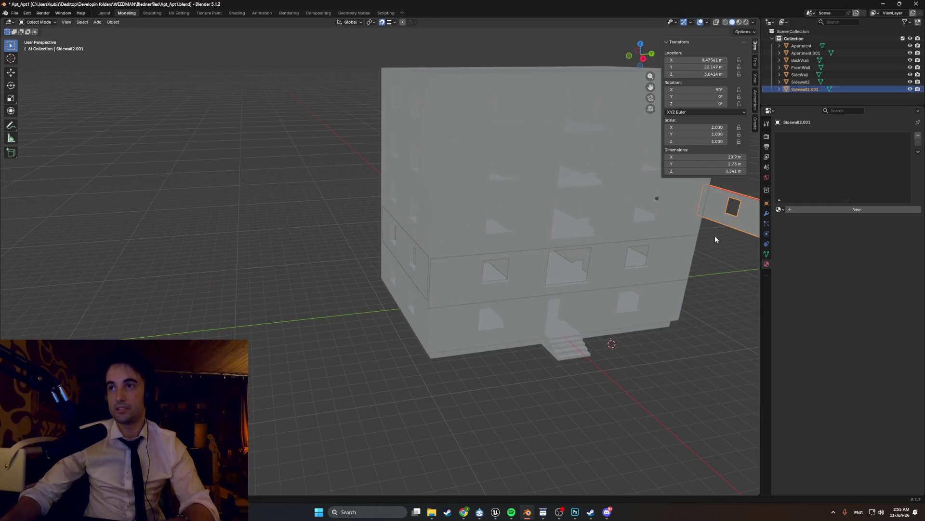
pyautogui.scroll(5, 646, 232)
pyautogui.moveTo(489, 180)
pyautogui.mouseDown(button='middle')
pyautogui.moveTo(464, 216)
pyautogui.moveTo(506, 231)
pyautogui.moveTo(444, 244)
pyautogui.moveTo(474, 250)
pyautogui.mouseUp(button='middle')
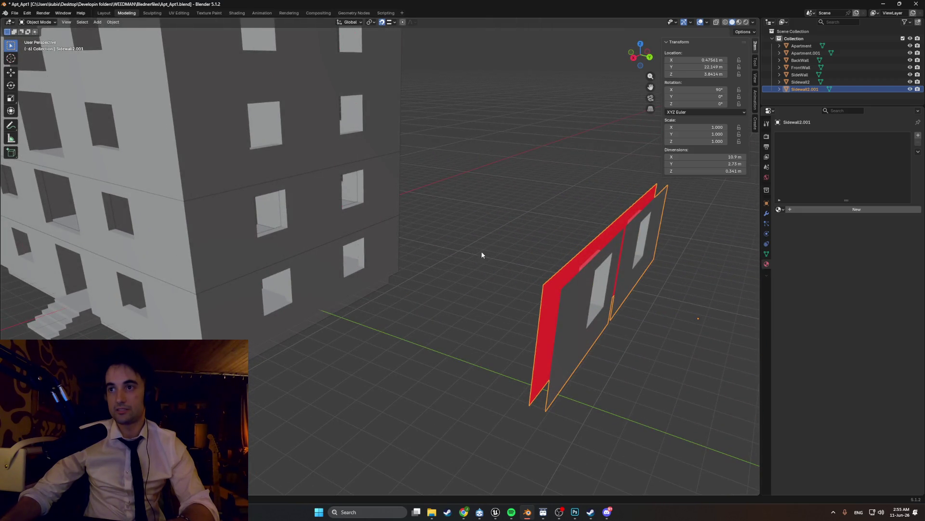
pyautogui.rightClick(492, 228)
pyautogui.moveTo(513, 268)
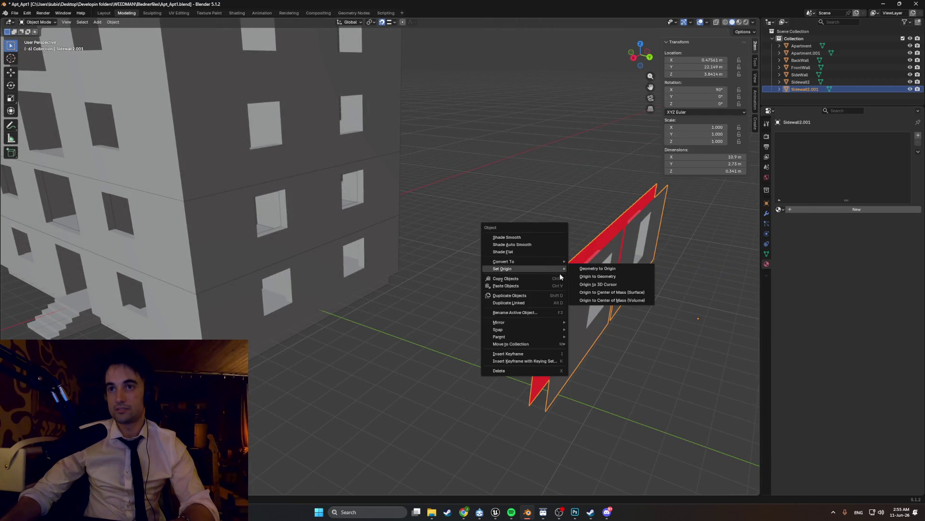
pyautogui.click(597, 276)
pyautogui.moveTo(528, 275)
pyautogui.mouseDown(button='middle')
pyautogui.moveTo(407, 271)
pyautogui.moveTo(316, 189)
pyautogui.mouseUp(button='middle')
pyautogui.press('ctrl+KP_1')
pyautogui.scroll(-2, 359, 264)
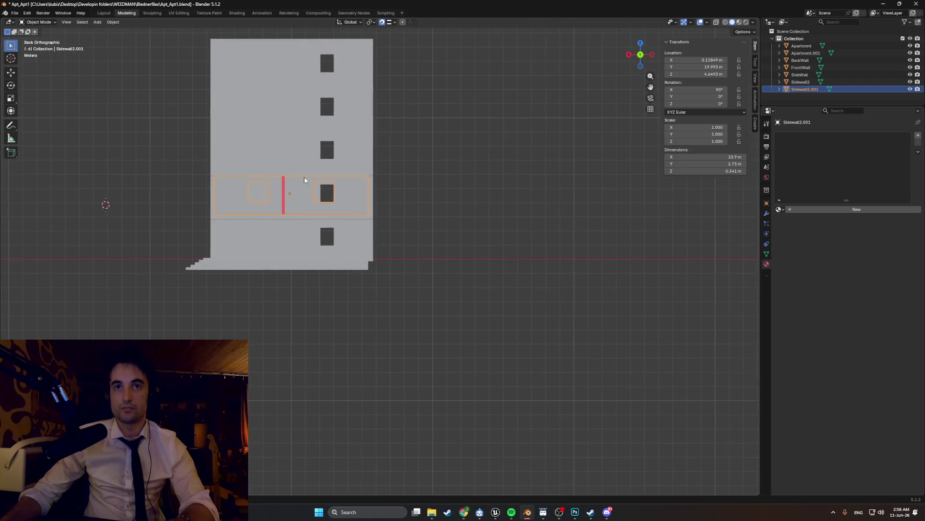
pyautogui.scroll(2, 316, 189)
pyautogui.scroll(2, 316, 189)
pyautogui.scroll(2, 319, 201)
pyautogui.moveTo(424, 236)
pyautogui.mouseDown(button='middle')
pyautogui.moveTo(410, 237)
pyautogui.moveTo(437, 278)
pyautogui.mouseUp(button='middle')
pyautogui.scroll(-3, 412, 233)
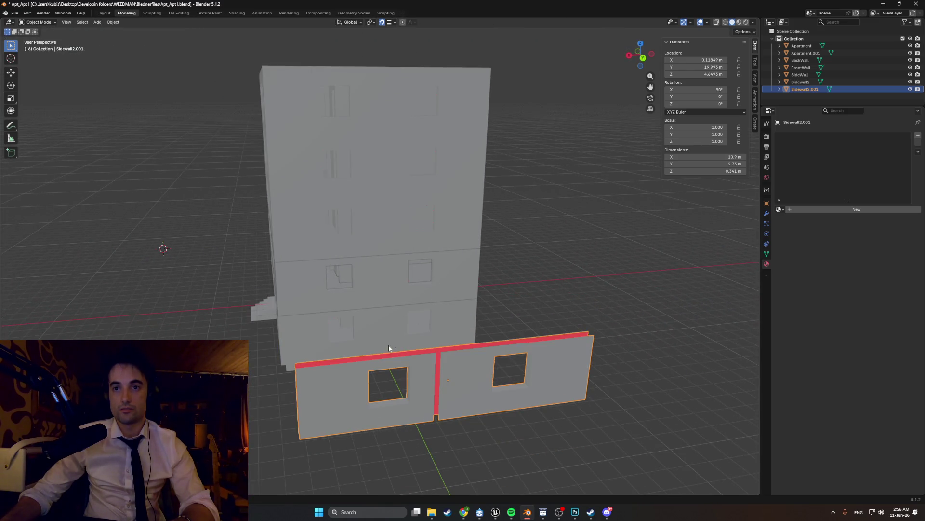
pyautogui.press('KP_1')
pyautogui.press('ctrl+KP_1')
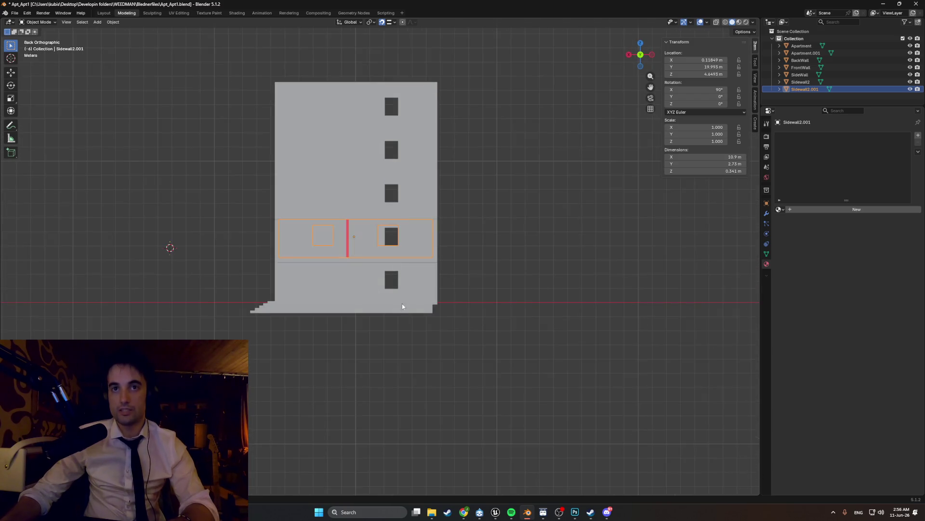
pyautogui.moveTo(368, 233)
pyautogui.mouseDown(button='middle')
pyautogui.moveTo(424, 278)
pyautogui.moveTo(426, 228)
pyautogui.mouseUp(button='middle')
pyautogui.press('r')
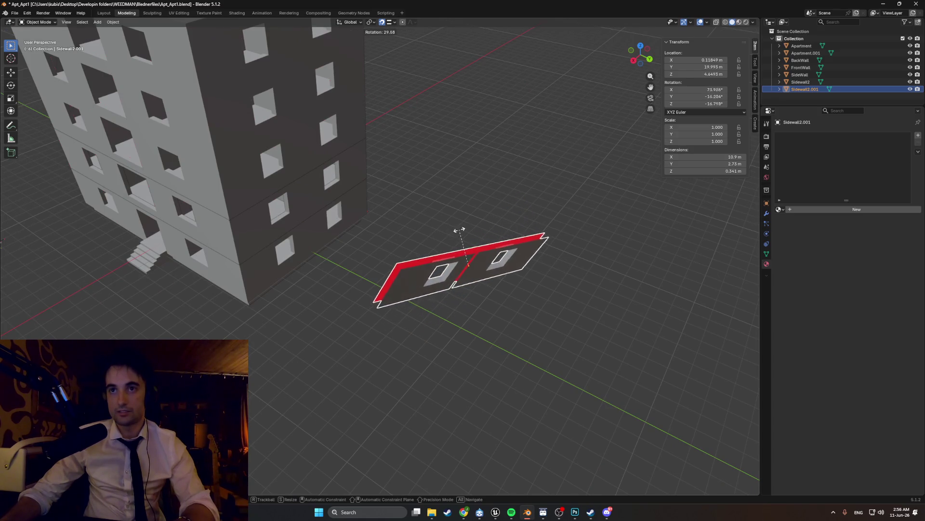
pyautogui.press('x')
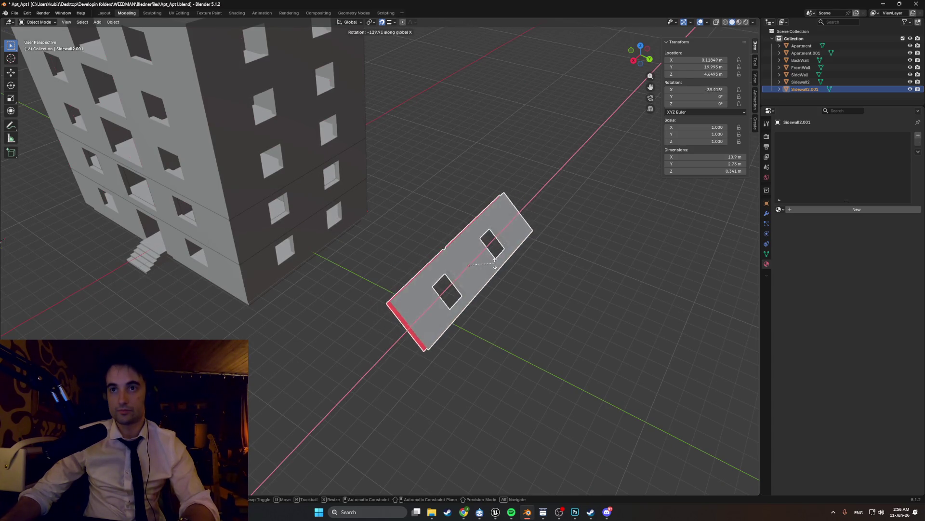
pyautogui.press('y')
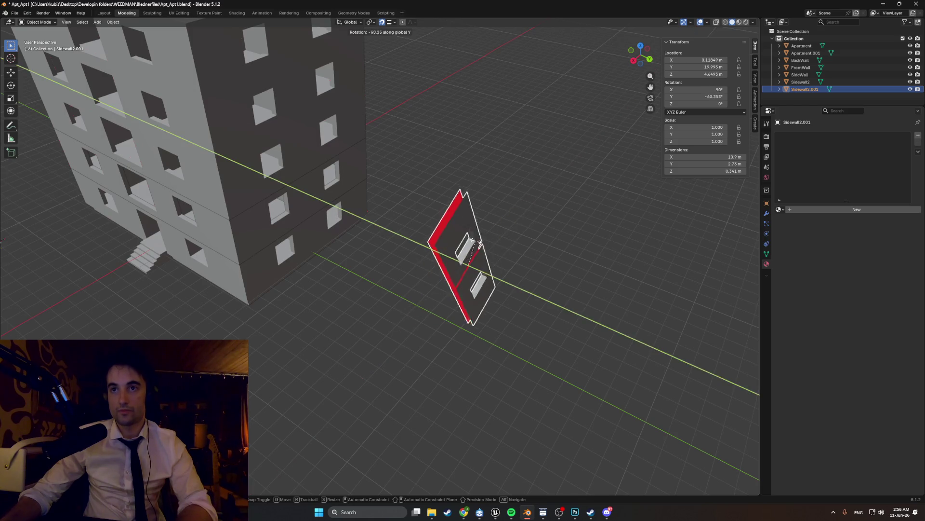
pyautogui.press('z')
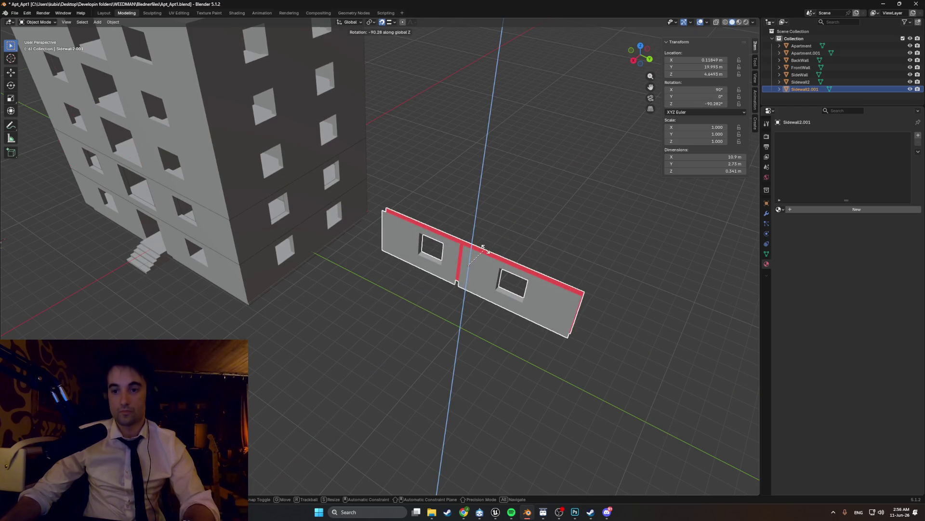
pyautogui.click(487, 251)
pyautogui.press('KP_1')
pyautogui.press('KP_3')
pyautogui.press('ctrl+KP_1')
pyautogui.scroll(3, 356, 172)
pyautogui.moveTo(356, 172)
pyautogui.keyDown('shift'); pyautogui.mouseDown(button='middle')
pyautogui.moveTo(340, 246)
pyautogui.moveTo(428, 264)
pyautogui.moveTo(367, 250)
pyautogui.moveTo(374, 266)
pyautogui.moveTo(297, 207)
pyautogui.moveTo(309, 221)
pyautogui.moveTo(478, 259)
pyautogui.moveTo(430, 252)
pyautogui.moveTo(455, 260)
pyautogui.mouseUp(button='middle'); pyautogui.keyUp('shift')
pyautogui.scroll(1, 328, 253)
pyautogui.scroll(2, 386, 257)
pyautogui.scroll(1, 385, 258)
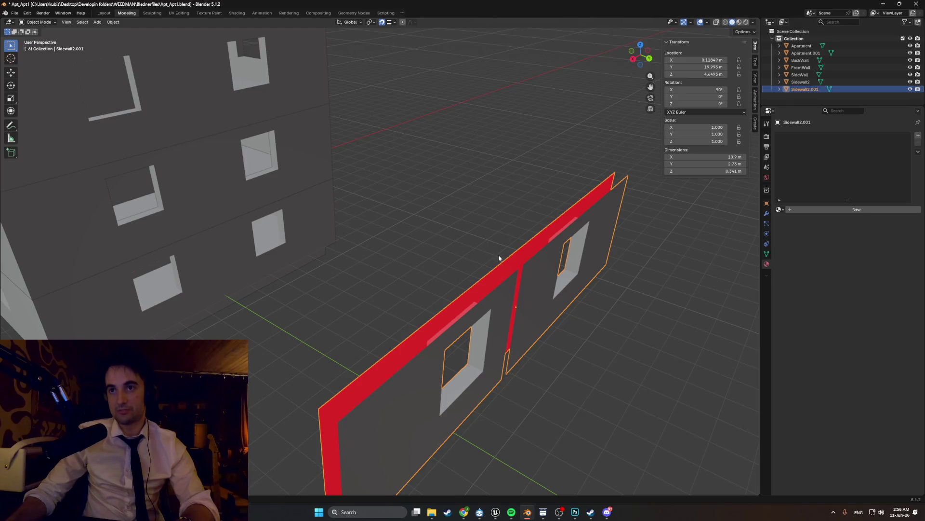
pyautogui.write('s-1')
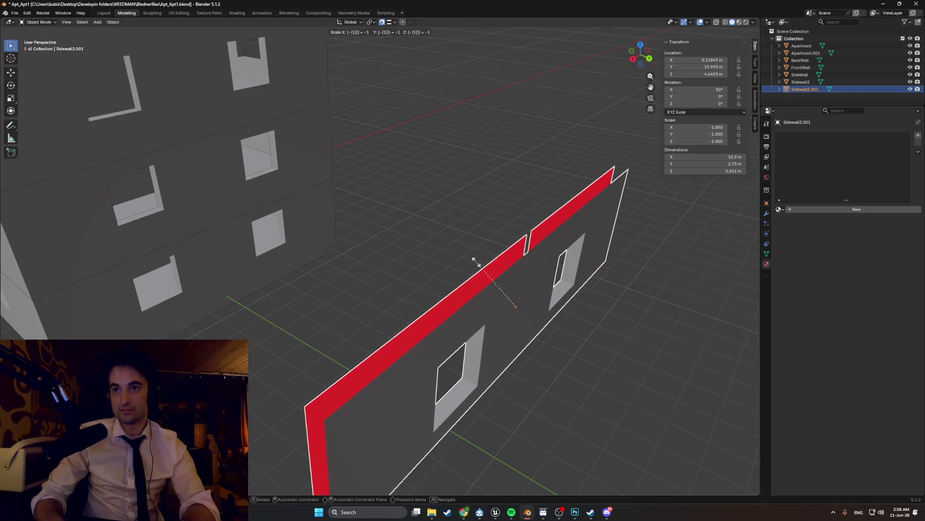
# Step: Confirm Sidewall2.001's -1 mirror scale, apply it, and show the scene in wireframe
pyautogui.click(477, 262)
pyautogui.moveTo(462, 202)
pyautogui.mouseDown(button='middle')
pyautogui.moveTo(429, 186)
pyautogui.moveTo(430, 209)
pyautogui.moveTo(382, 234)
pyautogui.moveTo(296, 253)
pyautogui.moveTo(371, 251)
pyautogui.moveTo(387, 244)
pyautogui.moveTo(329, 244)
pyautogui.moveTo(403, 229)
pyautogui.moveTo(381, 227)
pyautogui.moveTo(455, 241)
pyautogui.mouseUp(button='middle')
pyautogui.hotkey('ctrl', 'a')
pyautogui.press('z')
pyautogui.click(333, 243)
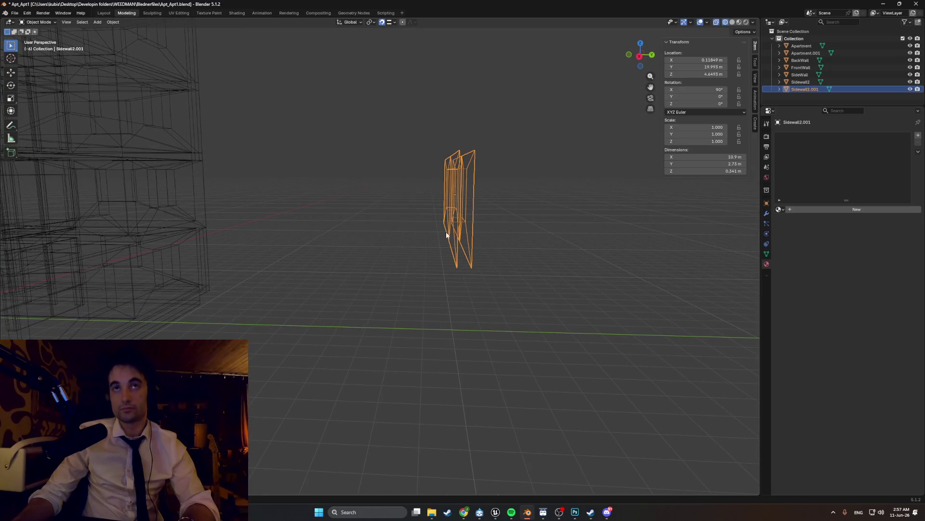
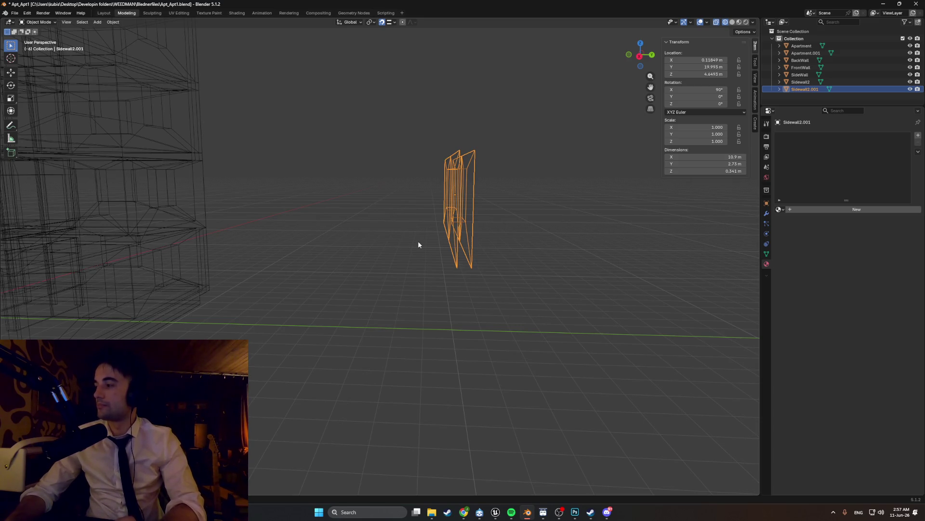
# Step: Return the viewport to solid shading and snap to an axis-aligned view
pyautogui.moveTo(437, 252)
pyautogui.mouseDown(button='middle')
pyautogui.moveTo(465, 300)
pyautogui.moveTo(442, 330)
pyautogui.moveTo(479, 330)
pyautogui.moveTo(463, 311)
pyautogui.moveTo(448, 319)
pyautogui.moveTo(480, 332)
pyautogui.moveTo(471, 319)
pyautogui.moveTo(536, 326)
pyautogui.moveTo(472, 318)
pyautogui.moveTo(521, 308)
pyautogui.moveTo(550, 318)
pyautogui.moveTo(539, 345)
pyautogui.moveTo(500, 311)
pyautogui.moveTo(520, 231)
pyautogui.moveTo(437, 238)
pyautogui.moveTo(385, 214)
pyautogui.moveTo(367, 229)
pyautogui.mouseUp(button='middle')
pyautogui.press('Tab')
pyautogui.press('z')
pyautogui.press('KP_1')
# Step: Switch from the current object to editing the Sidewall2 wall's mesh
pyautogui.press('Tab')
pyautogui.click(336, 233)
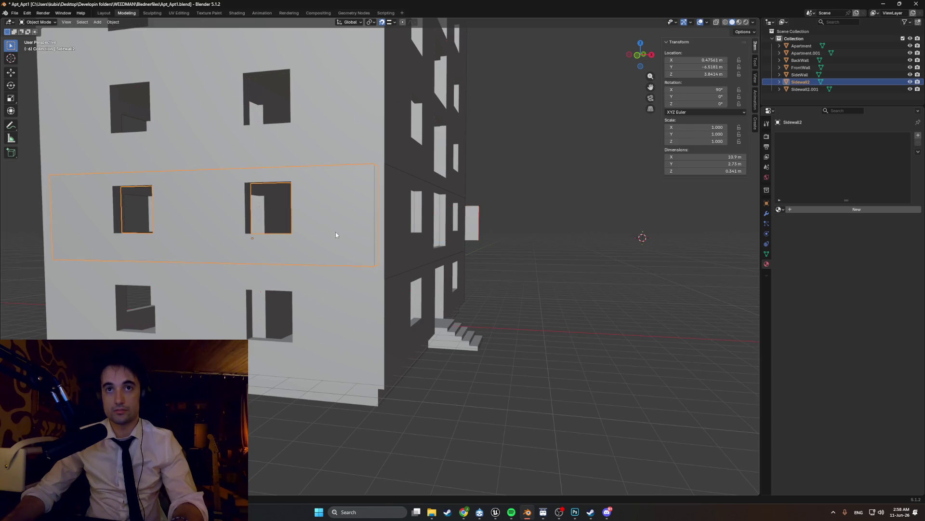
pyautogui.press('Tab')
pyautogui.scroll(2, 376, 220)
pyautogui.scroll(-3, 376, 219)
pyautogui.scroll(-3, 362, 220)
pyautogui.moveTo(347, 224); pyautogui.dragTo(281, 233, button='middle')
pyautogui.scroll(3, 350, 226)
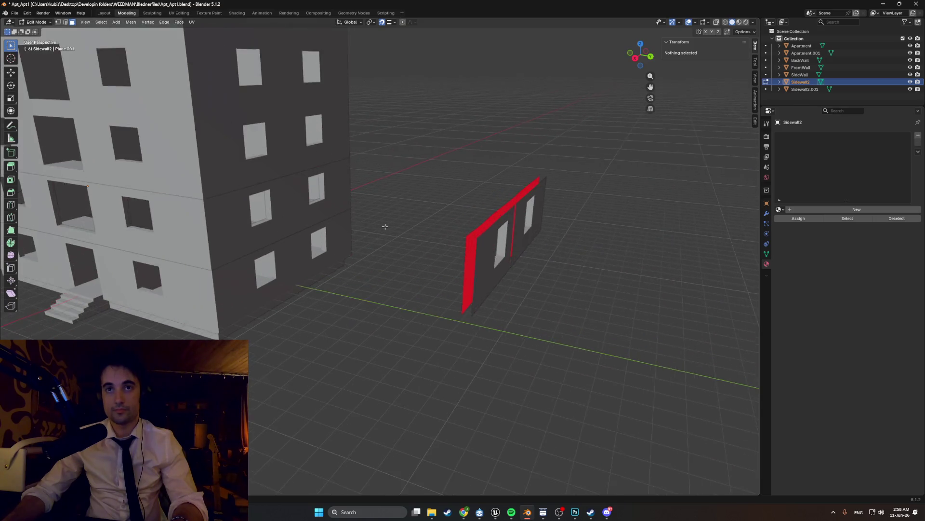
pyautogui.scroll(2, 376, 232)
# Step: Rotate the Sidewall2.001 wall 270° about X so it stands upright
pyautogui.moveTo(391, 239); pyautogui.dragTo(434, 254, button='middle')
pyautogui.scroll(2, 484, 267)
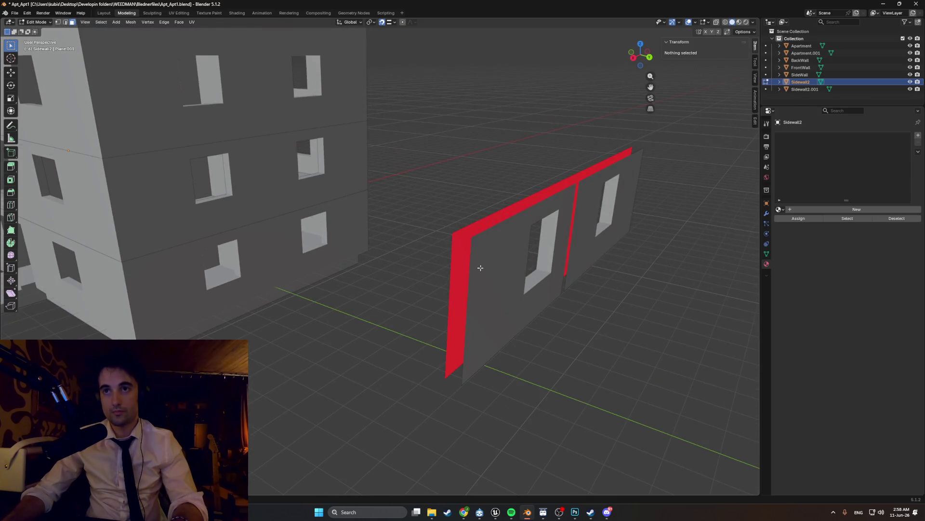
pyautogui.press('Tab')
pyautogui.click(488, 271)
pyautogui.moveTo(494, 275); pyautogui.dragTo(509, 272, button='middle')
pyautogui.hotkey('shift', 'd')
pyautogui.press('r')
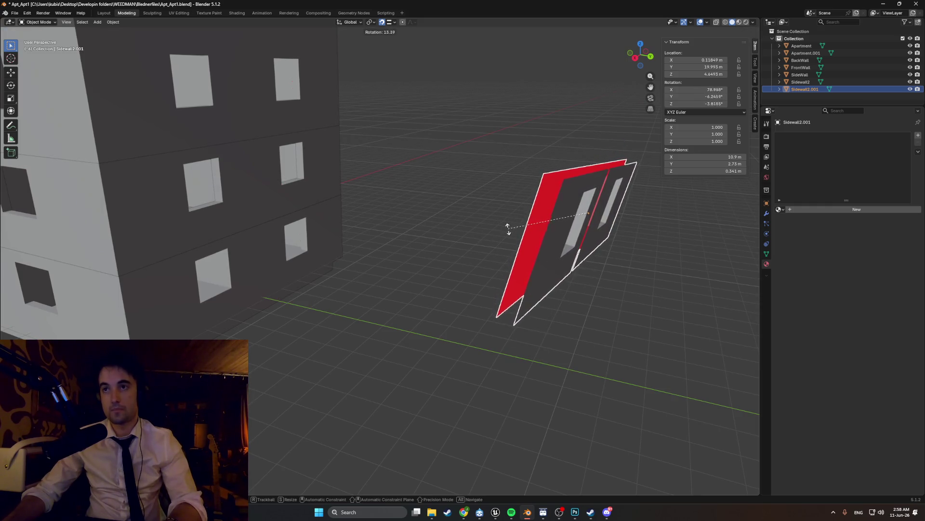
pyautogui.press('x')
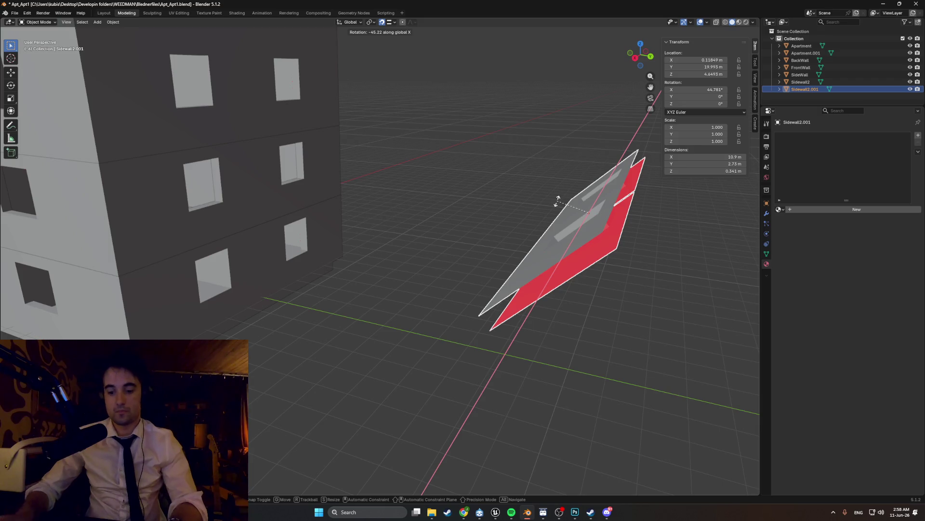
pyautogui.write('270')
pyautogui.press('Return')
pyautogui.moveTo(558, 201); pyautogui.dragTo(506, 210, button='middle')
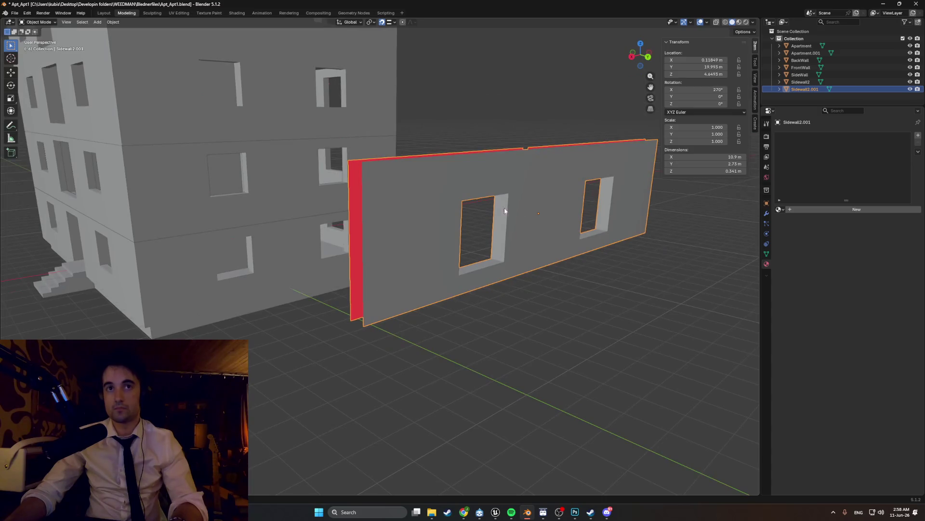
pyautogui.moveTo(474, 265); pyautogui.dragTo(465, 268, button='middle')
# Step: Nudge one face of the wall vertically in Edit Mode
pyautogui.press('Tab')
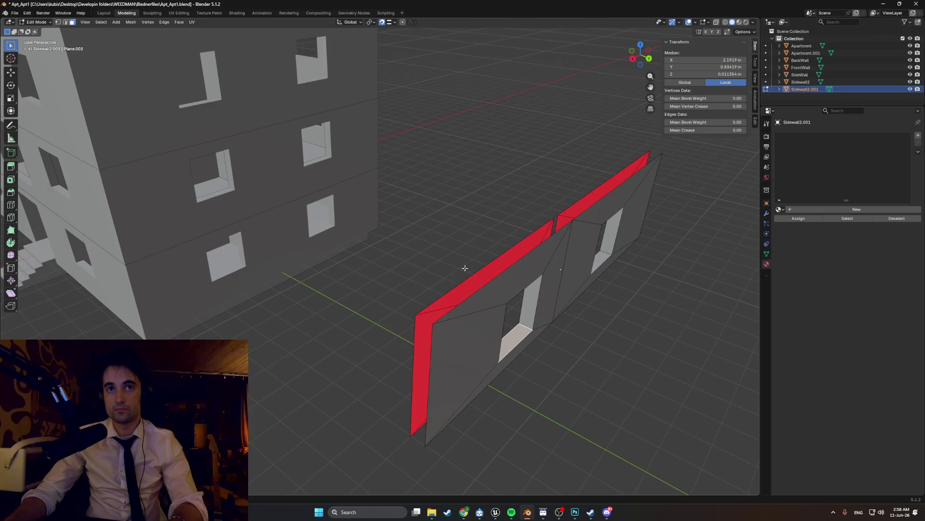
pyautogui.press('Tab')
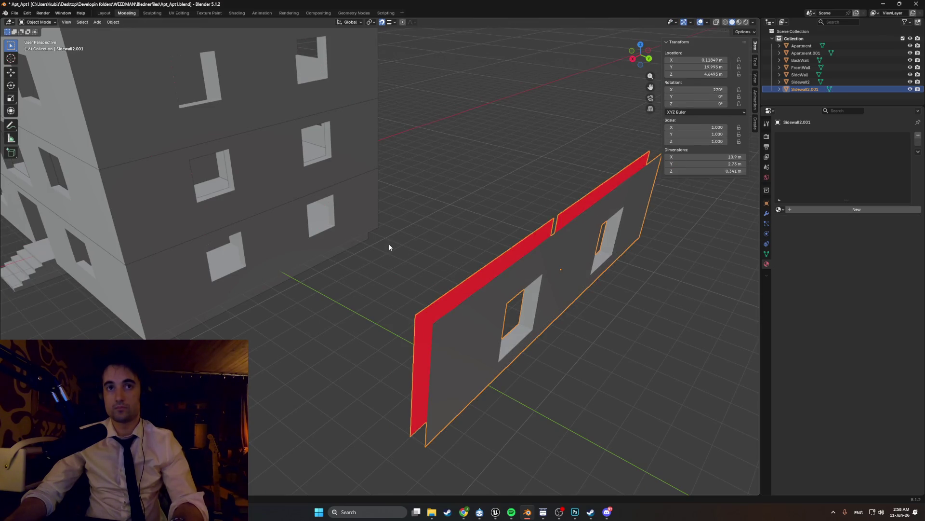
pyautogui.press('Tab')
pyautogui.press('g')
pyautogui.press('z')
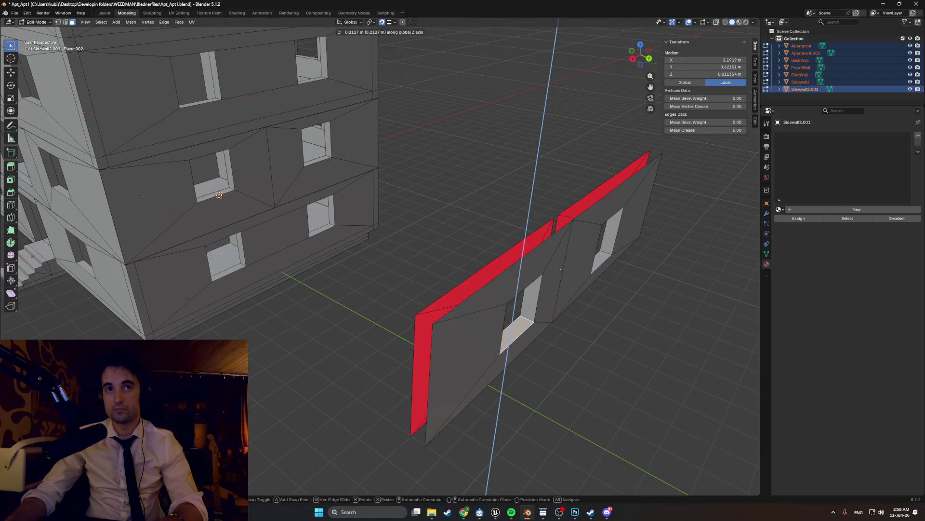
pyautogui.click(622, 336)
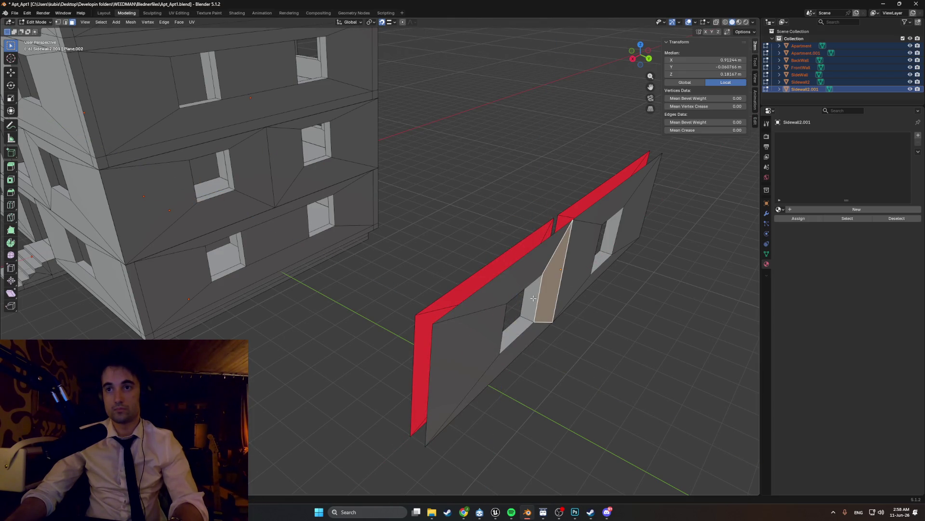
pyautogui.hotkey('alt', 'z')
pyautogui.hotkey('alt', 'z')
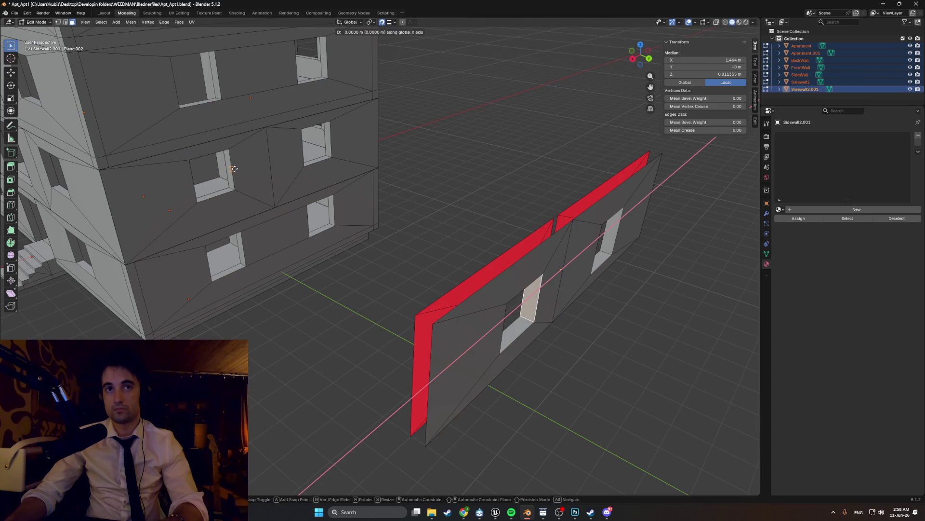
# Step: Inspect the wall from the front in solid shading and return to Object Mode
pyautogui.moveTo(431, 252); pyautogui.dragTo(512, 307, button='middle')
pyautogui.moveTo(451, 299)
pyautogui.mouseDown(button='middle')
pyautogui.moveTo(238, 277)
pyautogui.moveTo(276, 258)
pyautogui.moveTo(260, 253)
pyautogui.moveTo(281, 272)
pyautogui.moveTo(442, 258)
pyautogui.moveTo(404, 219)
pyautogui.moveTo(419, 241)
pyautogui.moveTo(402, 247)
pyautogui.mouseUp(button='middle')
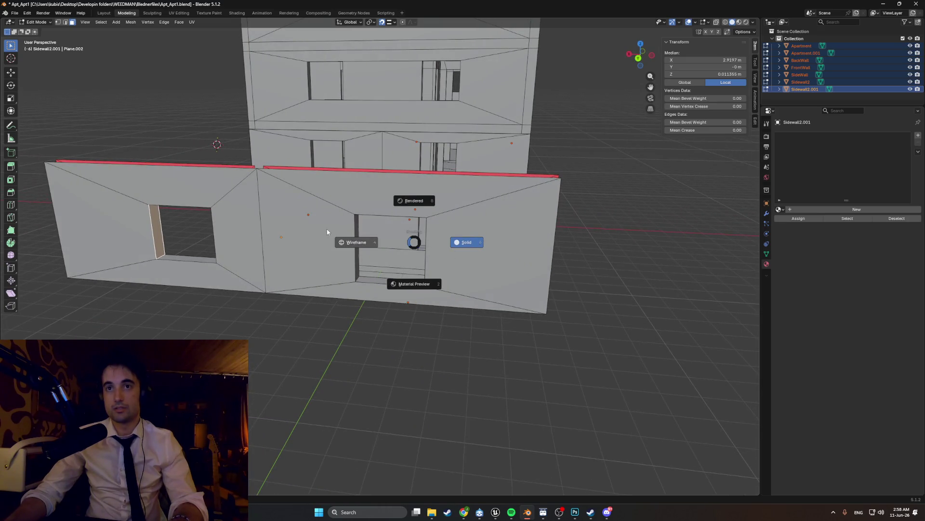
pyautogui.click(355, 242)
pyautogui.moveTo(328, 230)
pyautogui.mouseDown(button='middle')
pyautogui.moveTo(362, 217)
pyautogui.moveTo(387, 229)
pyautogui.mouseUp(button='middle')
pyautogui.press('z')
pyautogui.click(466, 241)
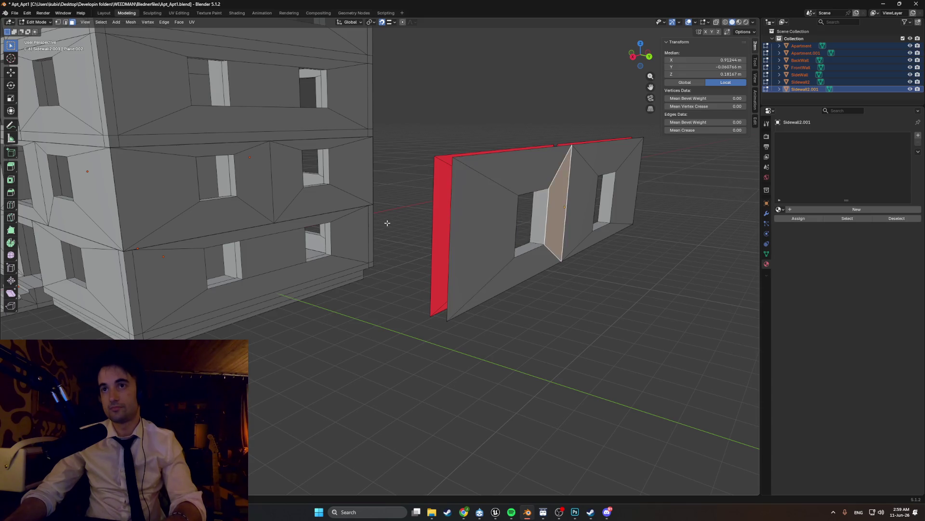
pyautogui.press('Tab')
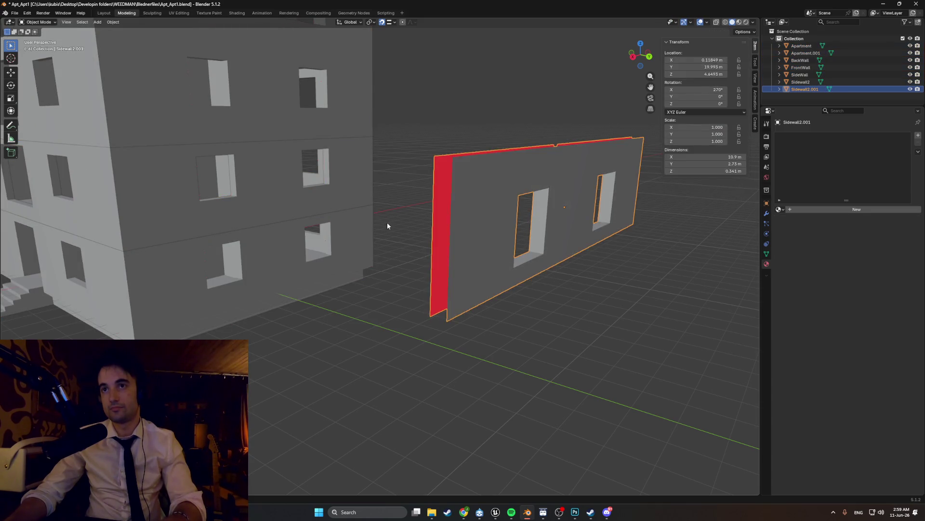
# Step: Turn the Sidewall2.001 wall 180° about the vertical axis
pyautogui.moveTo(446, 243); pyautogui.dragTo(497, 273, button='middle')
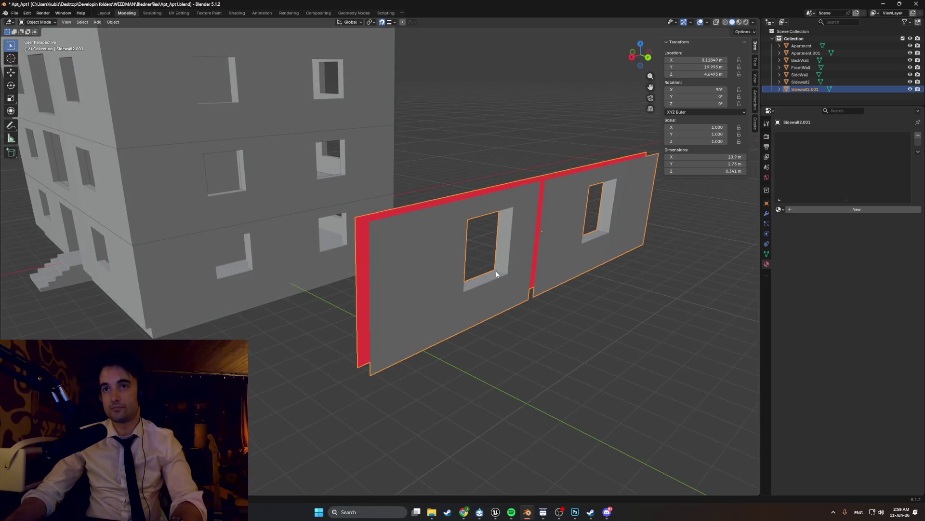
pyautogui.press('r')
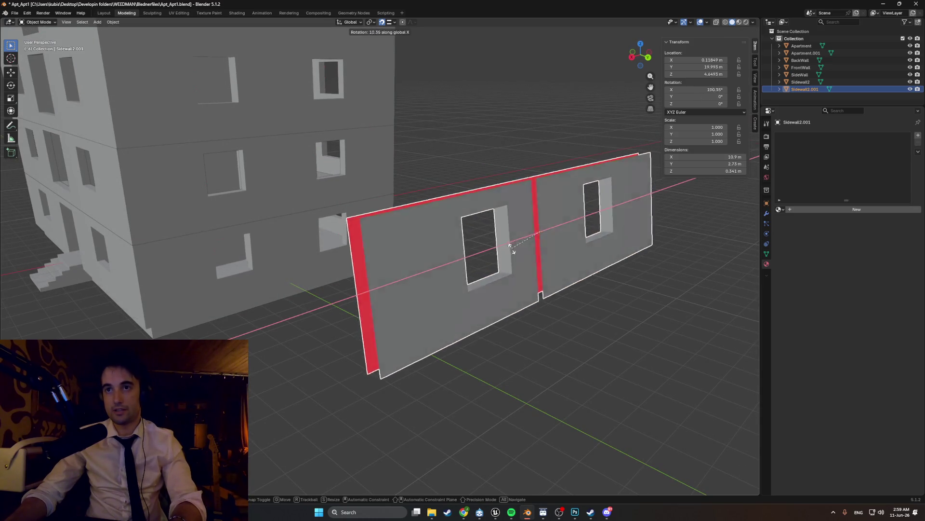
pyautogui.press('z')
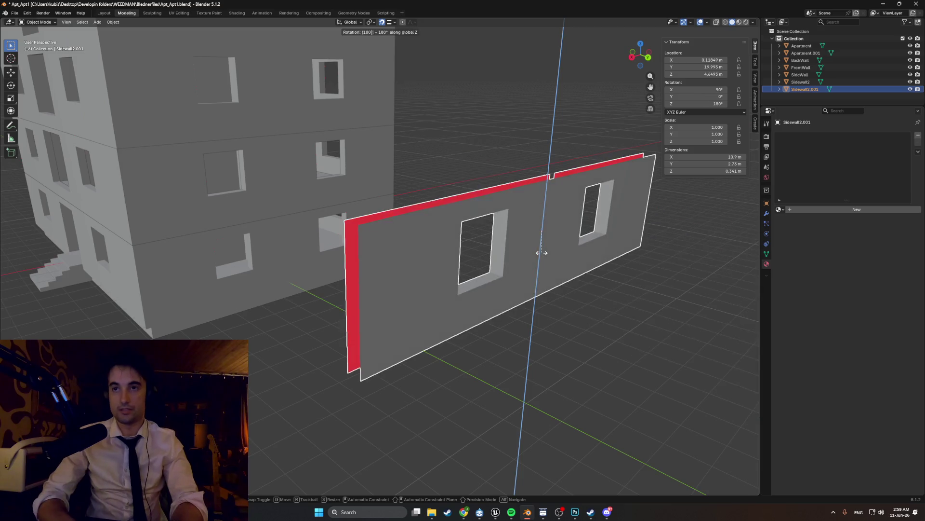
pyautogui.click(542, 252)
pyautogui.moveTo(542, 252)
pyautogui.mouseDown(button='middle')
pyautogui.moveTo(497, 254)
pyautogui.moveTo(517, 261)
pyautogui.mouseUp(button='middle')
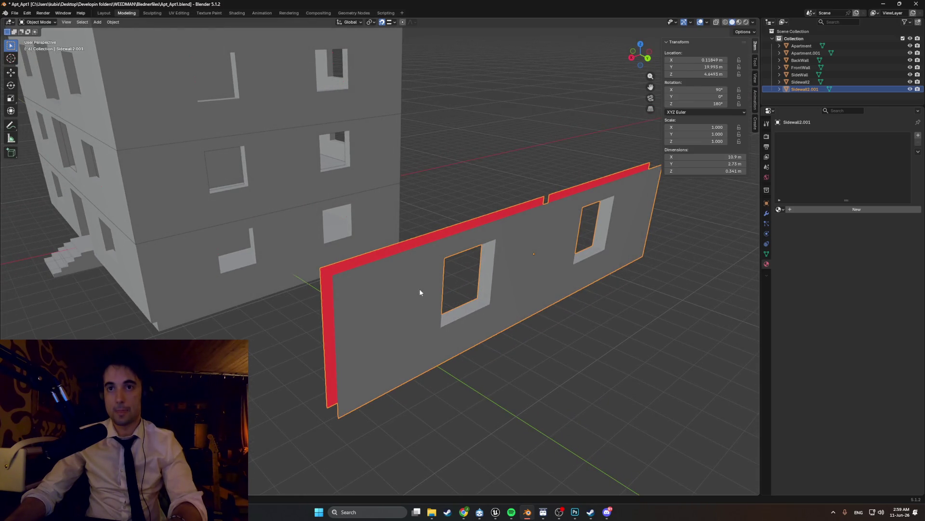
# Step: Slide the wall along Y until it sits against the building's side
pyautogui.moveTo(421, 287); pyautogui.dragTo(495, 287, button='middle')
pyautogui.press('g')
pyautogui.press('y')
pyautogui.click(267, 234)
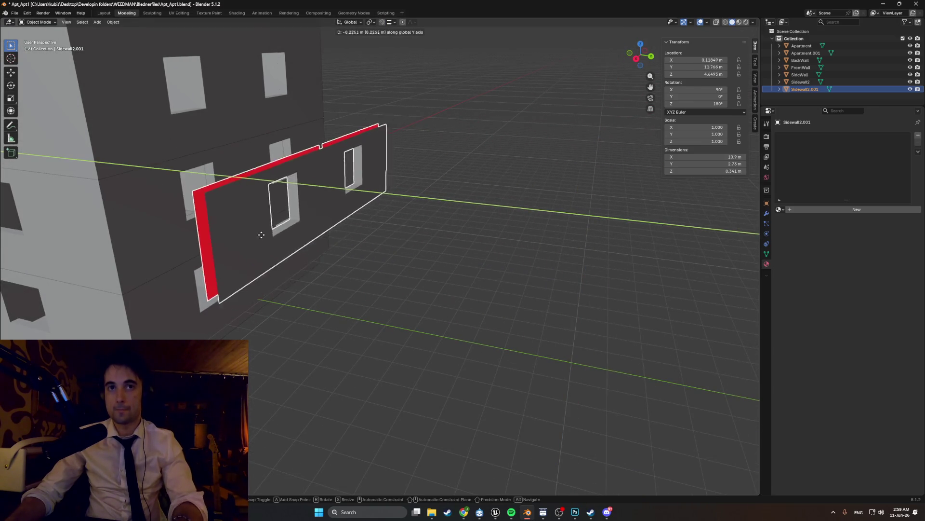
pyautogui.moveTo(326, 254)
pyautogui.mouseDown(button='middle')
pyautogui.moveTo(448, 325)
pyautogui.moveTo(519, 347)
pyautogui.mouseUp(button='middle')
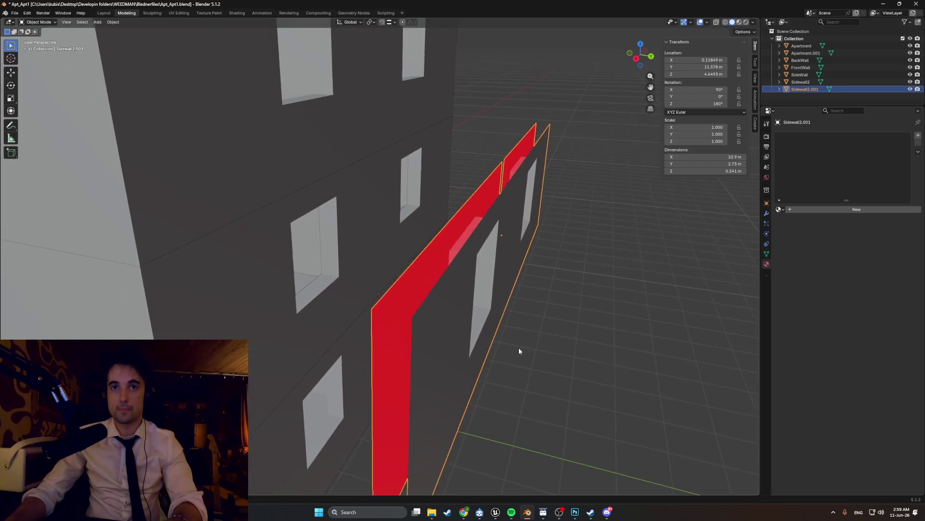
pyautogui.press('Tab')
pyautogui.press('Tab')
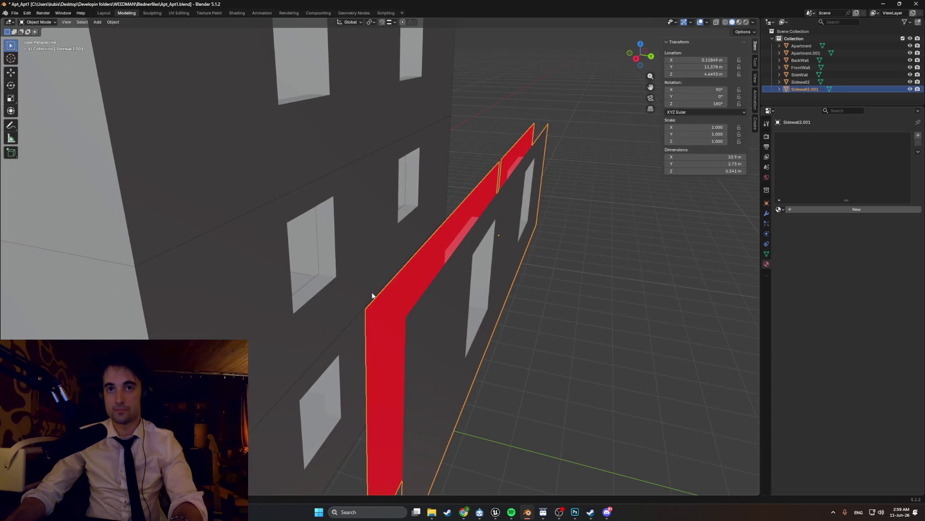
pyautogui.press('Tab')
pyautogui.moveTo(372, 295); pyautogui.dragTo(425, 297, button='middle')
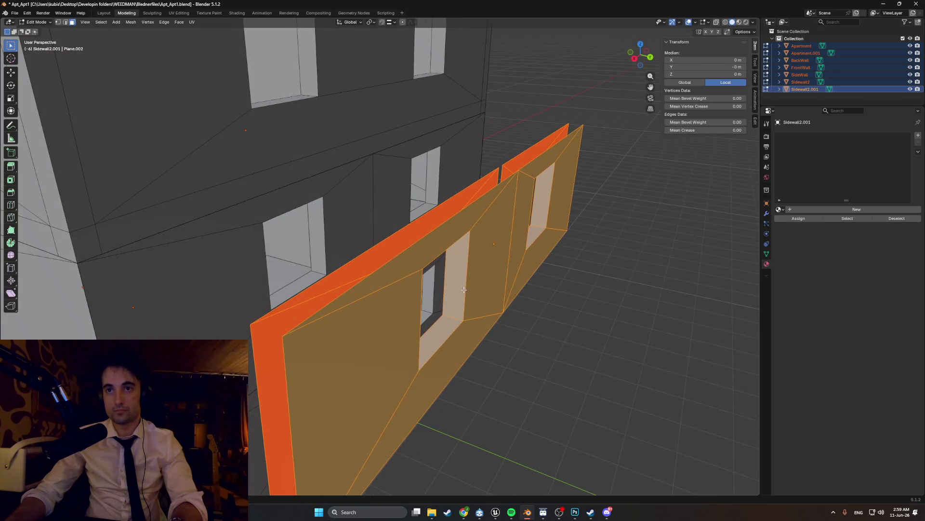
# Step: Move a window-side face along X and into the wall recess
pyautogui.click(440, 285)
pyautogui.press('g')
pyautogui.press('x')
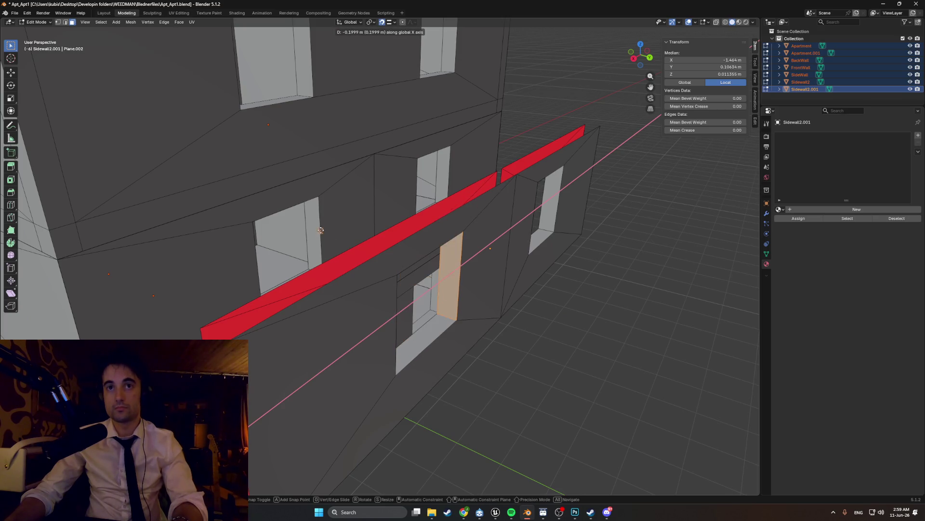
pyautogui.click(320, 228)
pyautogui.moveTo(320, 228); pyautogui.dragTo(150, 243, button='middle')
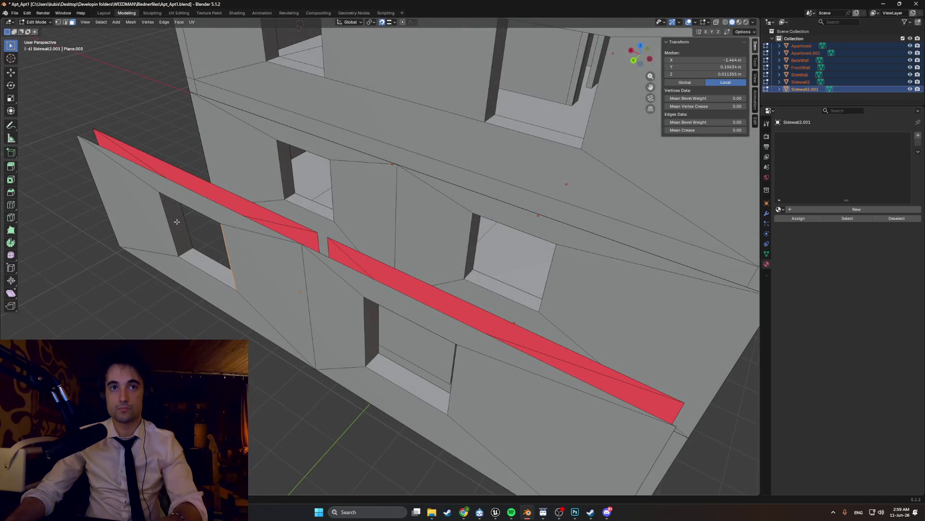
pyautogui.press('g')
pyautogui.click(289, 170)
pyautogui.moveTo(289, 170); pyautogui.dragTo(210, 278, button='middle')
pyautogui.press('g')
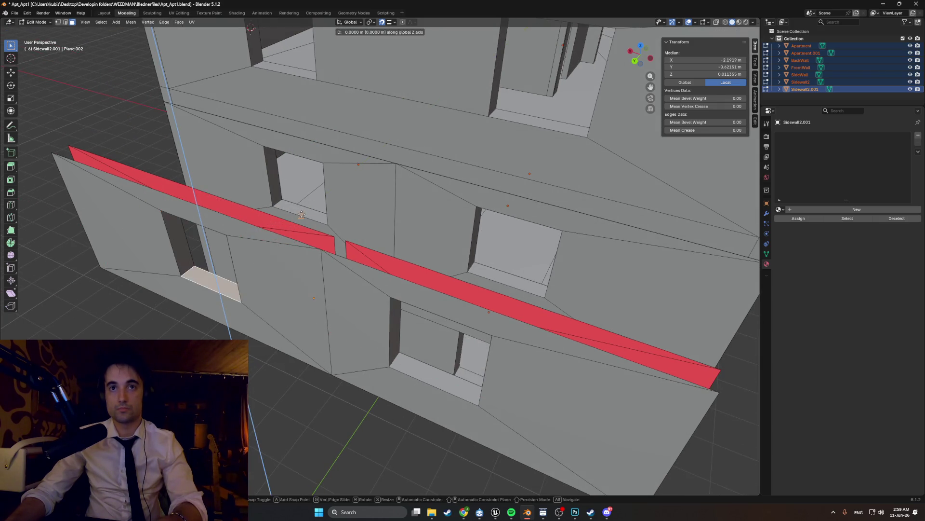
pyautogui.click(217, 218)
# Step: Adjust the selected window geometry vertically and along X to line up with the storey below
pyautogui.moveTo(216, 217)
pyautogui.mouseDown(button='middle')
pyautogui.moveTo(293, 198)
pyautogui.moveTo(302, 280)
pyautogui.mouseUp(button='middle')
pyautogui.press('g')
pyautogui.press('z')
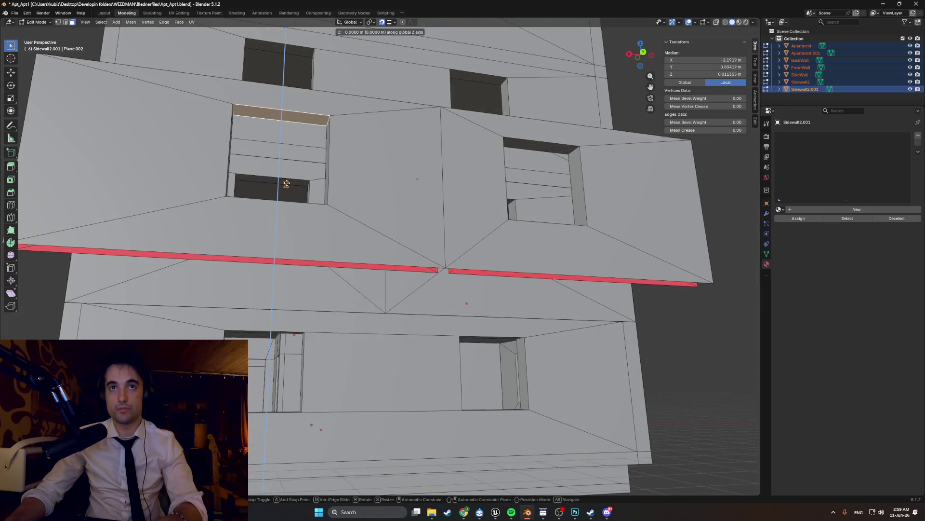
pyautogui.click(288, 184)
pyautogui.moveTo(288, 185); pyautogui.dragTo(423, 299, button='middle')
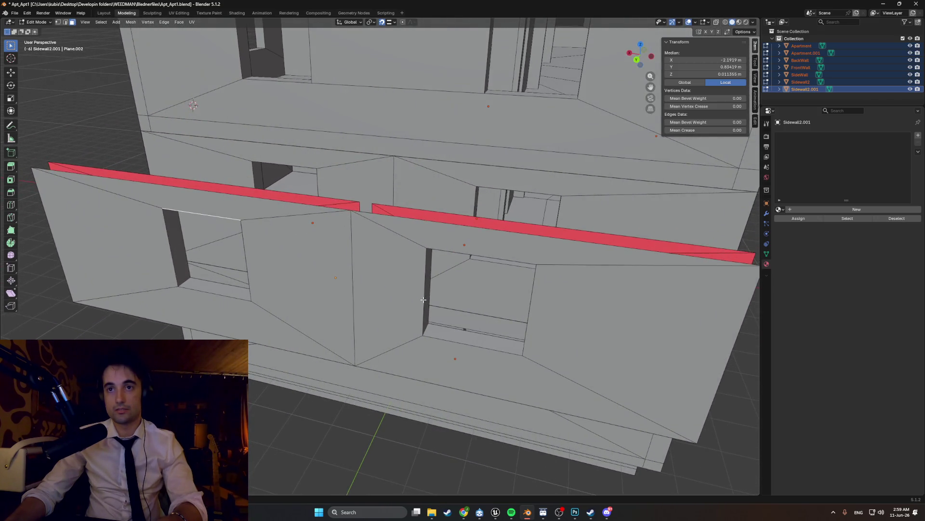
pyautogui.press('g')
pyautogui.press('x')
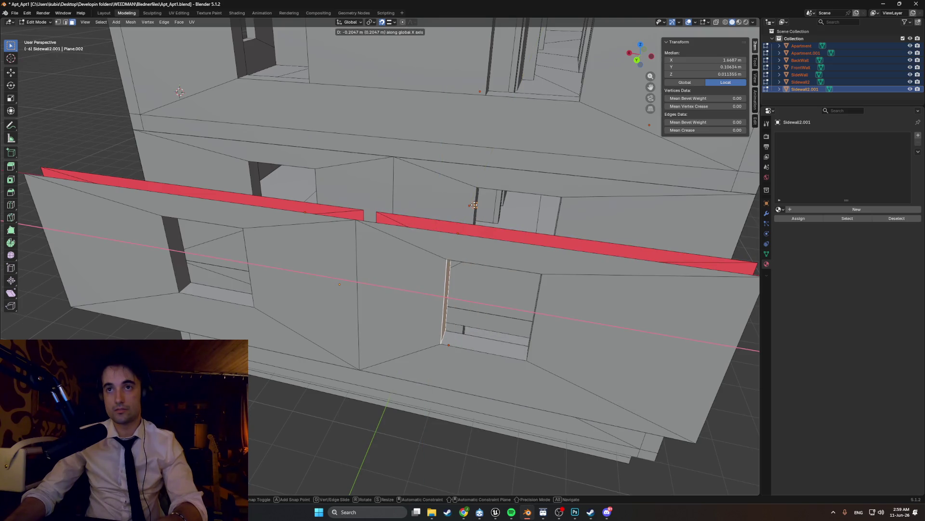
pyautogui.click(474, 205)
pyautogui.moveTo(474, 205); pyautogui.dragTo(591, 315, button='middle')
pyautogui.press('g')
pyautogui.press('x')
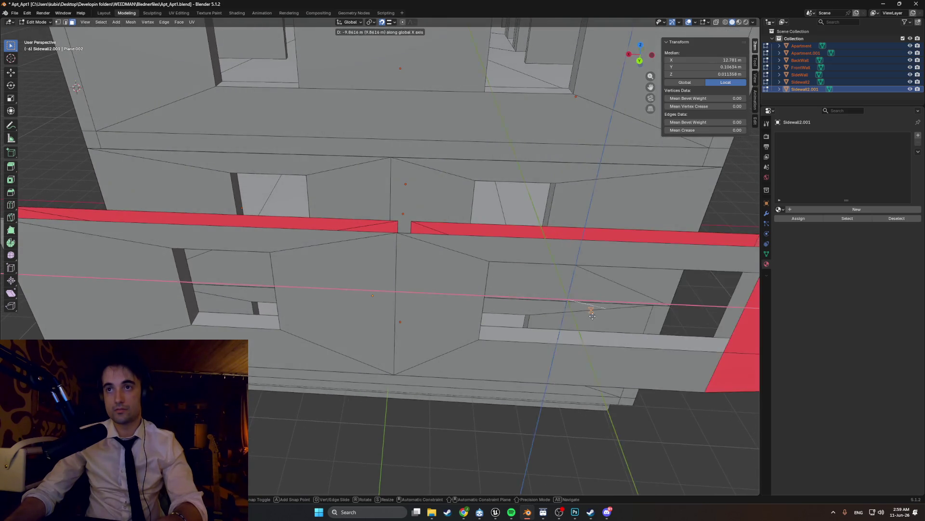
pyautogui.click(549, 210)
# Step: Extrude a window edge into a thin strip and reposition it vertically on the wall
pyautogui.moveTo(548, 250); pyautogui.dragTo(535, 297, button='middle')
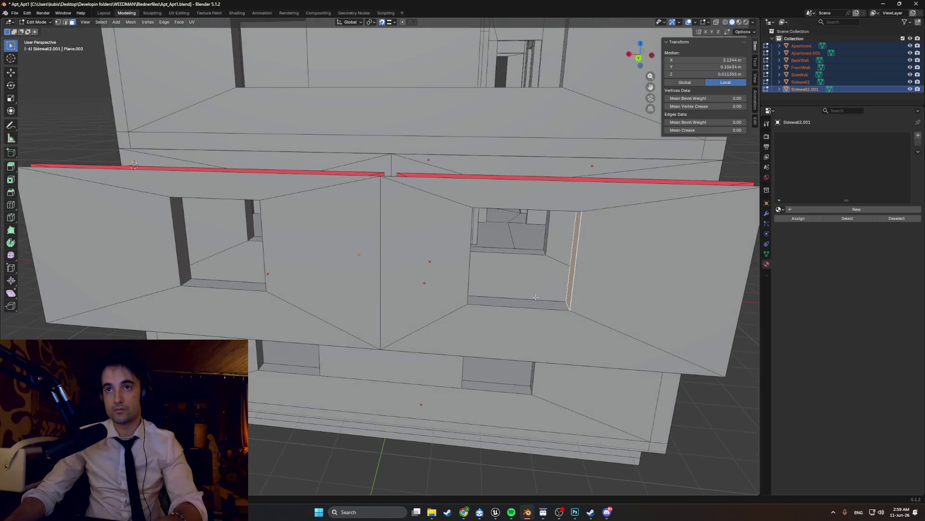
pyautogui.click(532, 303)
pyautogui.press('e')
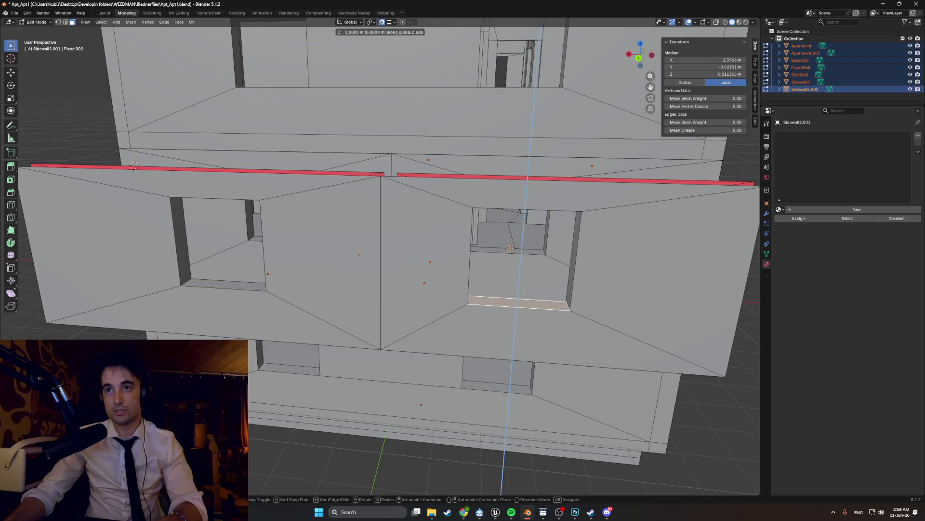
pyautogui.click(511, 252)
pyautogui.moveTo(510, 251); pyautogui.dragTo(498, 127, button='middle')
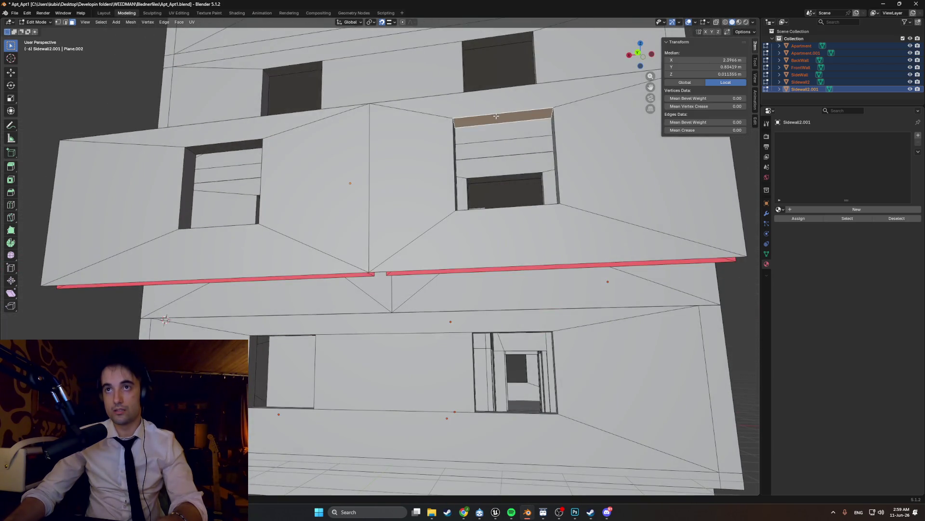
pyautogui.press('g')
pyautogui.press('y')
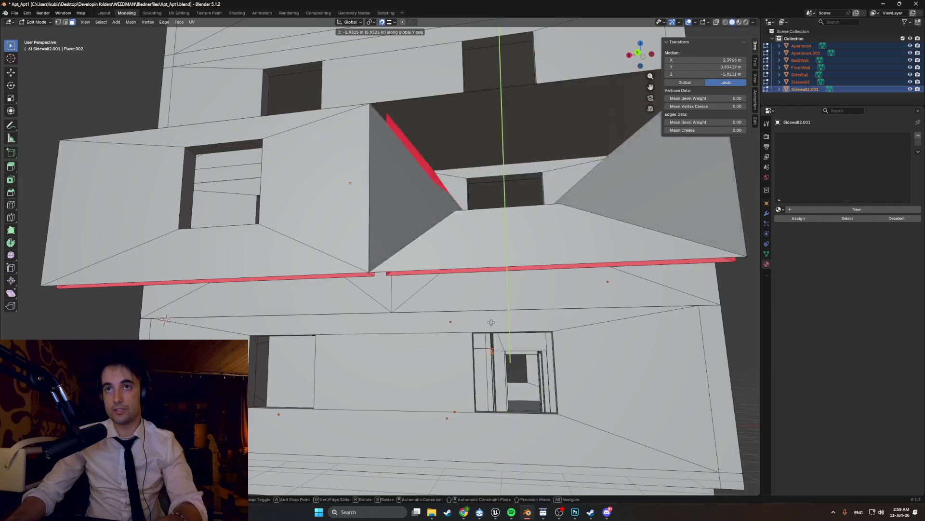
pyautogui.press('z')
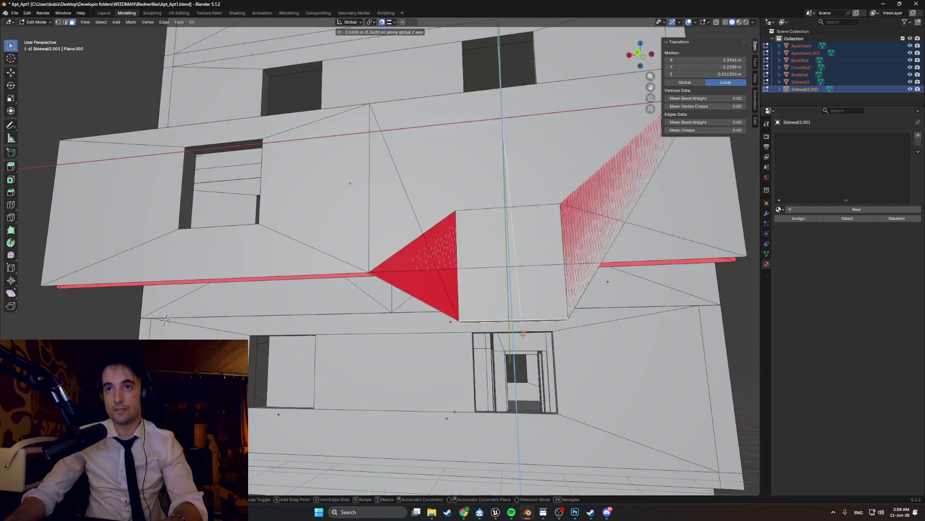
pyautogui.click(526, 314)
pyautogui.moveTo(525, 314); pyautogui.dragTo(508, 340, button='middle')
pyautogui.press('g')
pyautogui.press('z')
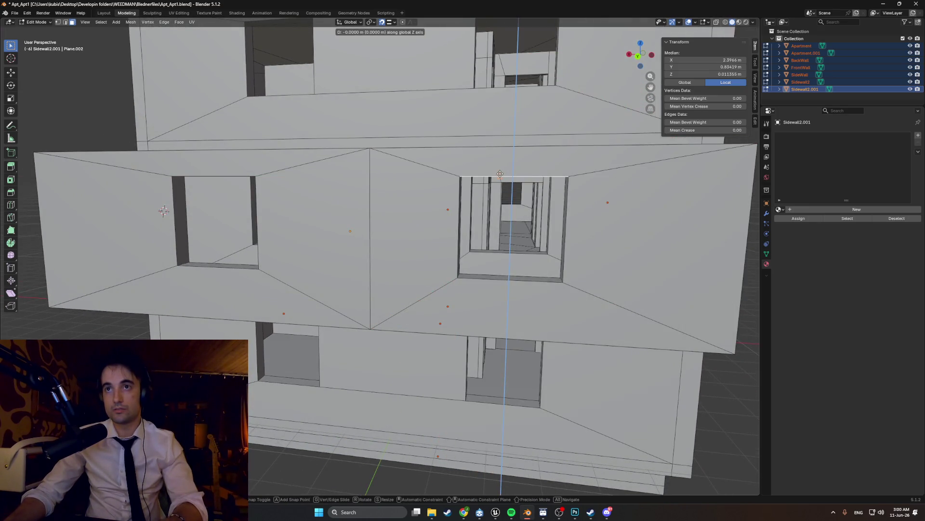
pyautogui.moveTo(500, 175)
pyautogui.mouseDown(button='middle')
pyautogui.moveTo(535, 165)
pyautogui.moveTo(525, 204)
pyautogui.mouseUp(button='middle')
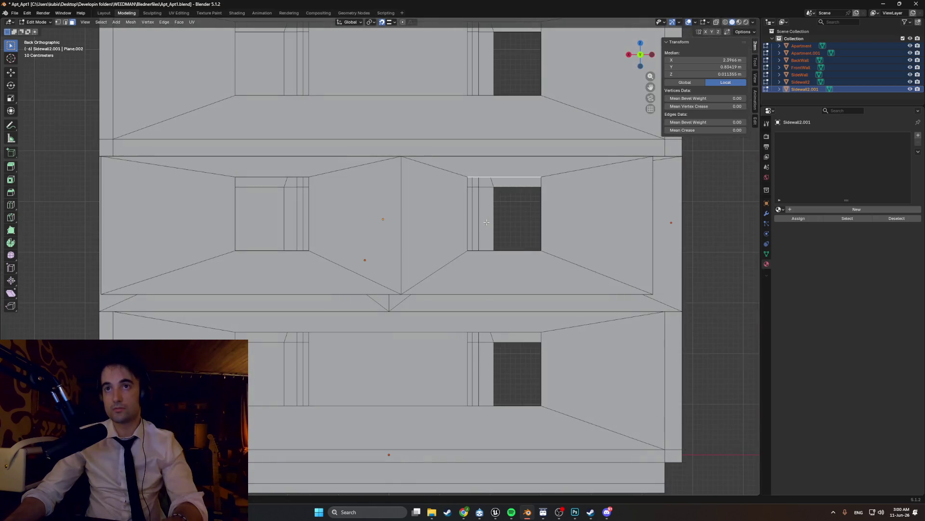
pyautogui.scroll(3, 518, 198)
pyautogui.scroll(2, 434, 202)
# Step: Frame the wall's outer edge in the straight-on back view of the facade
pyautogui.moveTo(434, 203)
pyautogui.keyDown('shift'); pyautogui.mouseDown(button='middle')
pyautogui.moveTo(344, 210)
pyautogui.moveTo(405, 195)
pyautogui.moveTo(387, 195)
pyautogui.moveTo(477, 217)
pyautogui.mouseUp(button='middle'); pyautogui.keyUp('shift')
pyautogui.scroll(-4, 391, 199)
pyautogui.scroll(3, 448, 210)
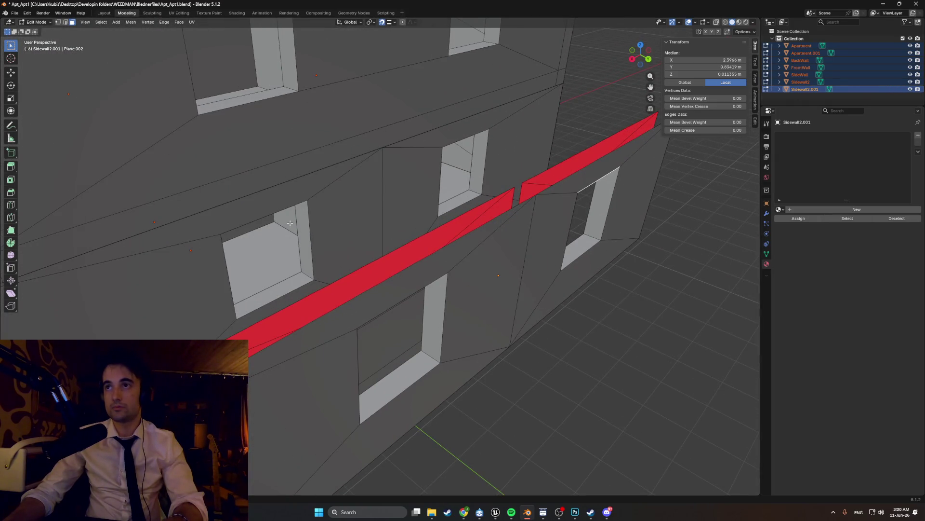
pyautogui.moveTo(305, 223); pyautogui.dragTo(328, 130, button='middle')
pyautogui.moveTo(332, 185); pyautogui.dragTo(329, 189, button='middle')
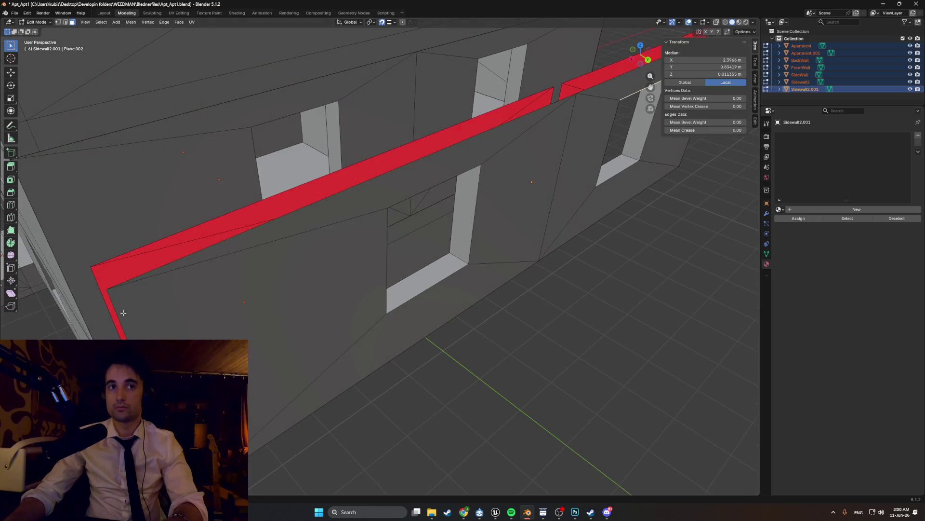
pyautogui.scroll(-4, 118, 316)
pyautogui.moveTo(290, 217); pyautogui.dragTo(325, 217, button='middle')
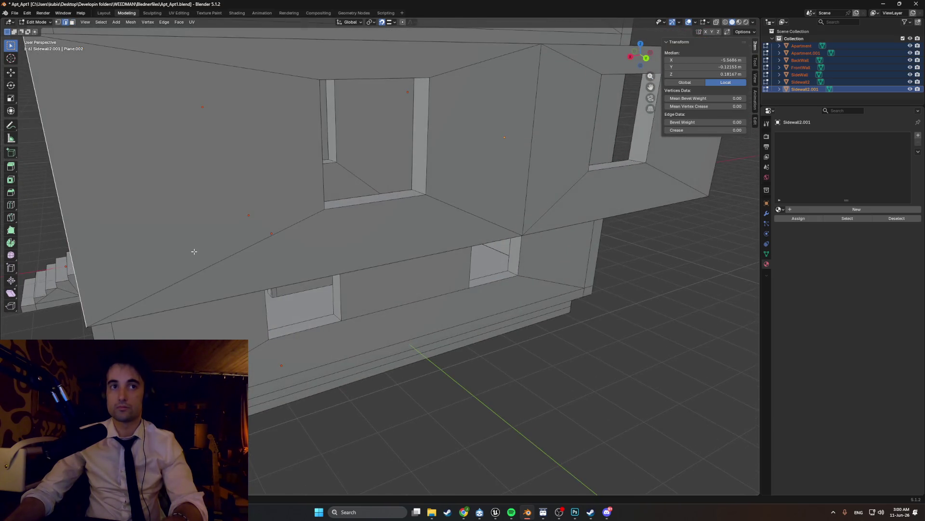
pyautogui.press('ctrl+KP_1')
pyautogui.scroll(2, 405, 203)
pyautogui.scroll(2, 259, 205)
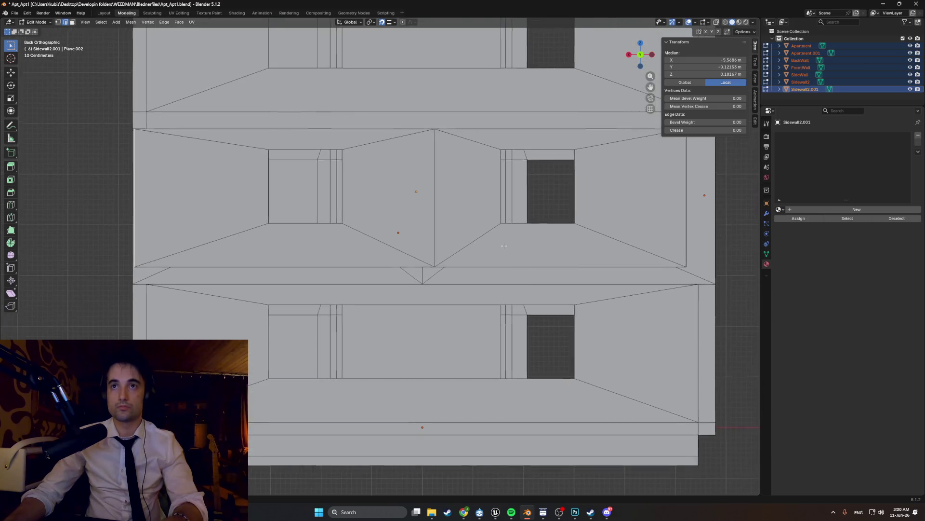
pyautogui.keyDown('shift'); pyautogui.moveTo(434, 218); pyautogui.dragTo(313, 293, button='middle'); pyautogui.keyUp('shift')
pyautogui.keyDown('shift'); pyautogui.moveTo(225, 241); pyautogui.dragTo(434, 241, button='middle'); pyautogui.keyUp('shift')
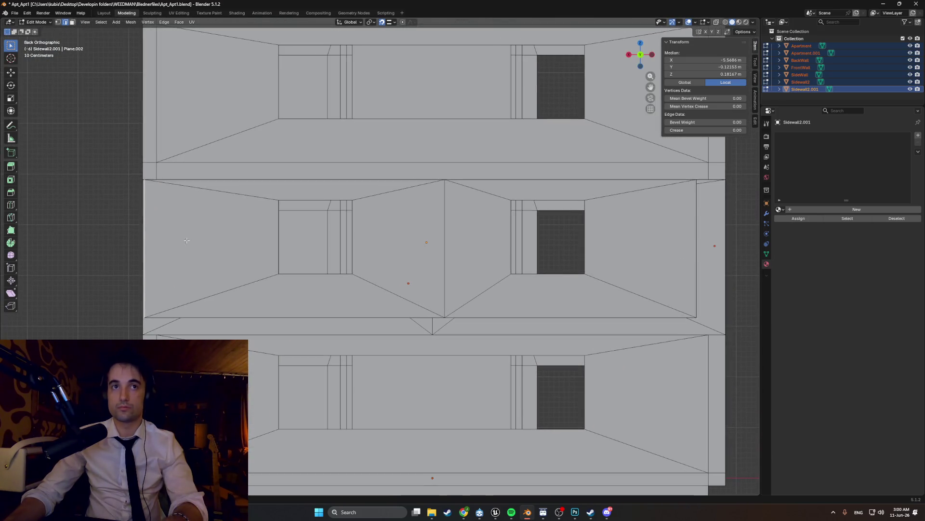
pyautogui.keyDown('shift'); pyautogui.moveTo(289, 239); pyautogui.dragTo(398, 239, button='middle'); pyautogui.keyUp('shift')
pyautogui.scroll(2, 209, 224)
pyautogui.moveTo(189, 223); pyautogui.dragTo(318, 232)
pyautogui.scroll(4, 408, 238)
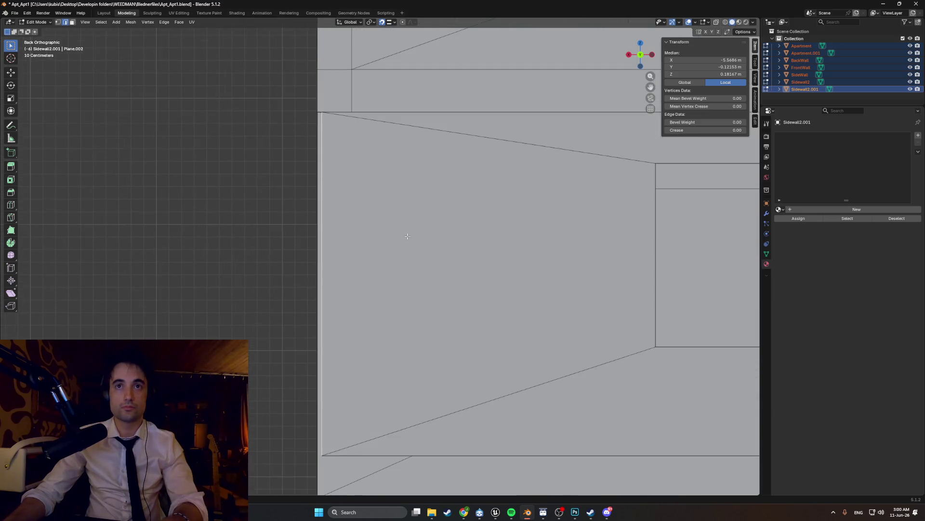
# Step: Slide the selected outer edge along X toward the facade's edge
pyautogui.press('g')
pyautogui.press('x')
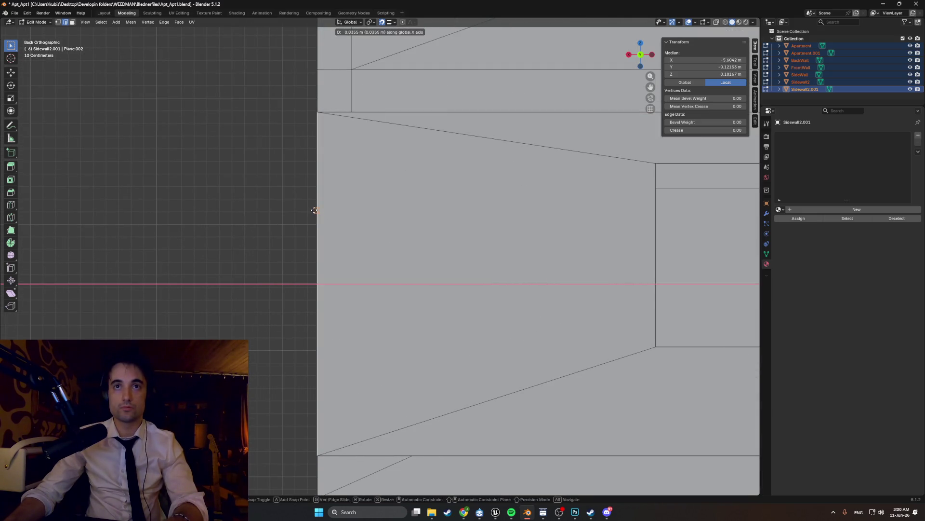
pyautogui.click(314, 210)
pyautogui.scroll(-3, 434, 239)
pyautogui.scroll(-2, 470, 246)
pyautogui.scroll(1, 506, 249)
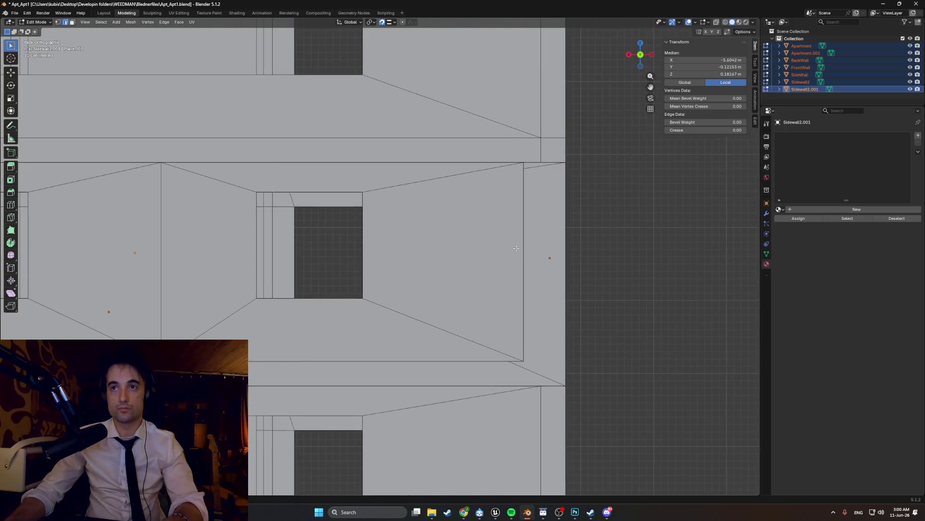
pyautogui.press('g')
pyautogui.press('x')
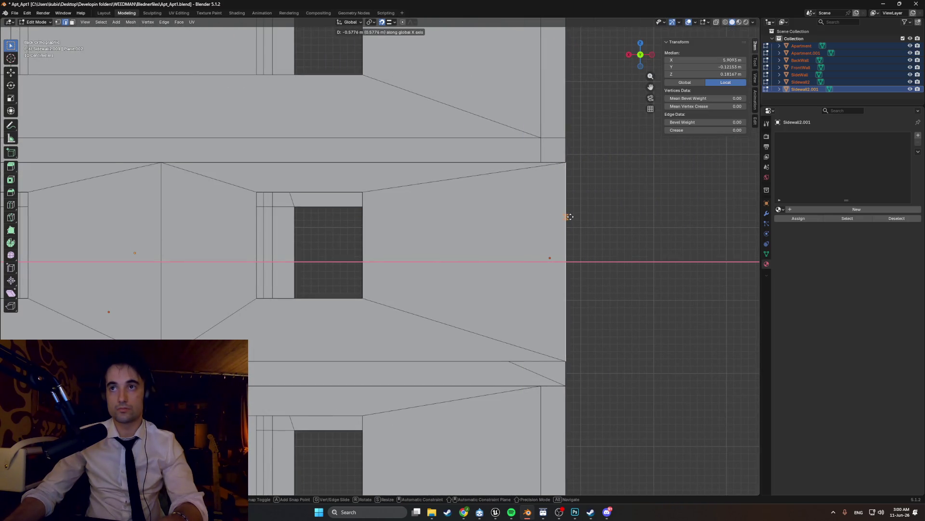
pyautogui.moveTo(398, 339)
pyautogui.mouseDown(button='middle')
pyautogui.moveTo(362, 304)
pyautogui.moveTo(290, 311)
pyautogui.moveTo(370, 351)
pyautogui.moveTo(290, 318)
pyautogui.moveTo(314, 279)
pyautogui.moveTo(460, 280)
pyautogui.moveTo(434, 289)
pyautogui.mouseUp(button='middle')
# Step: In wireframe, move the hidden rear edge along X flush with the facade, then back to solid
pyautogui.press('z')
pyautogui.click(337, 320)
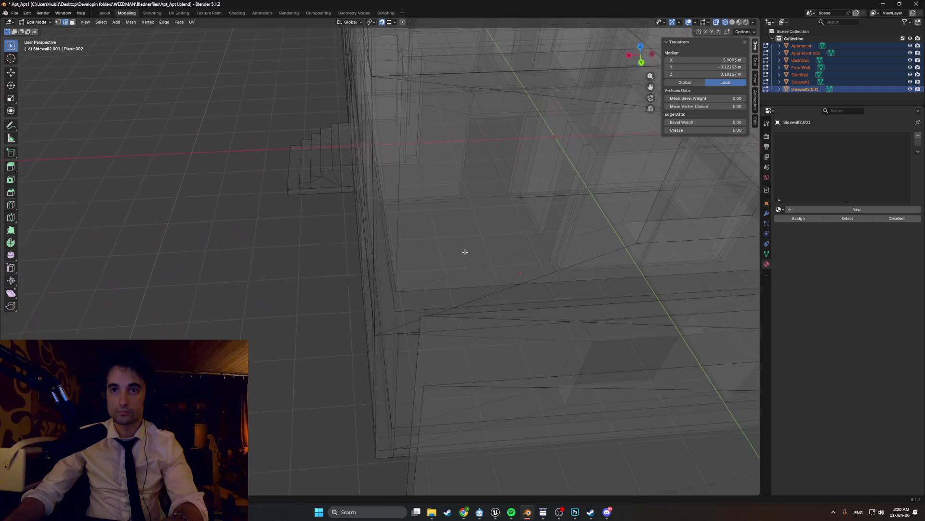
pyautogui.click(407, 313)
pyautogui.press('g')
pyautogui.press('x')
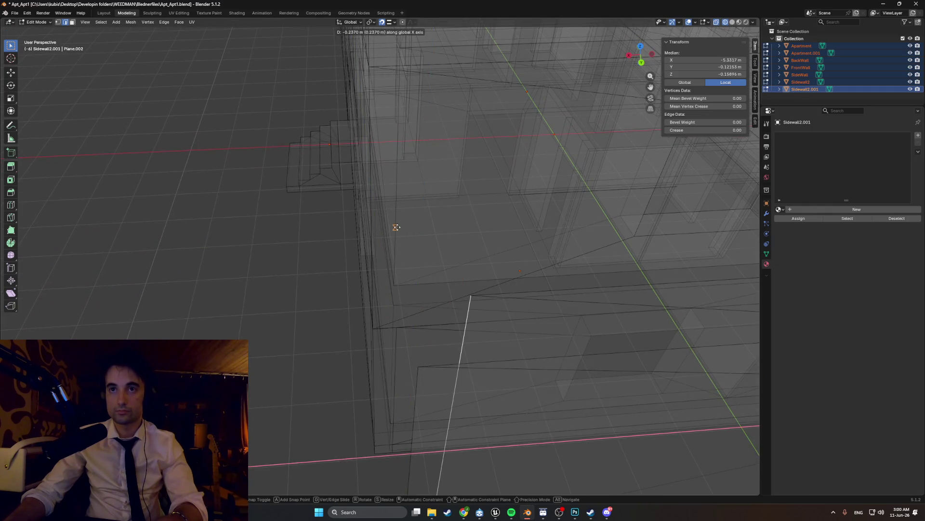
pyautogui.click(396, 227)
pyautogui.moveTo(396, 227)
pyautogui.mouseDown(button='middle')
pyautogui.moveTo(406, 239)
pyautogui.moveTo(412, 228)
pyautogui.moveTo(416, 241)
pyautogui.mouseUp(button='middle')
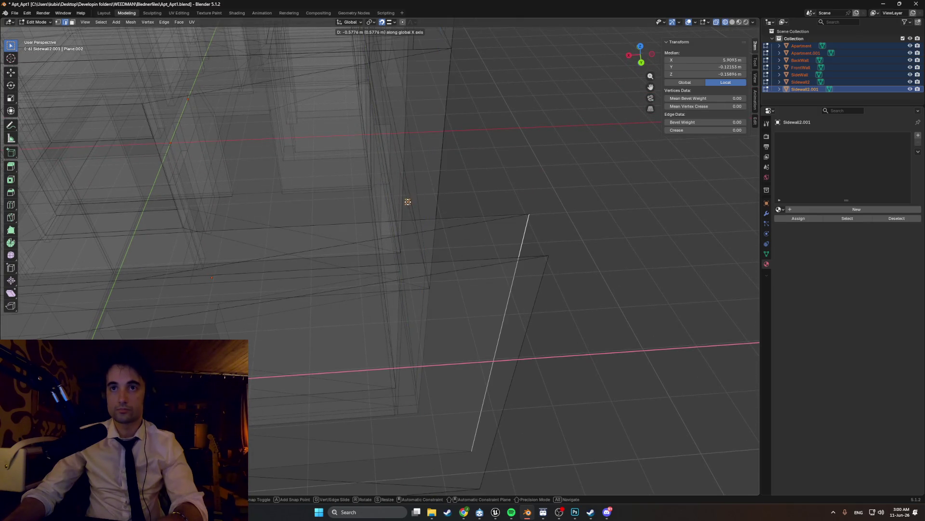
pyautogui.click(401, 206)
pyautogui.moveTo(402, 206)
pyautogui.mouseDown(button='middle')
pyautogui.moveTo(362, 217)
pyautogui.moveTo(285, 213)
pyautogui.moveTo(318, 208)
pyautogui.moveTo(318, 173)
pyautogui.mouseUp(button='middle')
pyautogui.hotkey('alt', 'z')
pyautogui.press('ctrl+KP_3')
pyautogui.scroll(-3, 220, 218)
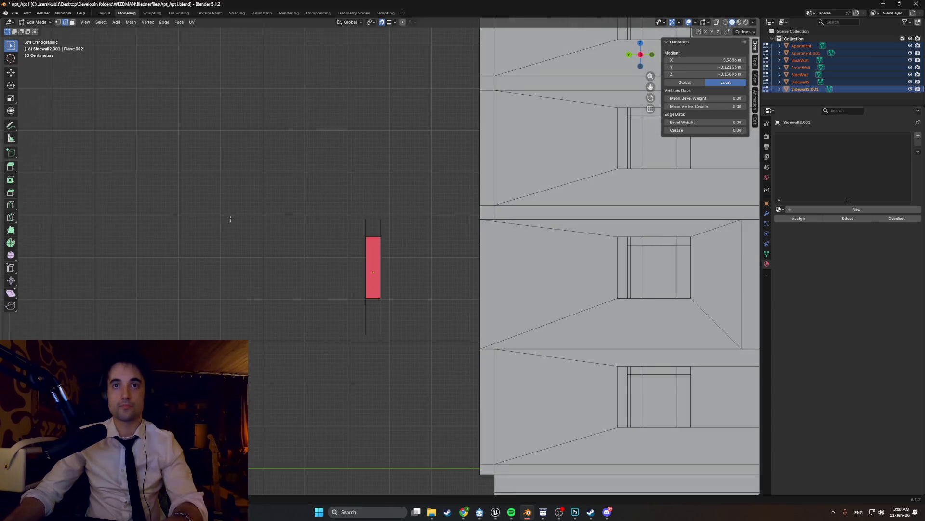
# Step: Hide a wall in the outliner and slide the red trim strip along X to close its gap
pyautogui.press('ctrl+KP_1')
pyautogui.scroll(5, 395, 219)
pyautogui.scroll(3, 395, 218)
pyautogui.scroll(3, 395, 219)
pyautogui.moveTo(395, 219)
pyautogui.keyDown('shift'); pyautogui.mouseDown(button='middle')
pyautogui.moveTo(449, 310)
pyautogui.moveTo(396, 326)
pyautogui.moveTo(551, 315)
pyautogui.moveTo(390, 304)
pyautogui.moveTo(405, 332)
pyautogui.moveTo(334, 323)
pyautogui.moveTo(311, 278)
pyautogui.mouseUp(button='middle'); pyautogui.keyUp('shift')
pyautogui.scroll(-5, 403, 362)
pyautogui.scroll(-3, 403, 361)
pyautogui.scroll(4, 334, 323)
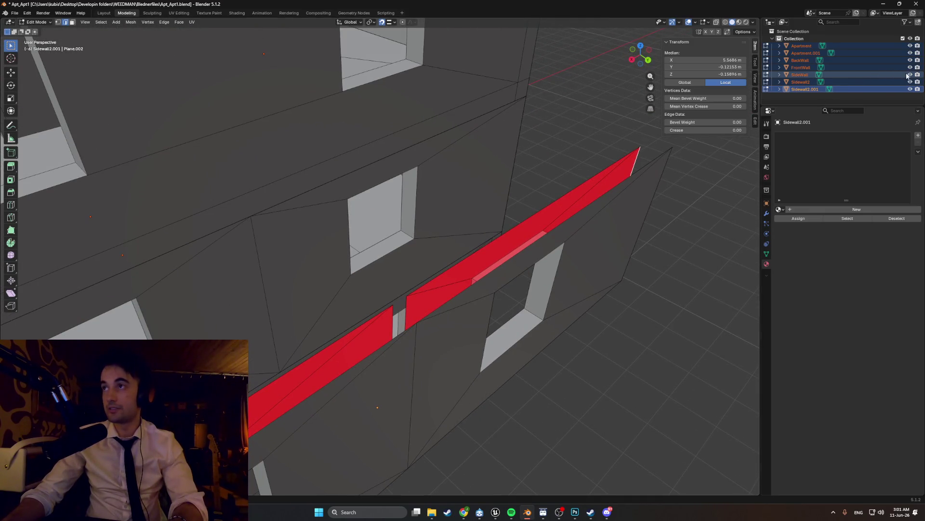
pyautogui.click(909, 76)
pyautogui.moveTo(391, 275); pyautogui.dragTo(363, 258, button='middle')
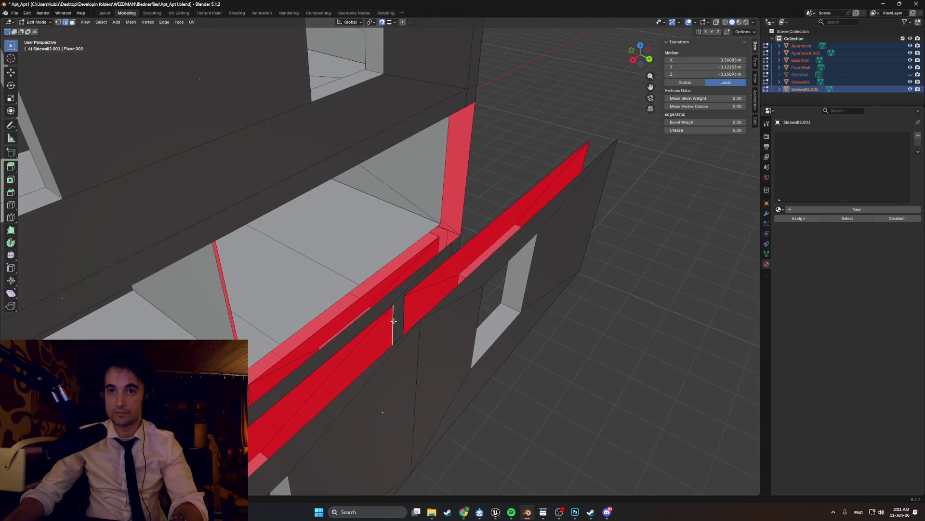
pyautogui.moveTo(393, 320); pyautogui.dragTo(368, 329, button='middle')
pyautogui.press('g')
pyautogui.press('x')
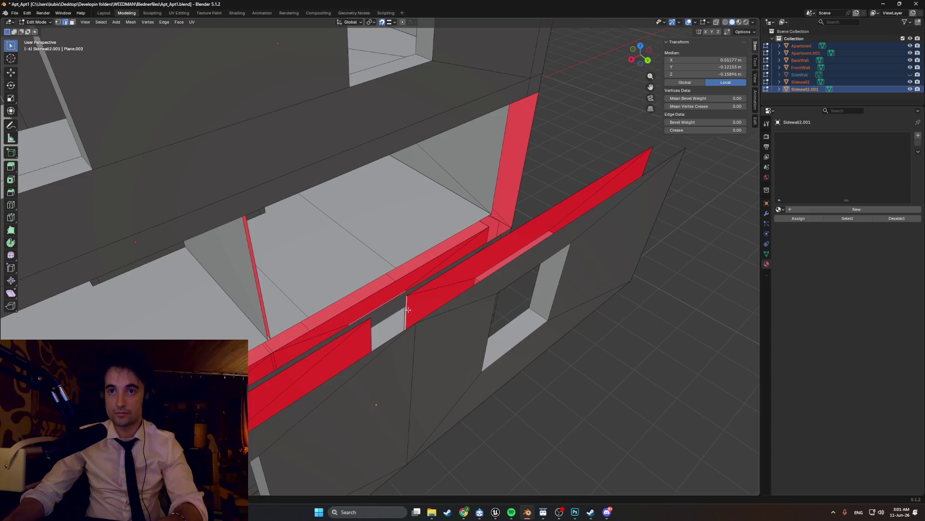
pyautogui.press('g')
pyautogui.press('x')
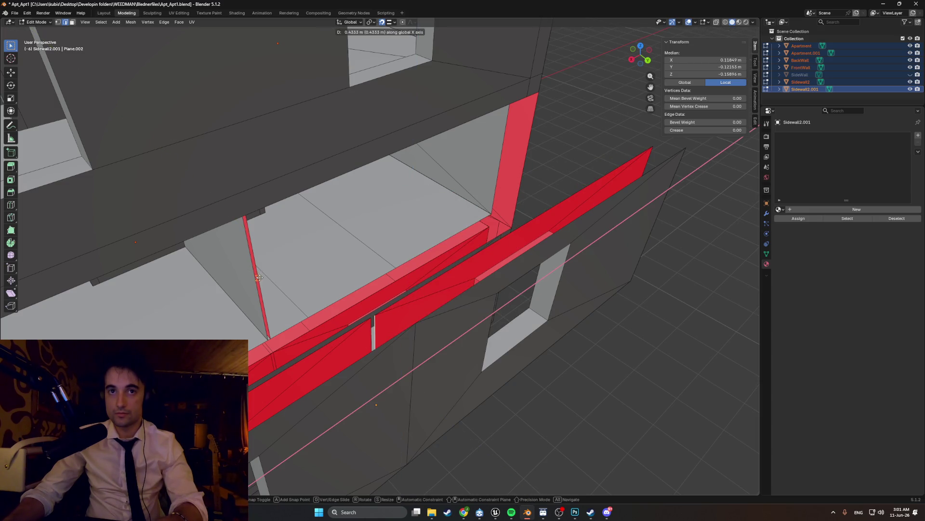
# Step: Lower the selected faces along Z and delete the old SideWall object
pyautogui.moveTo(474, 326)
pyautogui.mouseDown(button='middle')
pyautogui.moveTo(405, 304)
pyautogui.moveTo(395, 290)
pyautogui.moveTo(290, 348)
pyautogui.moveTo(280, 368)
pyautogui.moveTo(310, 372)
pyautogui.mouseUp(button='middle')
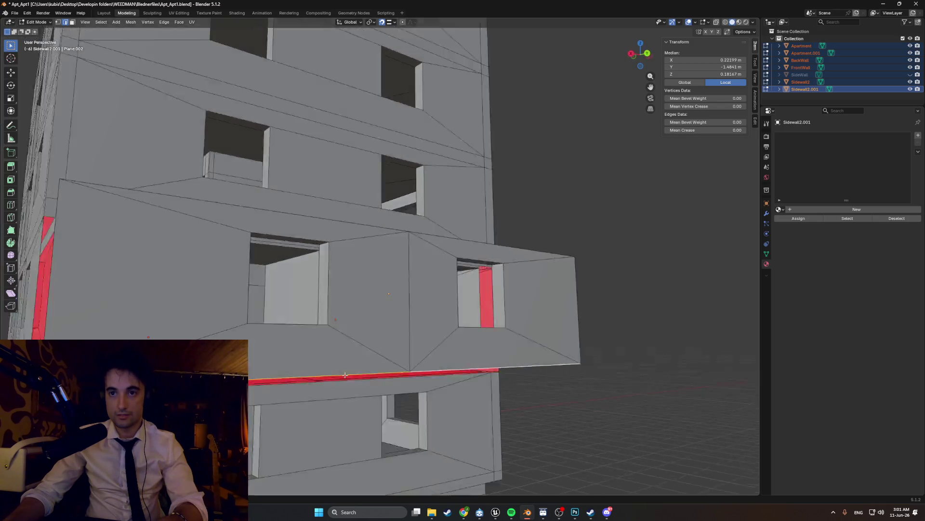
pyautogui.moveTo(434, 371); pyautogui.dragTo(326, 377, button='middle')
pyautogui.press('g')
pyautogui.press('z')
pyautogui.moveTo(254, 370)
pyautogui.mouseDown(button='middle')
pyautogui.moveTo(326, 347)
pyautogui.moveTo(438, 396)
pyautogui.mouseUp(button='middle')
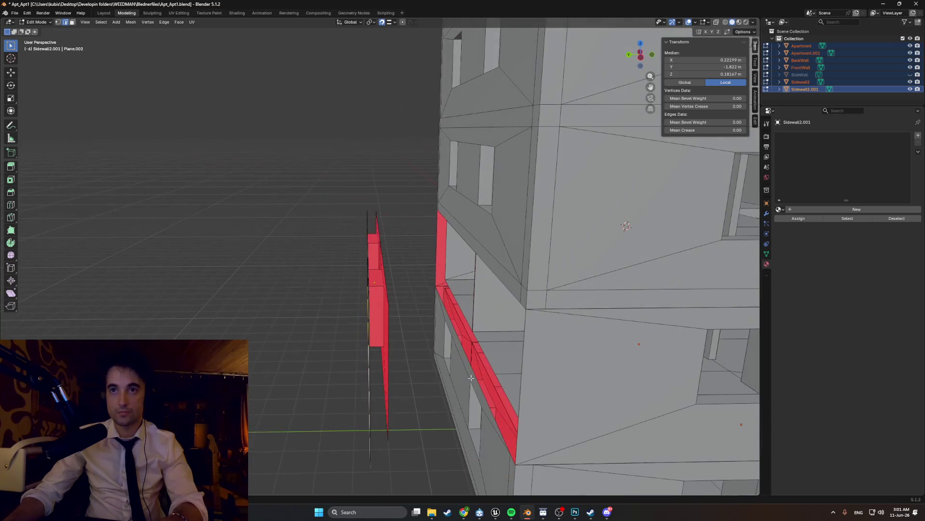
pyautogui.click(908, 75)
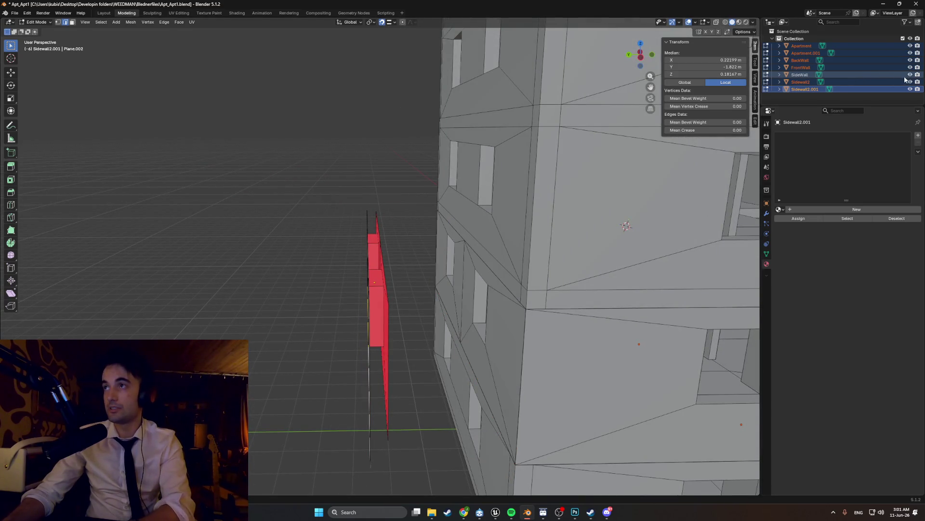
pyautogui.press('Delete')
pyautogui.moveTo(506, 289); pyautogui.dragTo(430, 294, button='middle')
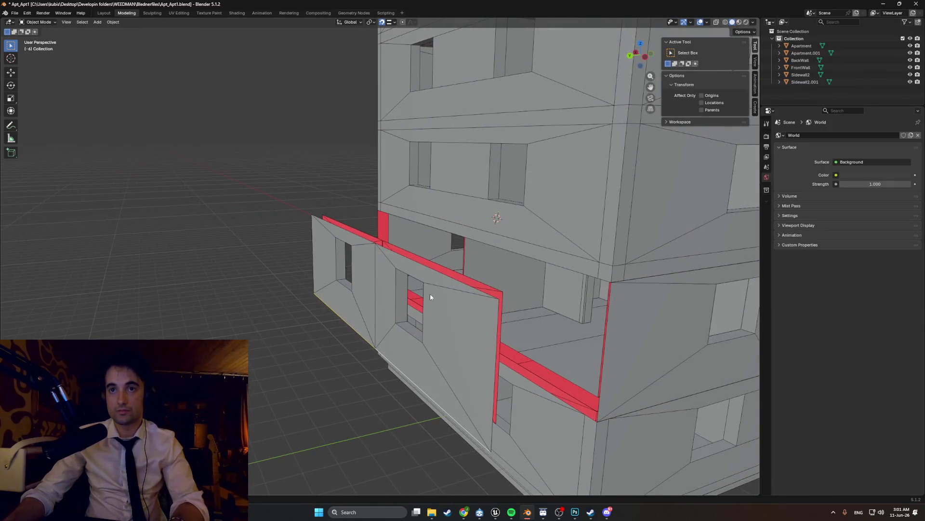
# Step: Shift the duplicated side wall 2.7 m along Y into its new position
pyautogui.moveTo(184, 249); pyautogui.dragTo(235, 270, button='middle')
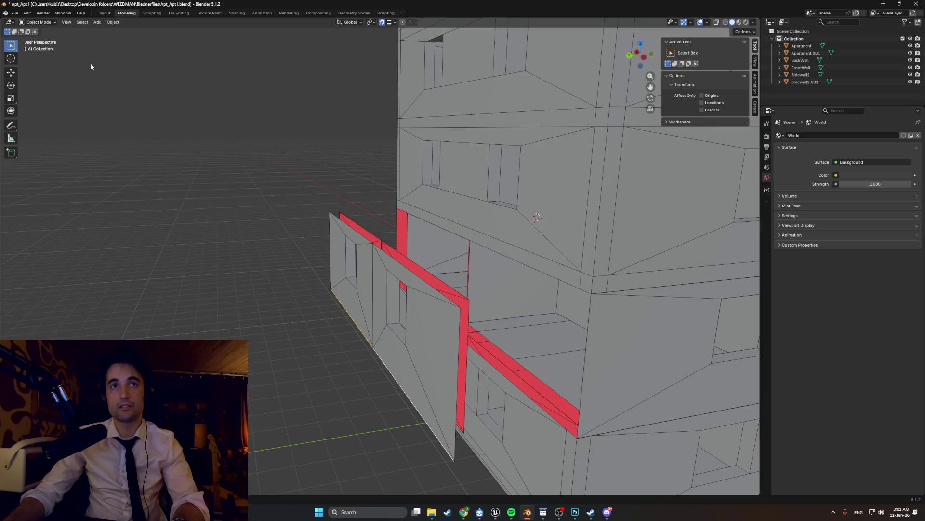
pyautogui.click(340, 258)
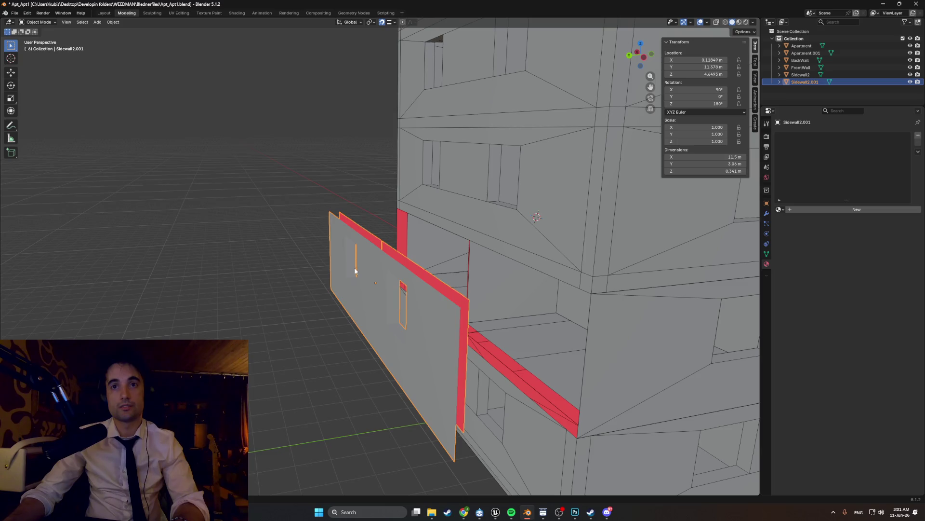
pyautogui.moveTo(364, 261)
pyautogui.mouseDown(button='middle')
pyautogui.moveTo(345, 263)
pyautogui.moveTo(367, 264)
pyautogui.mouseUp(button='middle')
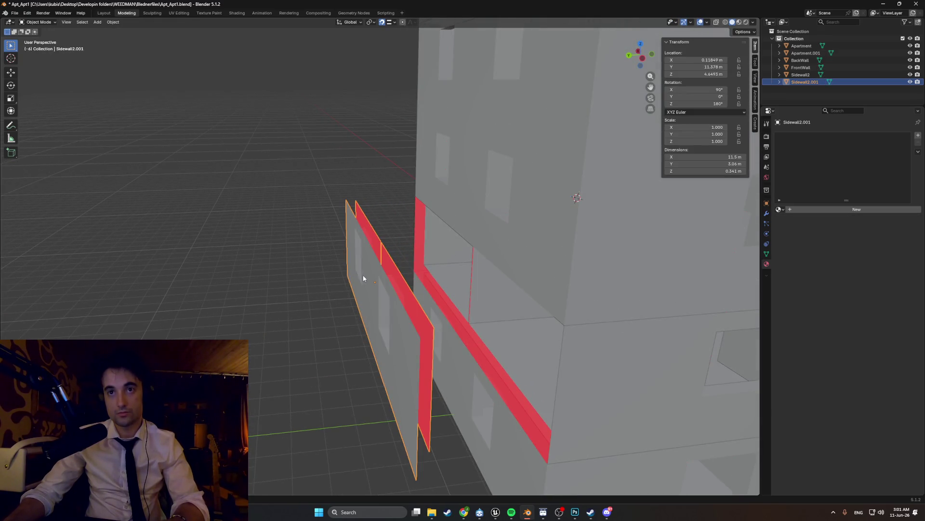
pyautogui.moveTo(361, 279); pyautogui.dragTo(376, 282, button='middle')
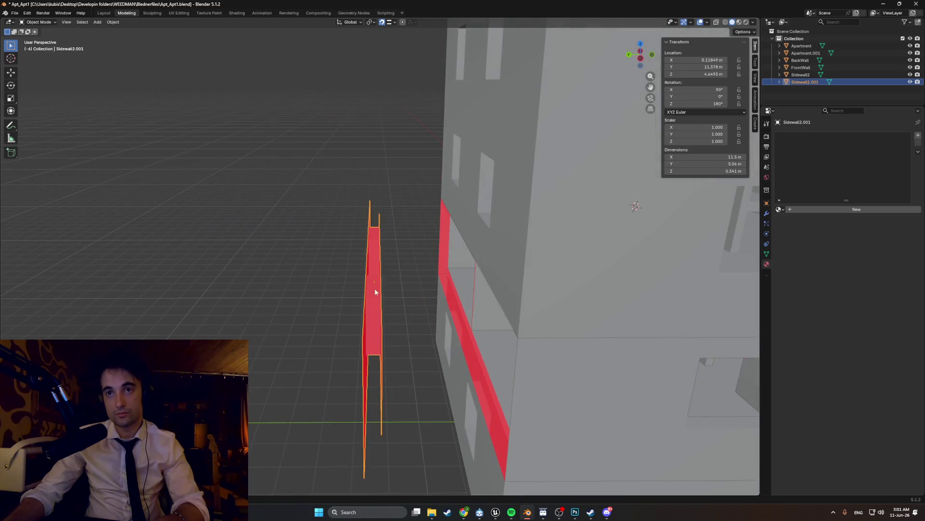
pyautogui.press('g')
pyautogui.press('y')
pyautogui.click(454, 318)
# Step: Check the front windows, save the file and reopen the wall for mesh editing
pyautogui.moveTo(458, 319); pyautogui.dragTo(292, 496, button='middle')
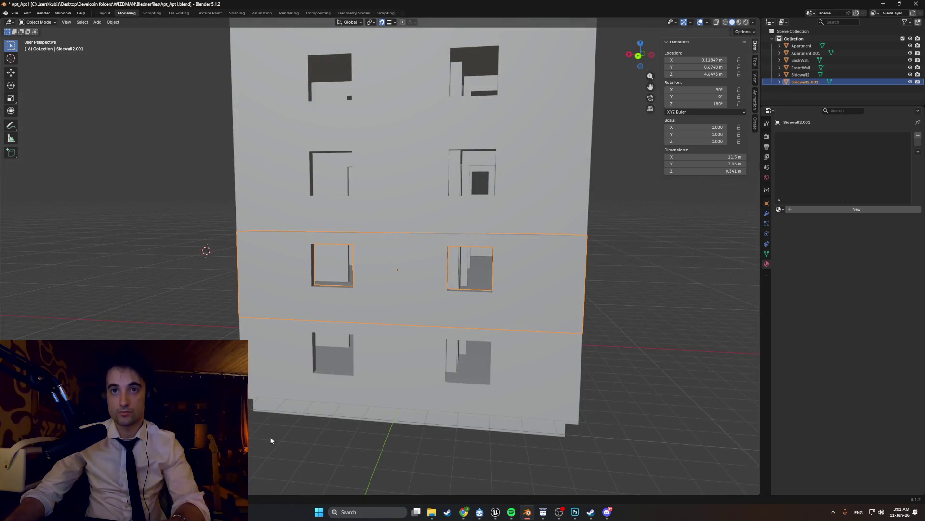
pyautogui.moveTo(398, 269)
pyautogui.mouseDown(button='middle')
pyautogui.moveTo(313, 359)
pyautogui.moveTo(642, 350)
pyautogui.moveTo(346, 351)
pyautogui.mouseUp(button='middle')
pyautogui.scroll(5, 313, 358)
pyautogui.scroll(-5, 345, 351)
pyautogui.moveTo(259, 350); pyautogui.dragTo(362, 318, button='middle')
pyautogui.hotkey('ctrl', 's')
pyautogui.moveTo(297, 322); pyautogui.dragTo(417, 309, button='middle')
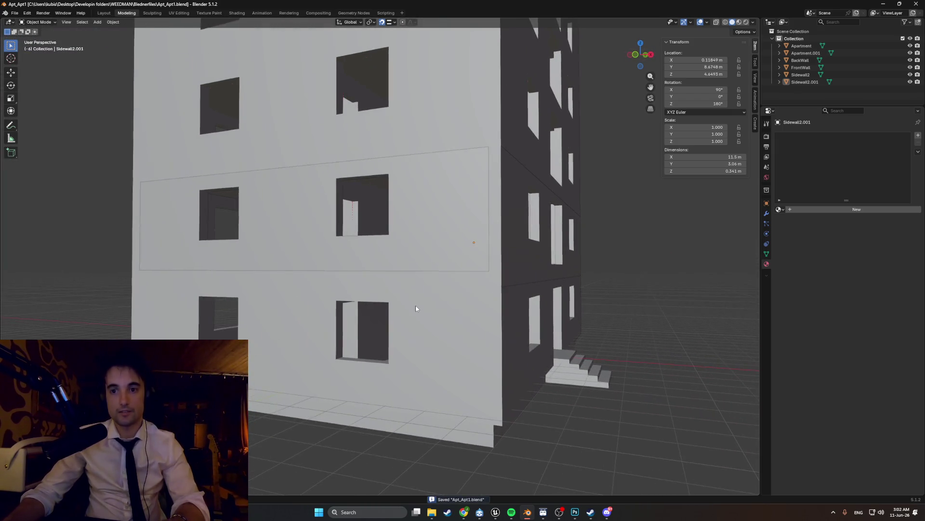
pyautogui.press('Tab')
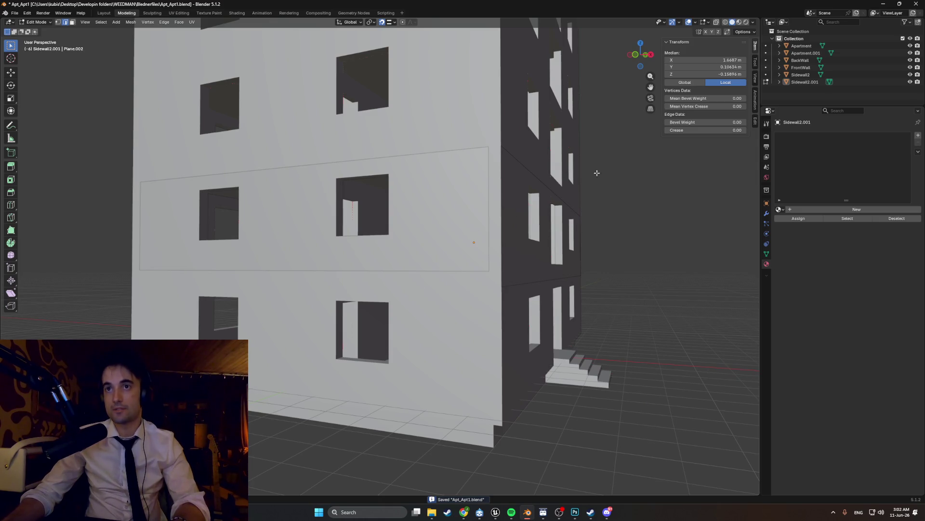
# Step: Select every building object and edit all their meshes together
pyautogui.press('Tab')
pyautogui.press('a')
pyautogui.press('Tab')
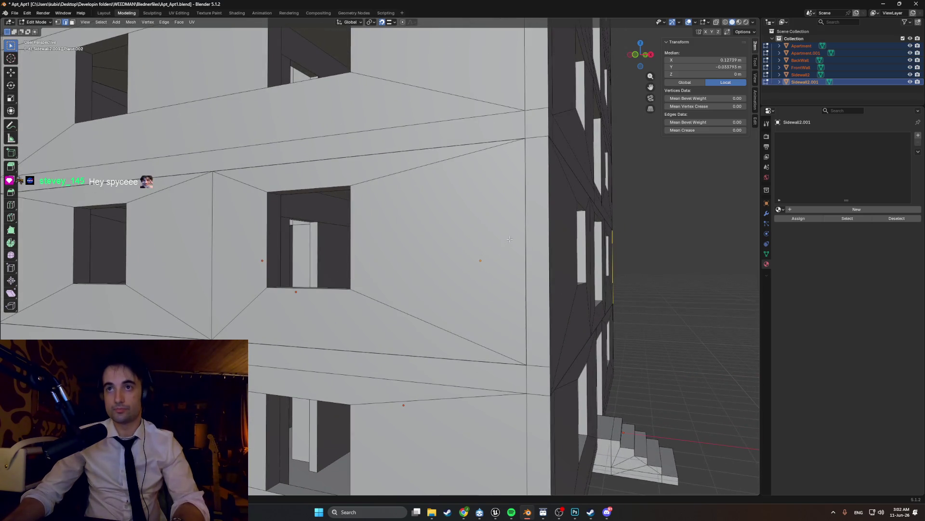
# Step: Delete the thin vertical corner face and horizontal ledge strip, then pick a side-wall face
pyautogui.click(528, 227)
pyautogui.keyDown('shift'); pyautogui.click(522, 377); pyautogui.keyUp('shift')
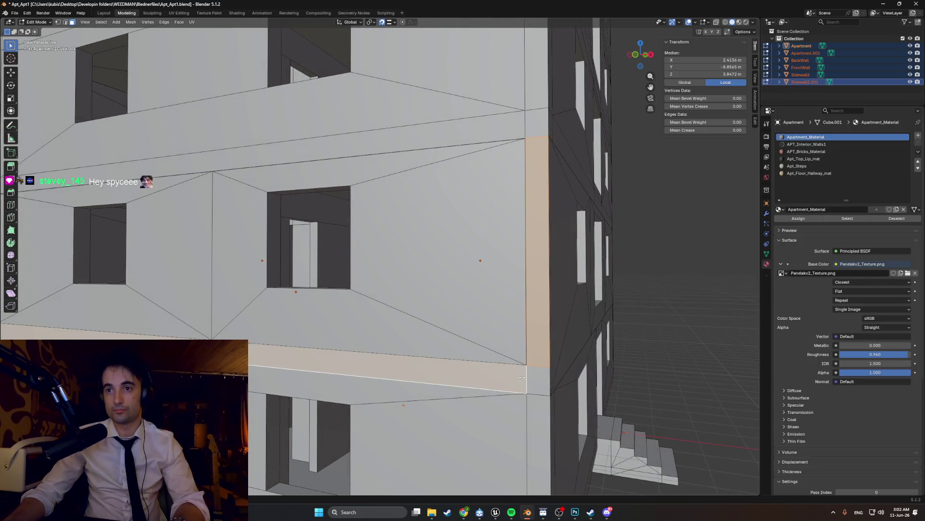
pyautogui.moveTo(497, 379); pyautogui.dragTo(386, 321, button='middle')
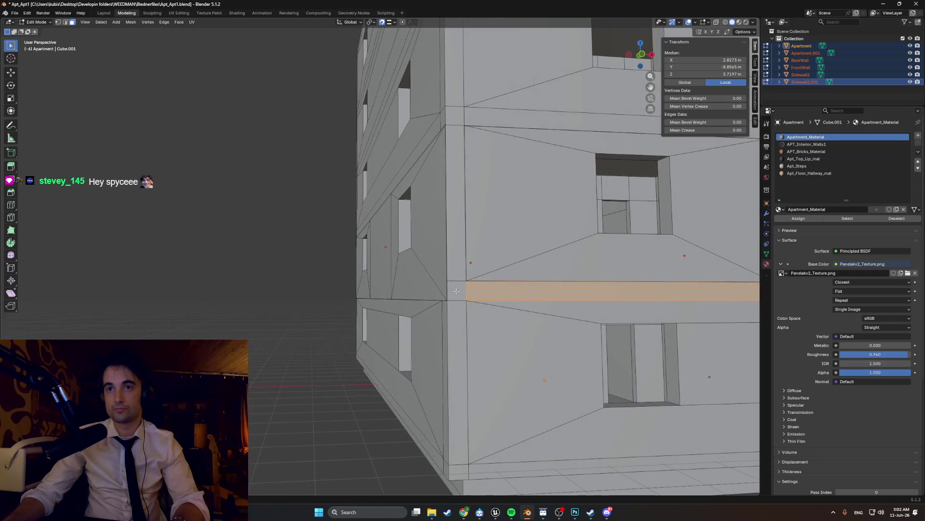
pyautogui.press('p')
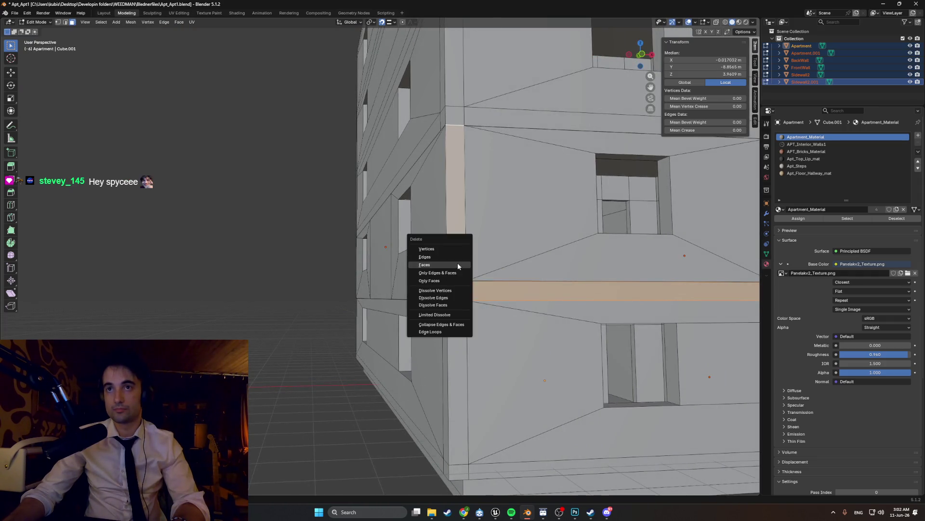
pyautogui.click(468, 277)
pyautogui.moveTo(476, 274)
pyautogui.keyDown('shift'); pyautogui.mouseDown(button='middle')
pyautogui.moveTo(444, 344)
pyautogui.moveTo(542, 315)
pyautogui.mouseUp(button='middle'); pyautogui.keyUp('shift')
pyautogui.click(423, 353)
pyautogui.scroll(4, 397, 270)
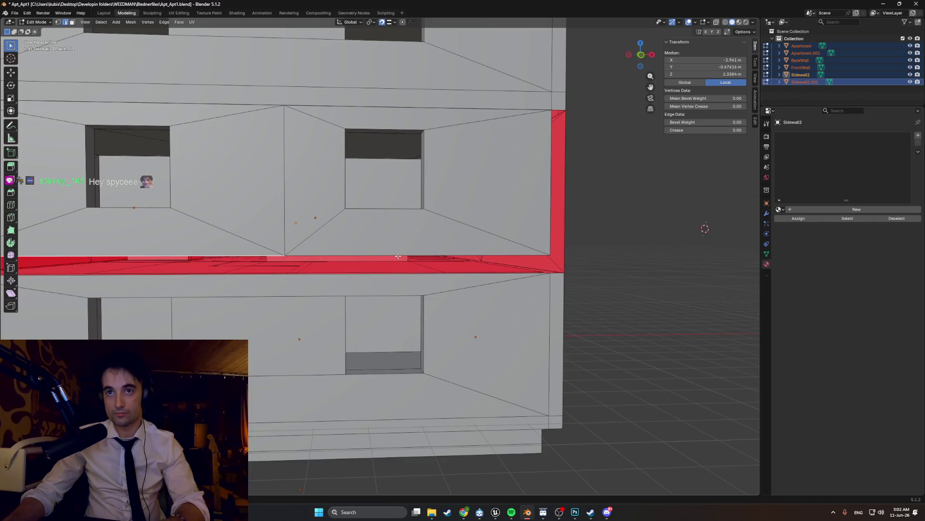
# Step: Slide the red edge strip along Z, then X and Y until it meets the neighbouring wall
pyautogui.moveTo(397, 257); pyautogui.dragTo(434, 275, button='middle')
pyautogui.press('g')
pyautogui.press('z')
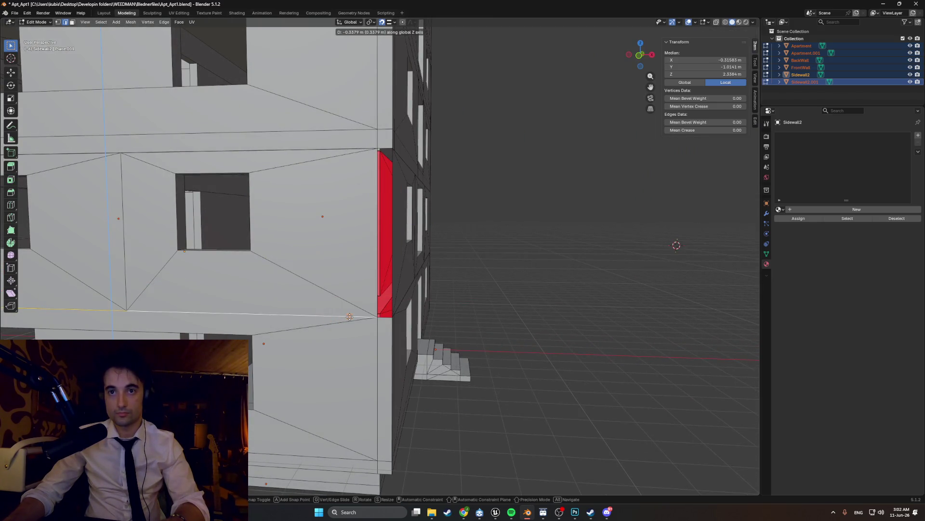
pyautogui.moveTo(370, 241); pyautogui.dragTo(349, 237, button='middle')
pyautogui.press('g')
pyautogui.press('x')
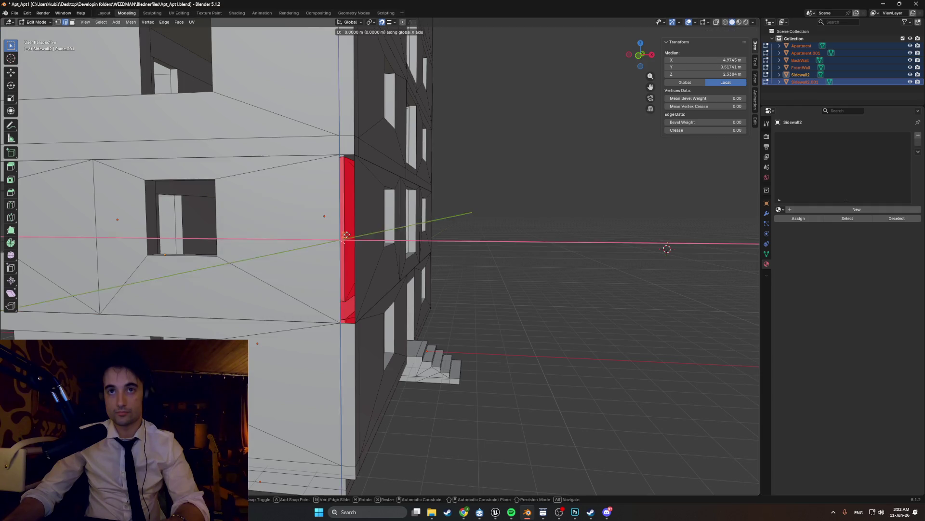
pyautogui.moveTo(271, 256); pyautogui.dragTo(504, 259, button='middle')
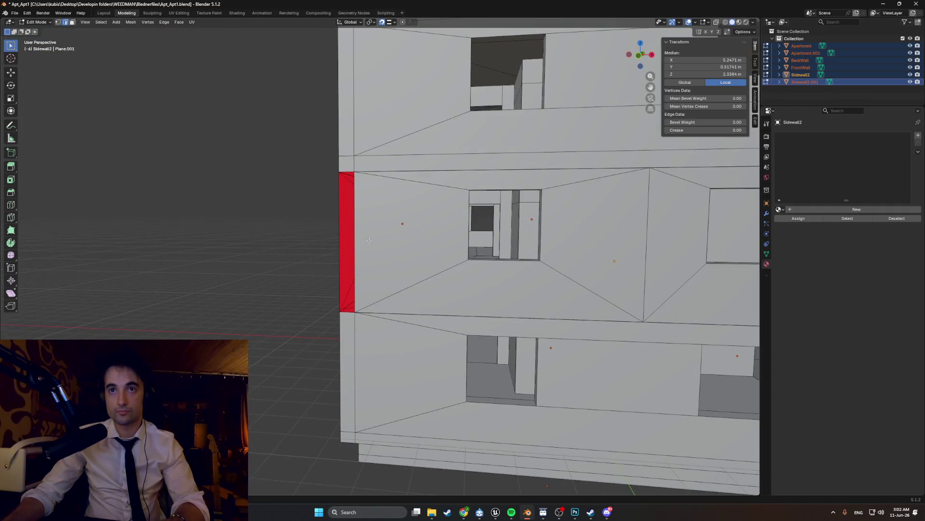
pyautogui.press('g')
pyautogui.press('y')
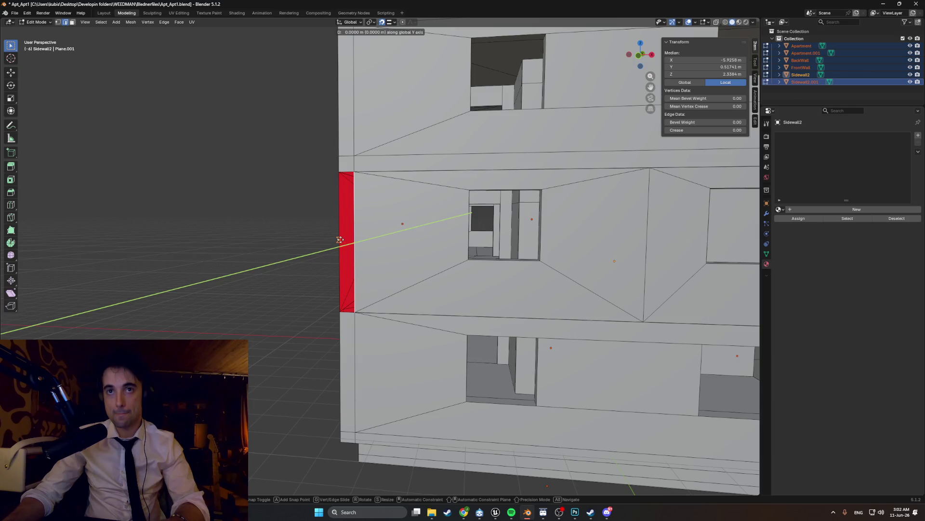
pyautogui.click(335, 232)
# Step: Nudge the strip about 0.34 m along X into its final place and deselect everything
pyautogui.moveTo(362, 239)
pyautogui.mouseDown(button='middle')
pyautogui.moveTo(436, 267)
pyautogui.moveTo(394, 248)
pyautogui.mouseUp(button='middle')
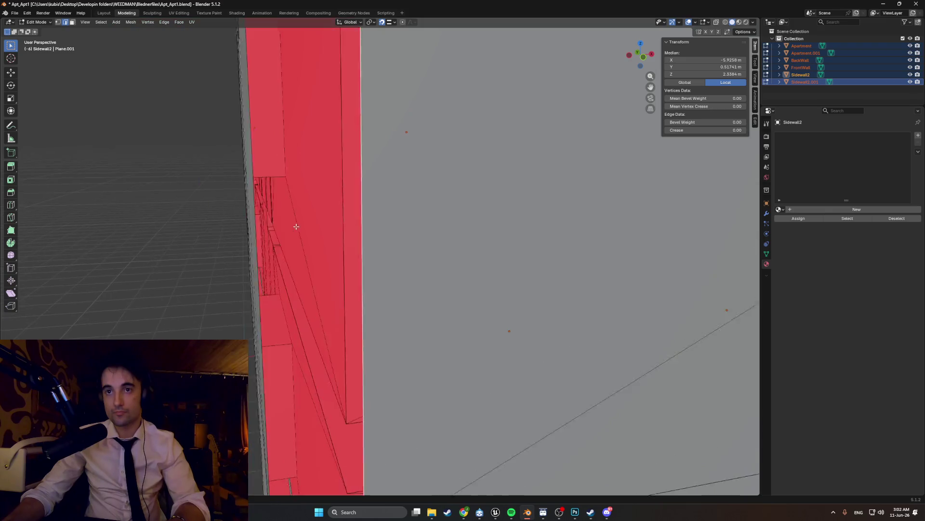
pyautogui.press('g')
pyautogui.press('x')
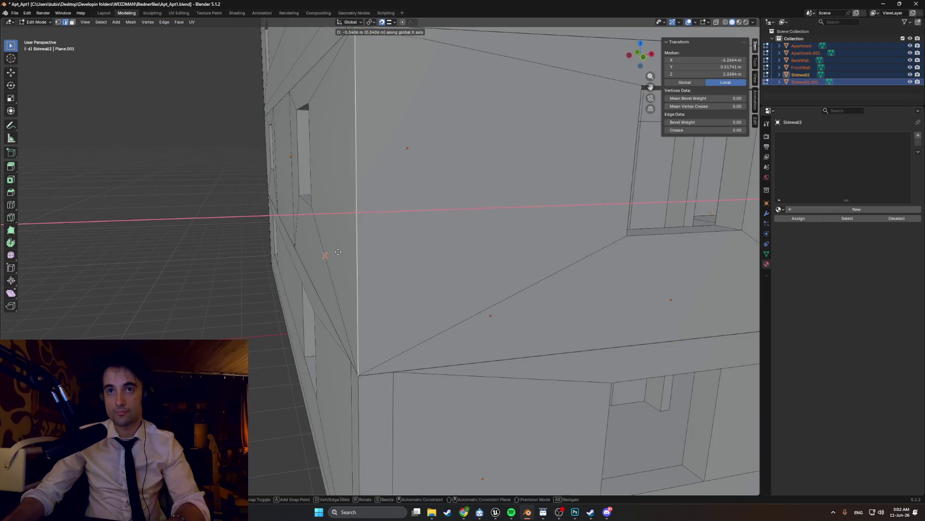
pyautogui.click(355, 250)
pyautogui.scroll(-5, 355, 249)
pyautogui.hotkey('alt', 'a')
pyautogui.moveTo(434, 238)
pyautogui.mouseDown(button='middle')
pyautogui.moveTo(361, 232)
pyautogui.moveTo(627, 205)
pyautogui.moveTo(147, 225)
pyautogui.mouseUp(button='middle')
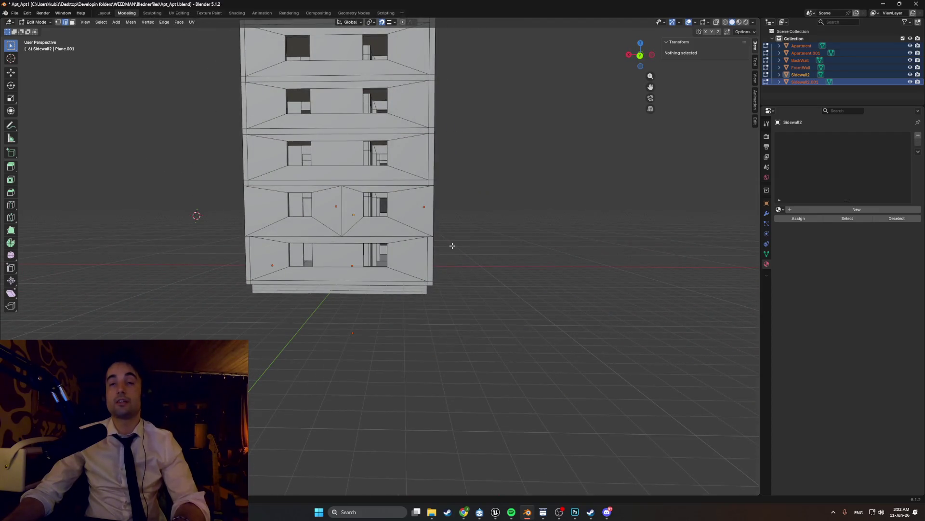
# Step: Fly inside the building to the interior room with the step and doorway
pyautogui.moveTo(473, 254)
pyautogui.mouseDown(button='middle')
pyautogui.moveTo(265, 264)
pyautogui.moveTo(340, 267)
pyautogui.moveTo(328, 236)
pyautogui.moveTo(365, 230)
pyautogui.mouseUp(button='middle')
pyautogui.scroll(4, 355, 232)
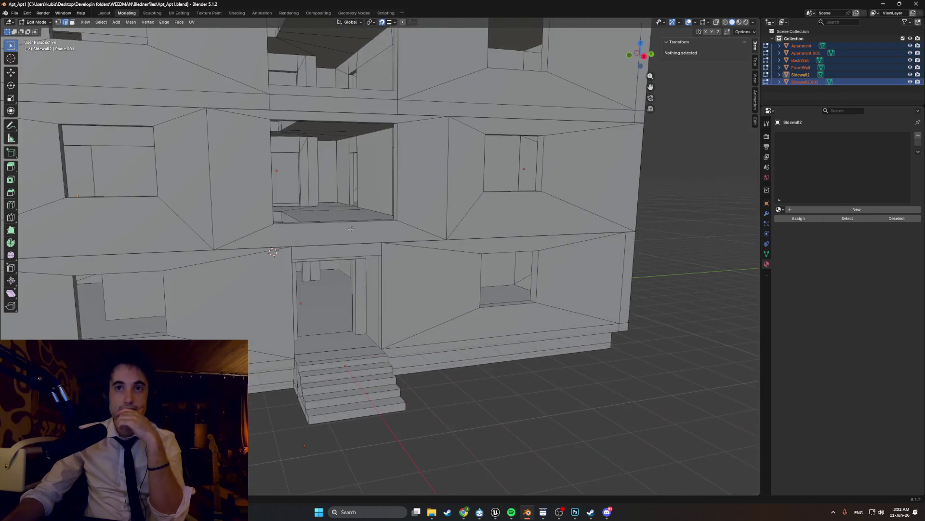
pyautogui.moveTo(333, 190)
pyautogui.mouseDown(button='middle')
pyautogui.moveTo(367, 188)
pyautogui.moveTo(334, 178)
pyautogui.moveTo(289, 228)
pyautogui.moveTo(335, 215)
pyautogui.moveTo(141, 239)
pyautogui.moveTo(187, 199)
pyautogui.moveTo(268, 220)
pyautogui.moveTo(247, 224)
pyautogui.moveTo(256, 226)
pyautogui.mouseUp(button='middle')
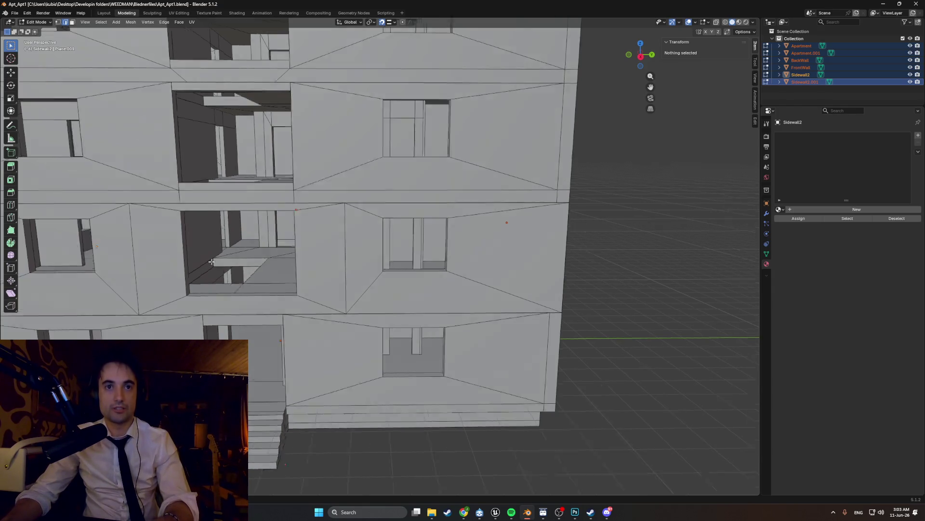
pyautogui.scroll(3, 209, 272)
pyautogui.scroll(3, 254, 275)
pyautogui.scroll(2, 333, 283)
pyautogui.moveTo(333, 283); pyautogui.dragTo(420, 319, button='middle')
pyautogui.scroll(2, 420, 319)
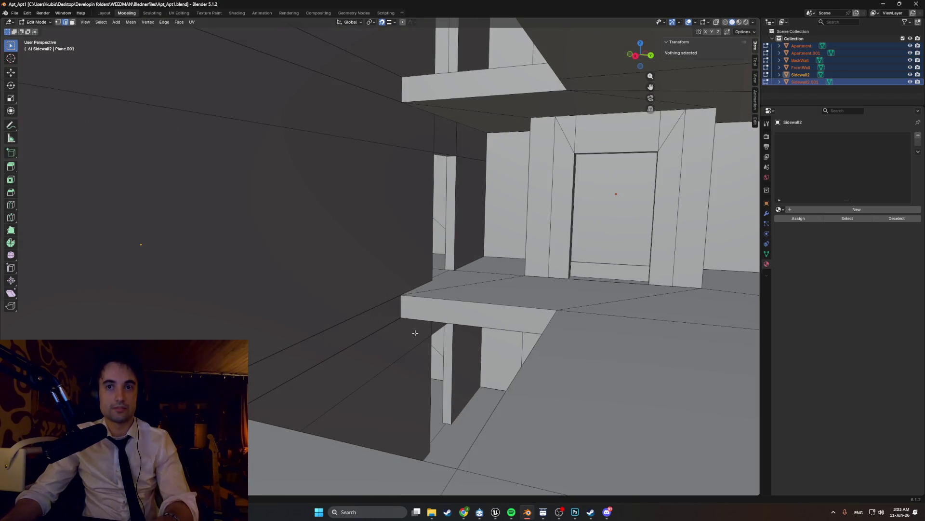
pyautogui.scroll(2, 405, 325)
pyautogui.scroll(3, 340, 333)
pyautogui.moveTo(339, 333); pyautogui.dragTo(414, 319, button='middle')
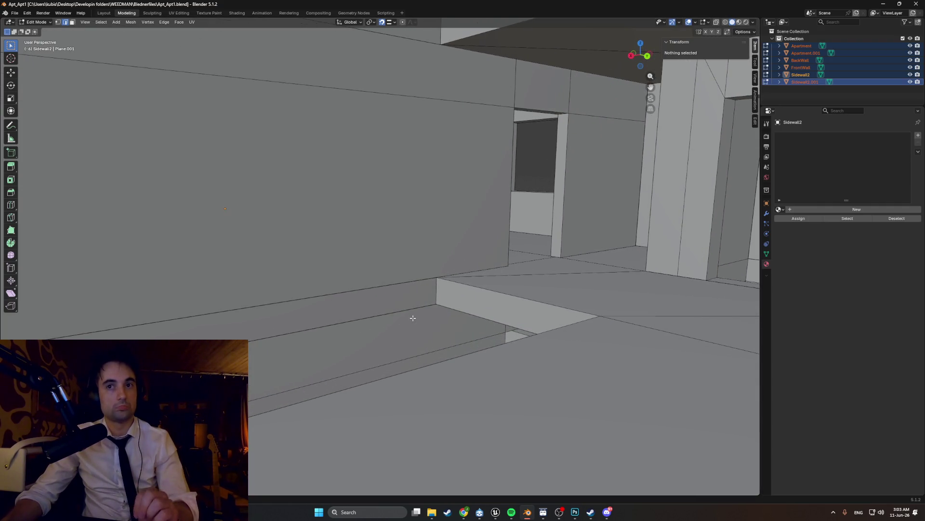
# Step: Unhide the walls and floor slabs, then start renaming Apartment.001 to Floor
pyautogui.click(910, 57)
pyautogui.moveTo(405, 290); pyautogui.dragTo(367, 275, button='middle')
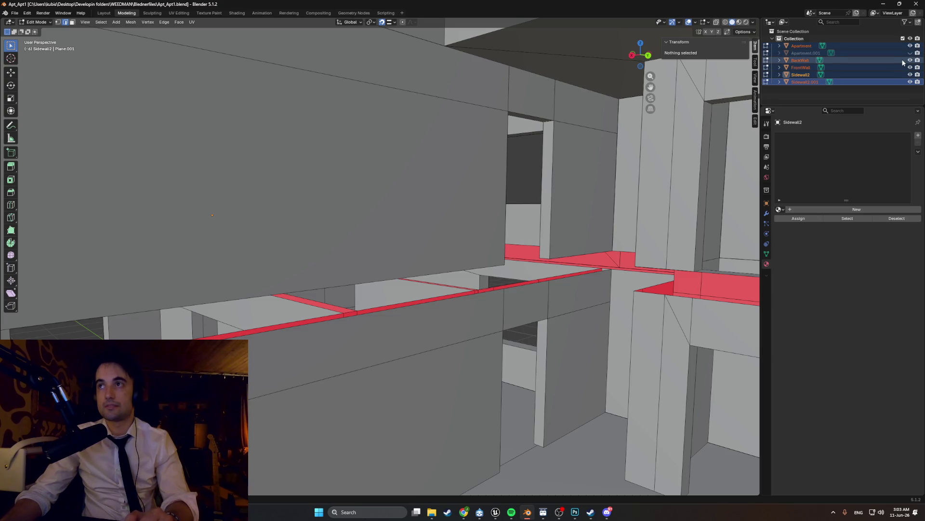
pyautogui.doubleClick(886, 53)
pyautogui.write('Floor')
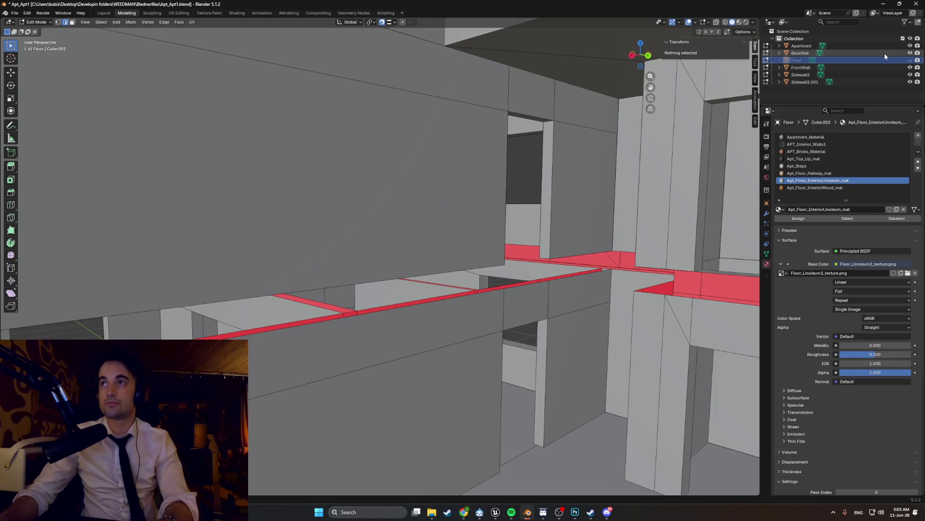
pyautogui.click(910, 60)
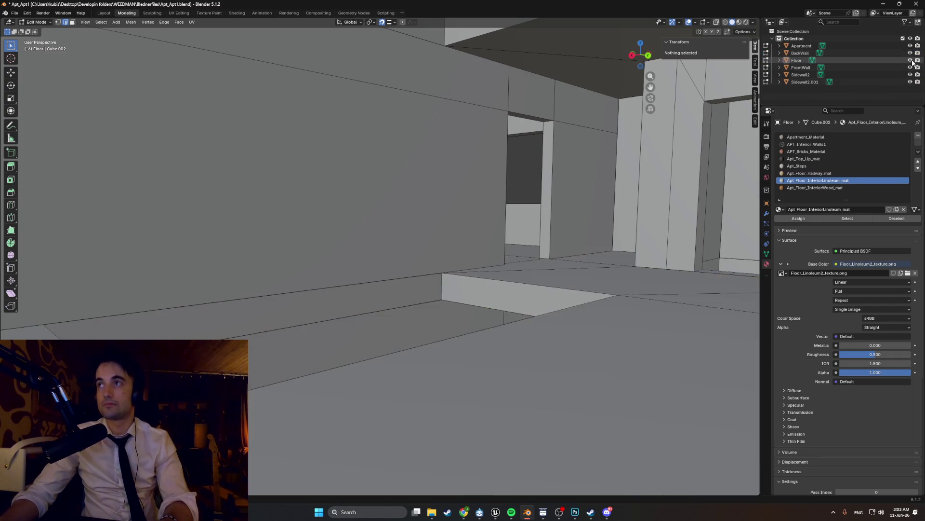
pyautogui.click(470, 279)
pyautogui.scroll(-5, 477, 275)
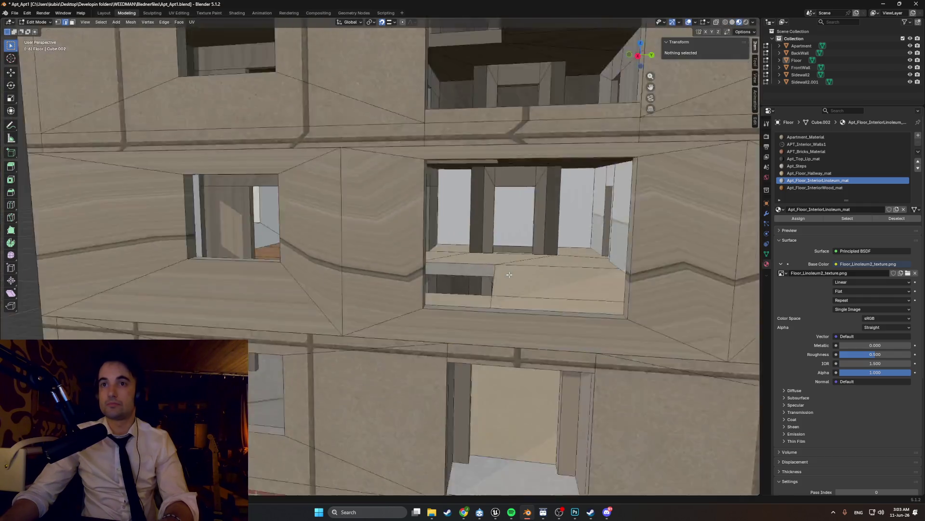
pyautogui.moveTo(478, 275)
pyautogui.mouseDown(button='middle')
pyautogui.moveTo(498, 257)
pyautogui.moveTo(448, 234)
pyautogui.moveTo(230, 230)
pyautogui.mouseUp(button='middle')
pyautogui.scroll(-3, 498, 257)
pyautogui.keyDown('alt'); pyautogui.click(498, 257); pyautogui.keyUp('alt')
pyautogui.scroll(-4, 447, 233)
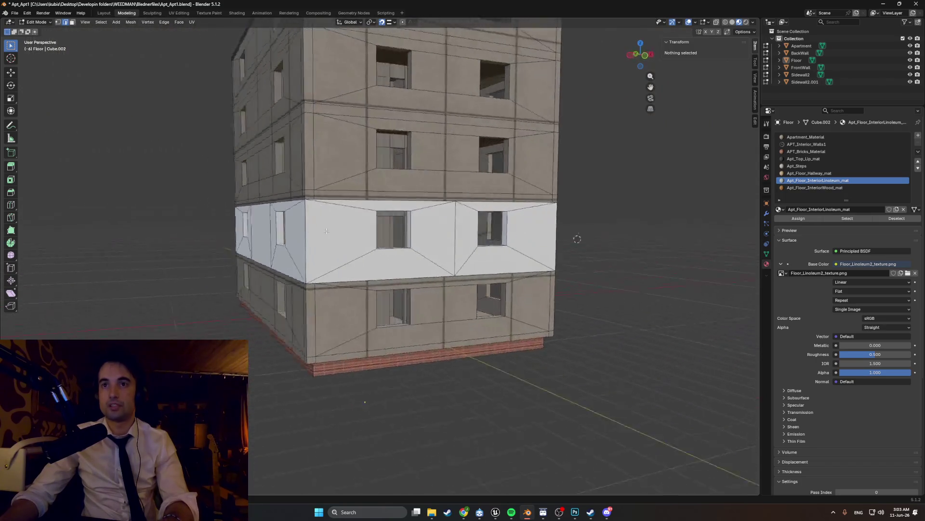
pyautogui.click(230, 230)
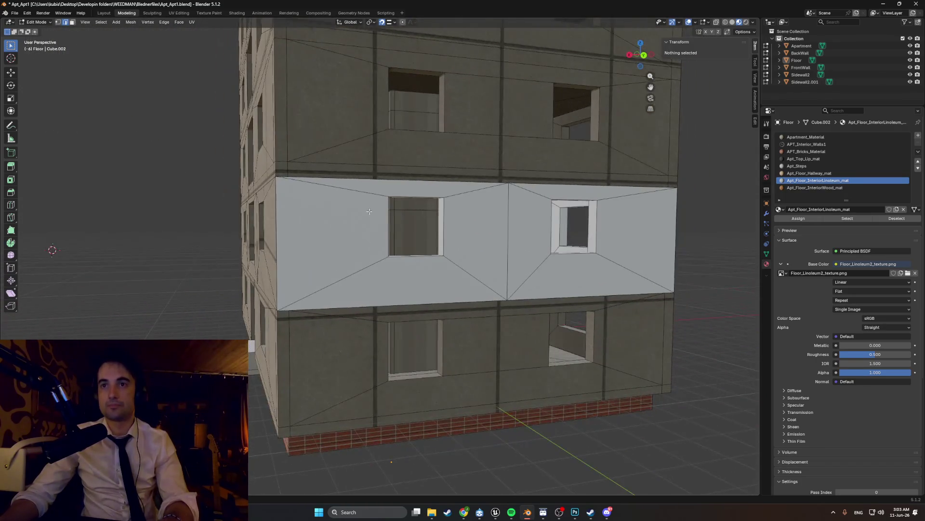
pyautogui.moveTo(476, 220)
pyautogui.mouseDown(button='middle')
pyautogui.moveTo(463, 217)
pyautogui.moveTo(553, 228)
pyautogui.mouseUp(button='middle')
pyautogui.press('z')
pyautogui.click(509, 218)
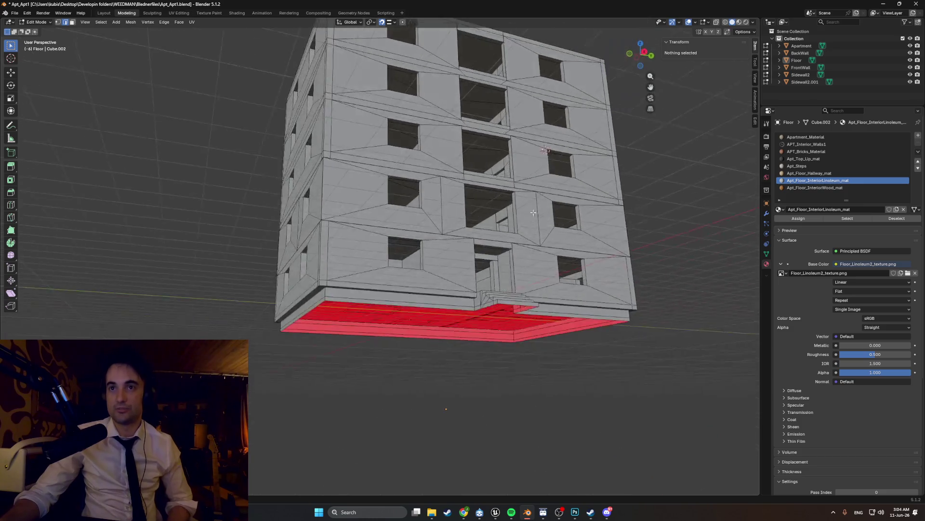
pyautogui.moveTo(521, 201)
pyautogui.mouseDown(button='middle')
pyautogui.moveTo(504, 217)
pyautogui.moveTo(518, 221)
pyautogui.mouseUp(button='middle')
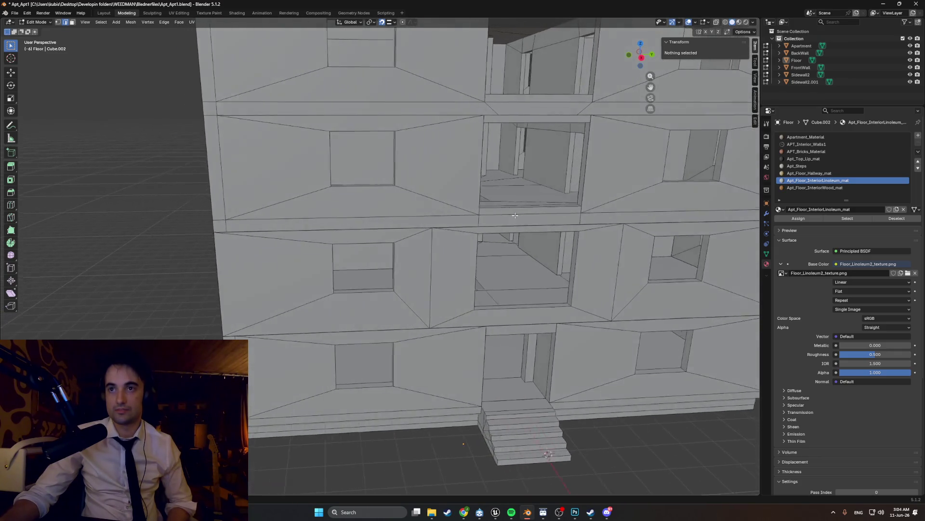
pyautogui.scroll(5, 528, 246)
pyautogui.scroll(3, 531, 248)
pyautogui.scroll(3, 530, 248)
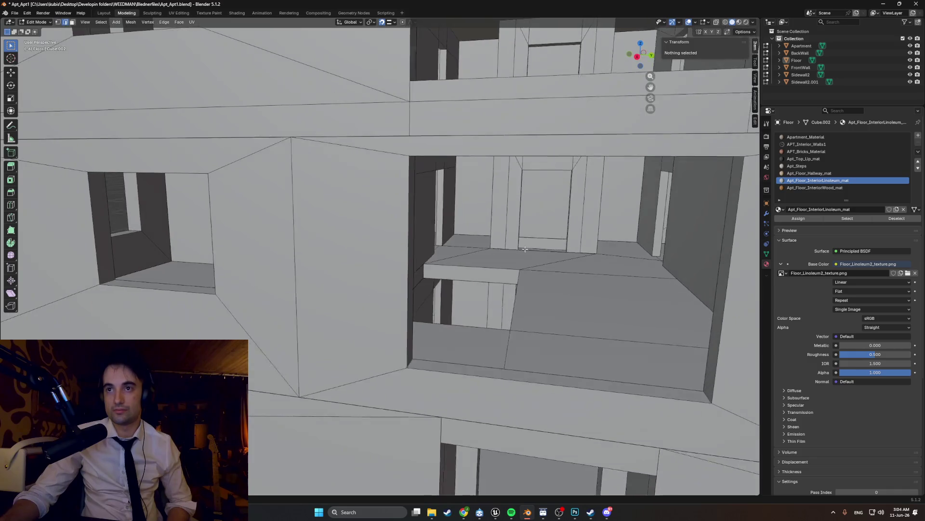
pyautogui.scroll(5, 546, 251)
pyautogui.scroll(-4, 584, 249)
pyautogui.moveTo(584, 248)
pyautogui.mouseDown(button='middle')
pyautogui.moveTo(503, 258)
pyautogui.moveTo(555, 274)
pyautogui.moveTo(459, 305)
pyautogui.moveTo(452, 263)
pyautogui.mouseUp(button='middle')
pyautogui.scroll(-3, 506, 257)
pyautogui.scroll(4, 503, 259)
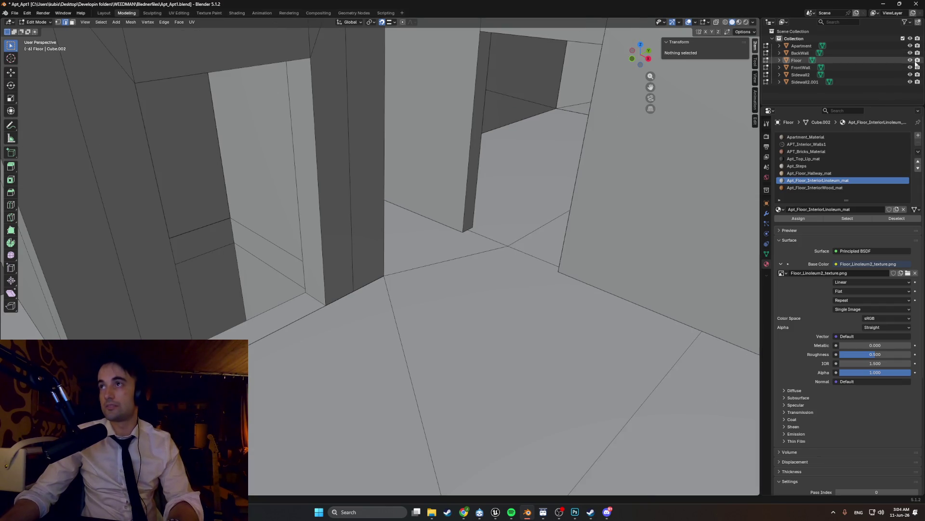
# Step: Hide the other building parts so only the Floor mesh is visible
pyautogui.click(910, 60)
pyautogui.click(910, 52)
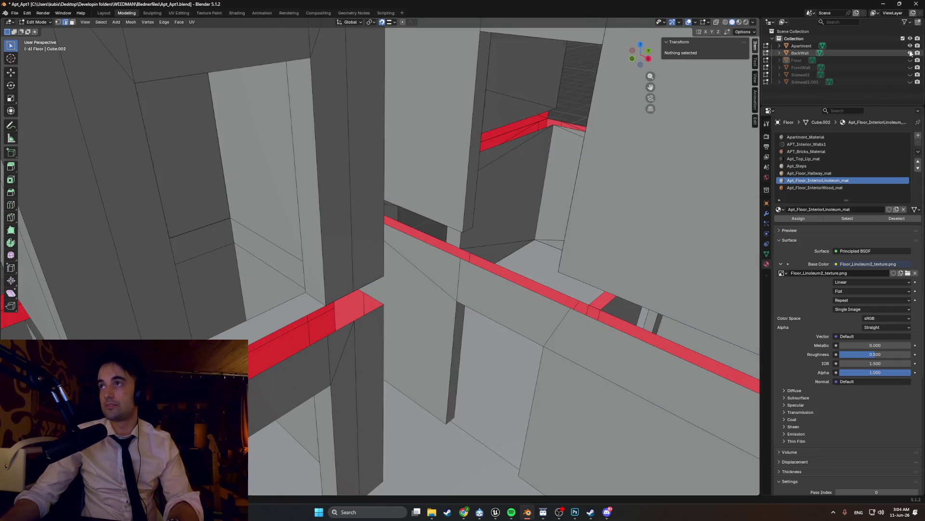
pyautogui.click(911, 60)
pyautogui.moveTo(434, 254)
pyautogui.mouseDown(button='middle')
pyautogui.moveTo(470, 217)
pyautogui.moveTo(535, 200)
pyautogui.mouseUp(button='middle')
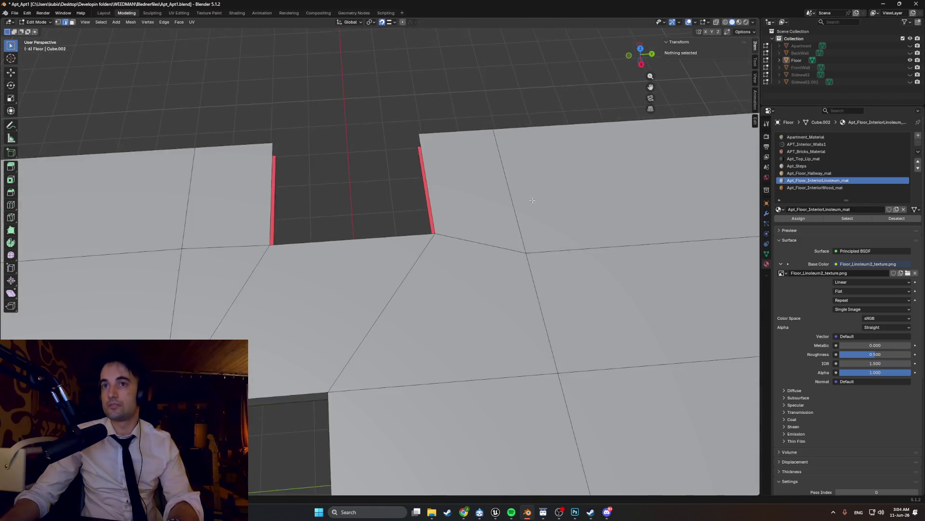
pyautogui.scroll(-4, 534, 200)
pyautogui.moveTo(470, 217)
pyautogui.mouseDown(button='middle')
pyautogui.moveTo(421, 203)
pyautogui.moveTo(449, 179)
pyautogui.moveTo(462, 180)
pyautogui.moveTo(423, 179)
pyautogui.moveTo(389, 237)
pyautogui.moveTo(330, 224)
pyautogui.mouseUp(button='middle')
pyautogui.scroll(-3, 428, 176)
pyautogui.scroll(4, 420, 179)
pyautogui.scroll(3, 422, 179)
pyautogui.scroll(-4, 347, 228)
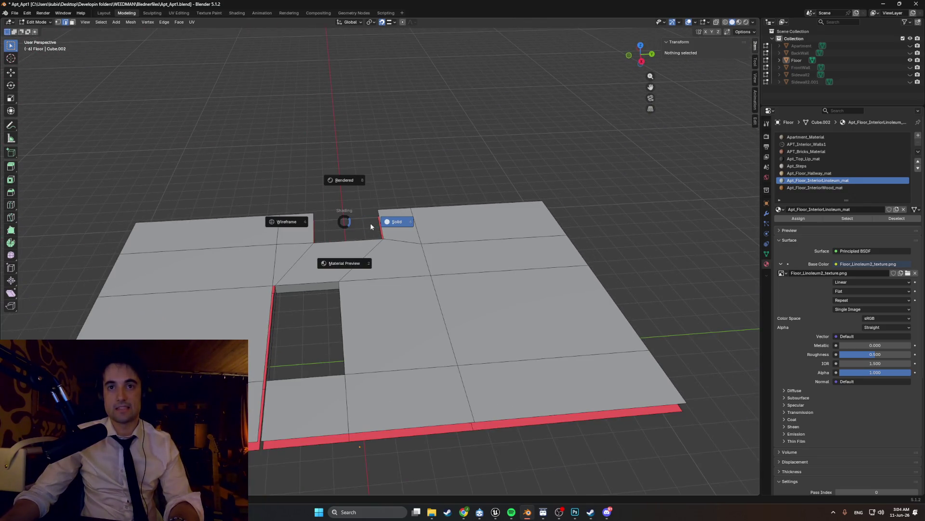
# Step: Switch to Material Preview to show the floor's wood and linoleum textures
pyautogui.click(345, 263)
pyautogui.moveTo(354, 278)
pyautogui.mouseDown(button='middle')
pyautogui.moveTo(400, 250)
pyautogui.moveTo(318, 244)
pyautogui.moveTo(350, 267)
pyautogui.moveTo(291, 271)
pyautogui.moveTo(347, 258)
pyautogui.moveTo(348, 267)
pyautogui.mouseUp(button='middle')
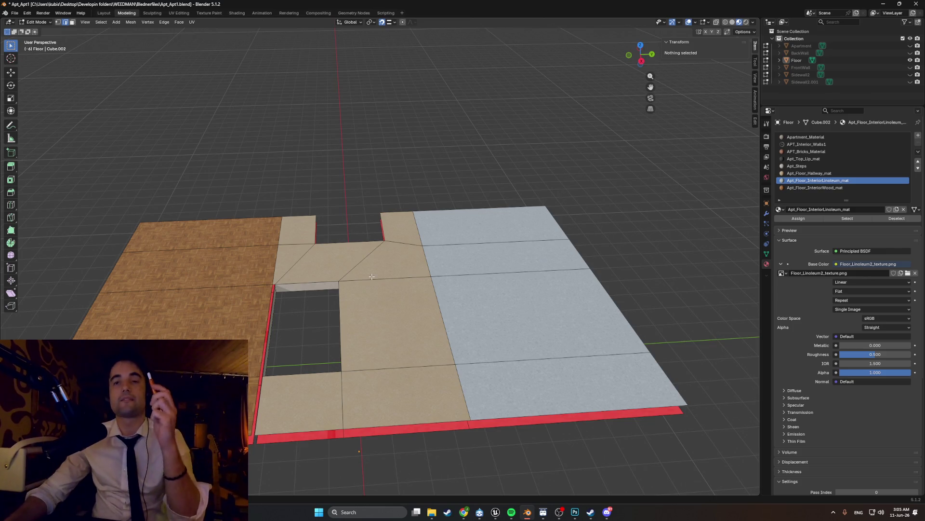
# Step: Re-enable the Apartment and wall objects and look over the textured facade and interior
pyautogui.moveTo(910, 46); pyautogui.dragTo(909, 82)
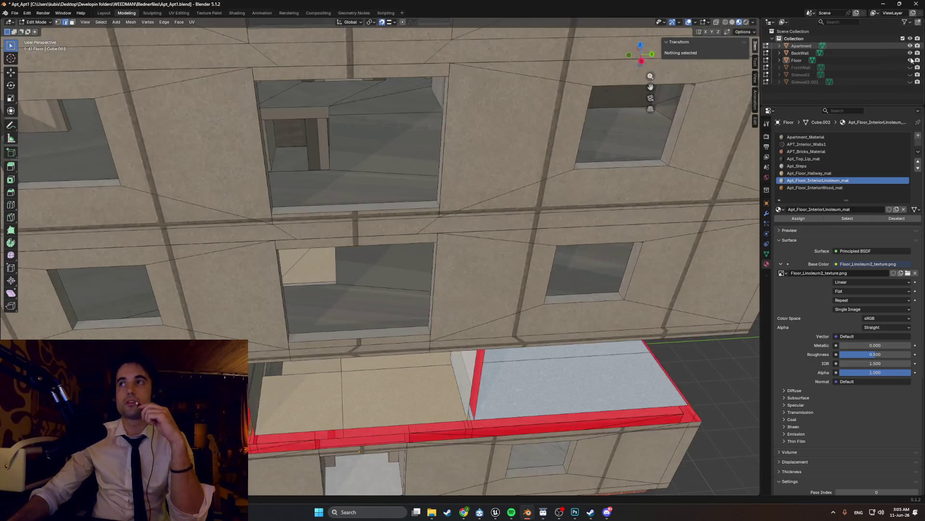
pyautogui.scroll(-4, 539, 340)
pyautogui.moveTo(539, 340)
pyautogui.mouseDown(button='middle')
pyautogui.moveTo(477, 293)
pyautogui.moveTo(457, 294)
pyautogui.moveTo(488, 288)
pyautogui.moveTo(455, 292)
pyautogui.mouseUp(button='middle')
pyautogui.scroll(4, 478, 293)
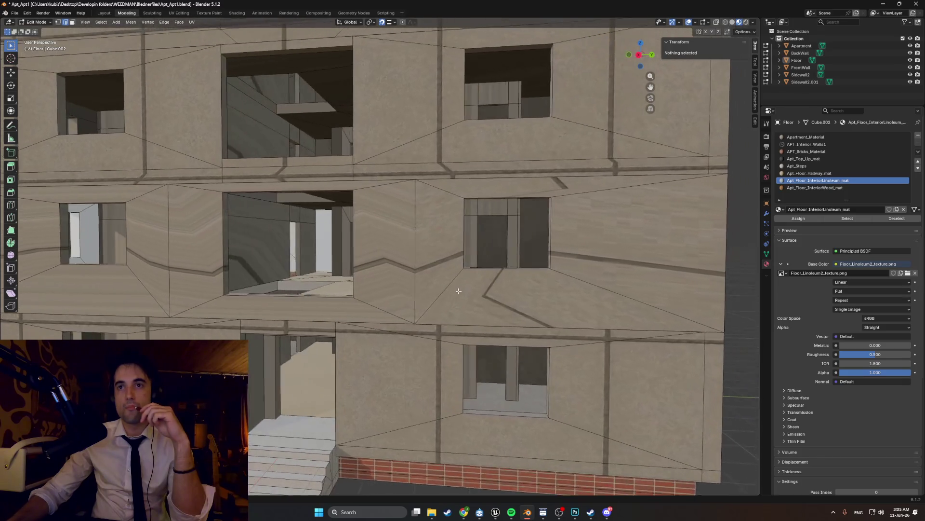
pyautogui.moveTo(457, 291)
pyautogui.mouseDown(button='middle')
pyautogui.moveTo(467, 290)
pyautogui.moveTo(457, 292)
pyautogui.mouseUp(button='middle')
pyautogui.scroll(4, 457, 292)
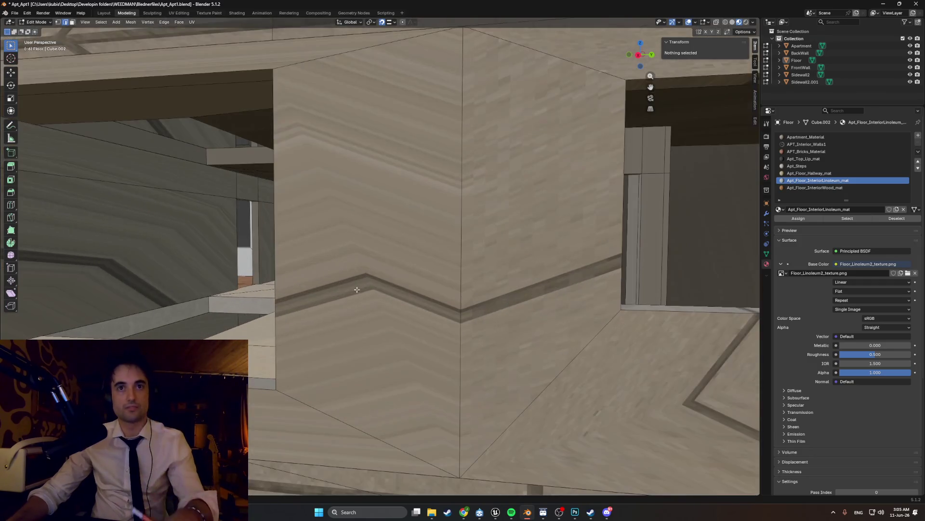
pyautogui.scroll(3, 457, 292)
pyautogui.scroll(4, 361, 292)
pyautogui.scroll(4, 287, 292)
pyautogui.scroll(-4, 288, 292)
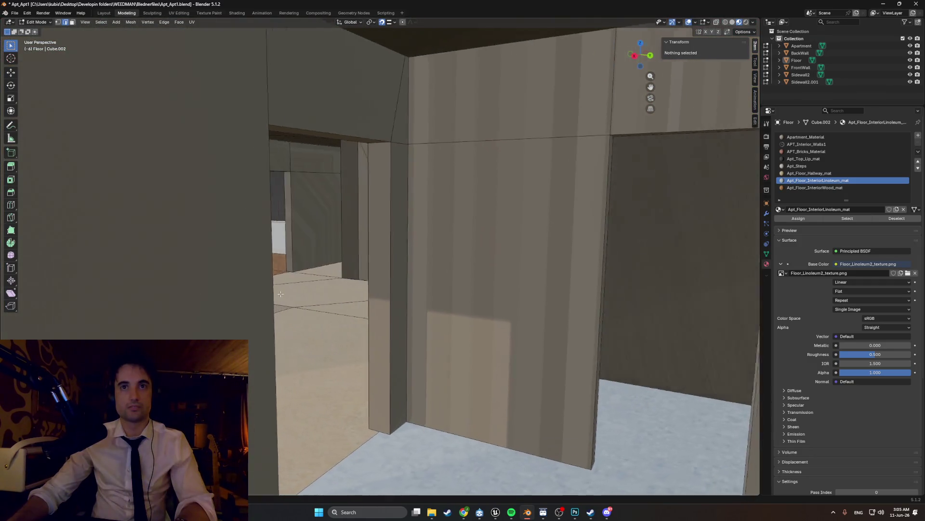
pyautogui.scroll(-2, 282, 293)
pyautogui.scroll(-2, 271, 295)
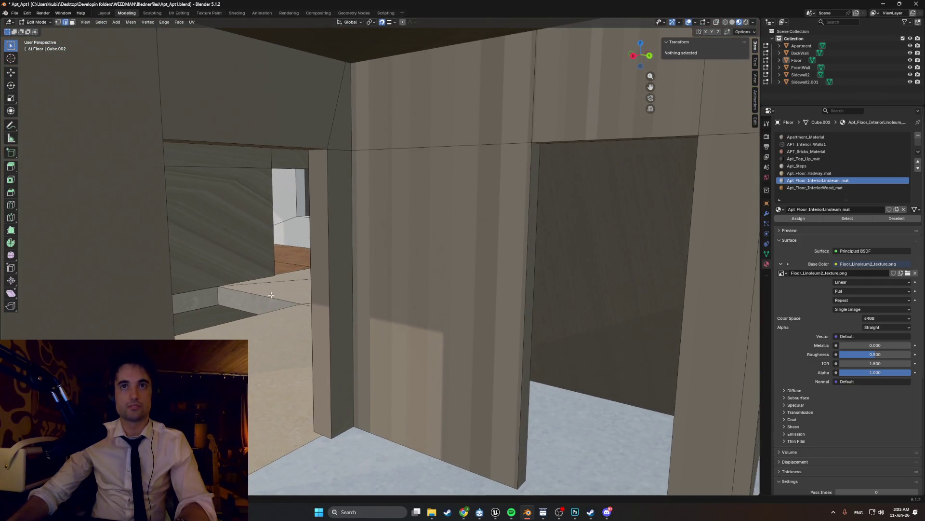
# Step: In wireframe, test moving the doorway corner edge and vertex along X, cancelling the second move
pyautogui.click(343, 75)
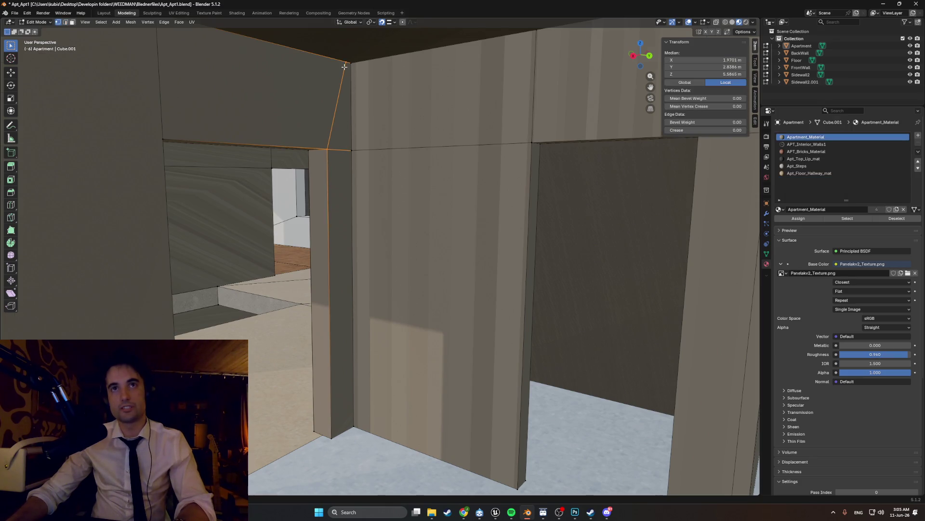
pyautogui.scroll(3, 319, 123)
pyautogui.scroll(2, 319, 145)
pyautogui.scroll(-2, 318, 167)
pyautogui.hotkey('shift', 'z')
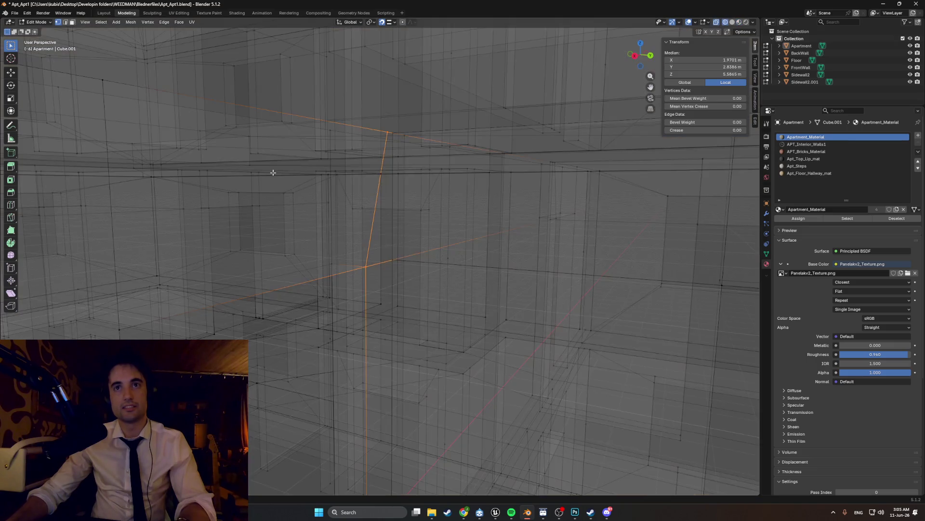
pyautogui.moveTo(273, 173); pyautogui.dragTo(274, 158, button='middle')
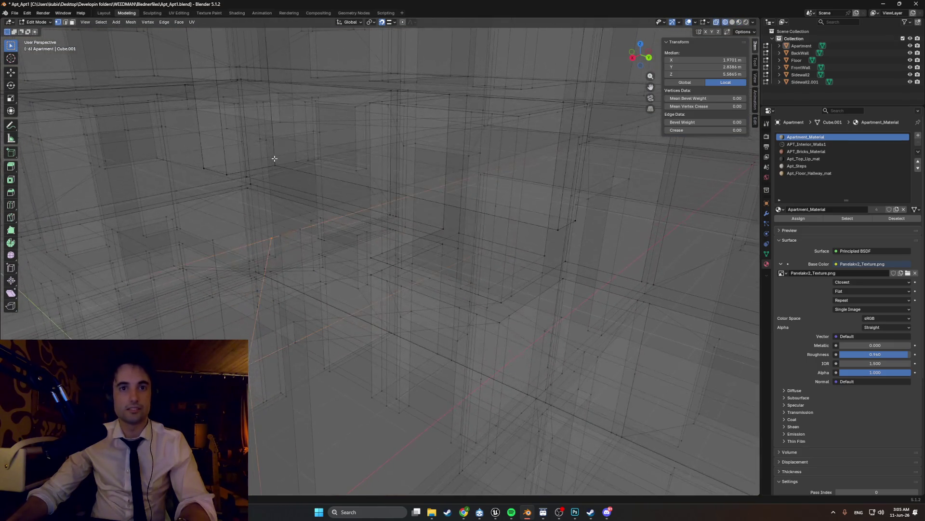
pyautogui.press('g')
pyautogui.press('x')
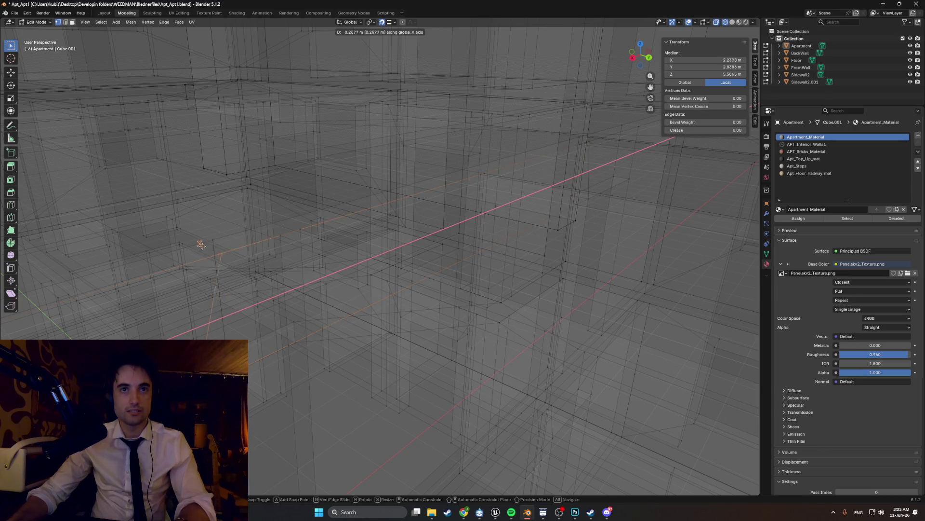
pyautogui.click(243, 247)
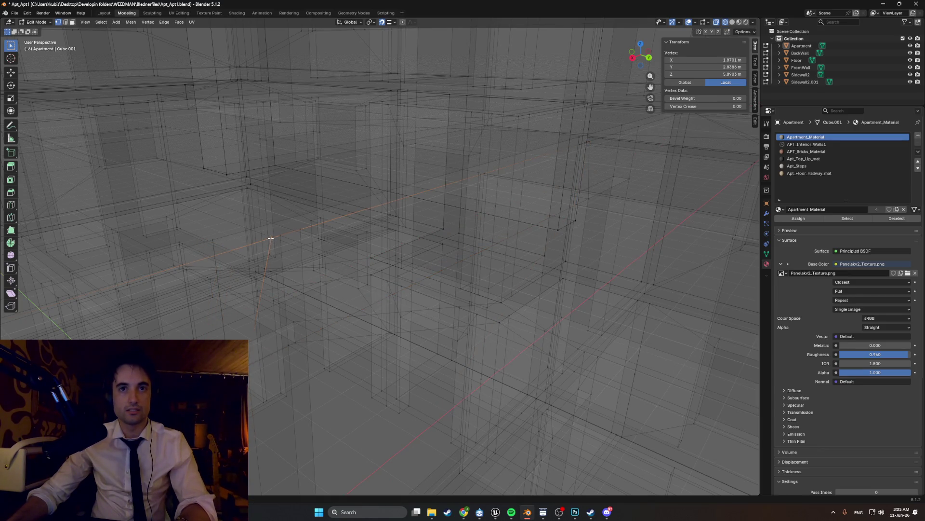
pyautogui.press('g')
pyautogui.press('x')
pyautogui.rightClick(235, 247)
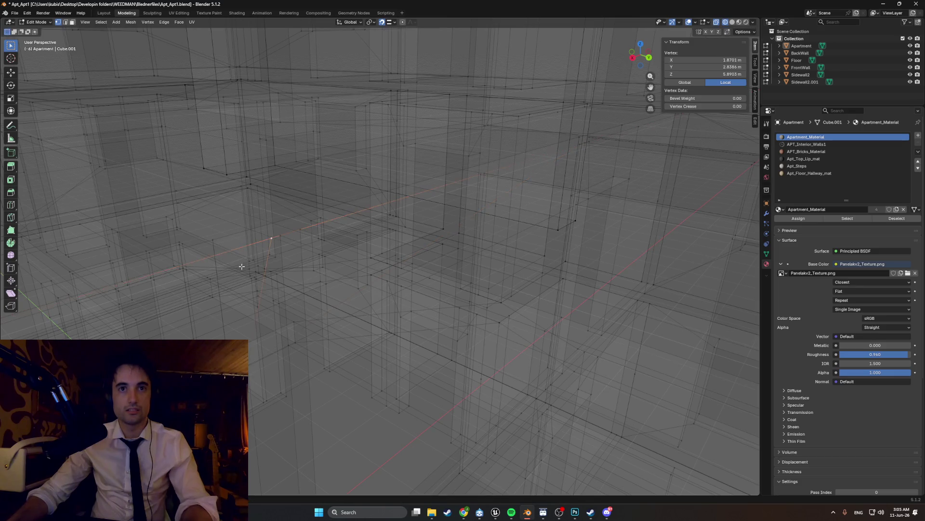
pyautogui.moveTo(239, 249); pyautogui.dragTo(274, 254, button='middle')
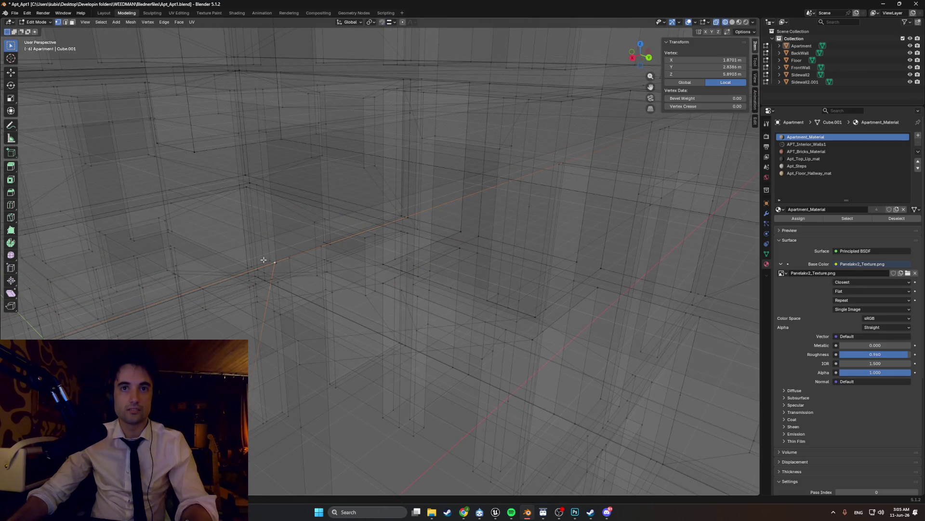
pyautogui.moveTo(245, 282); pyautogui.dragTo(256, 267, button='middle')
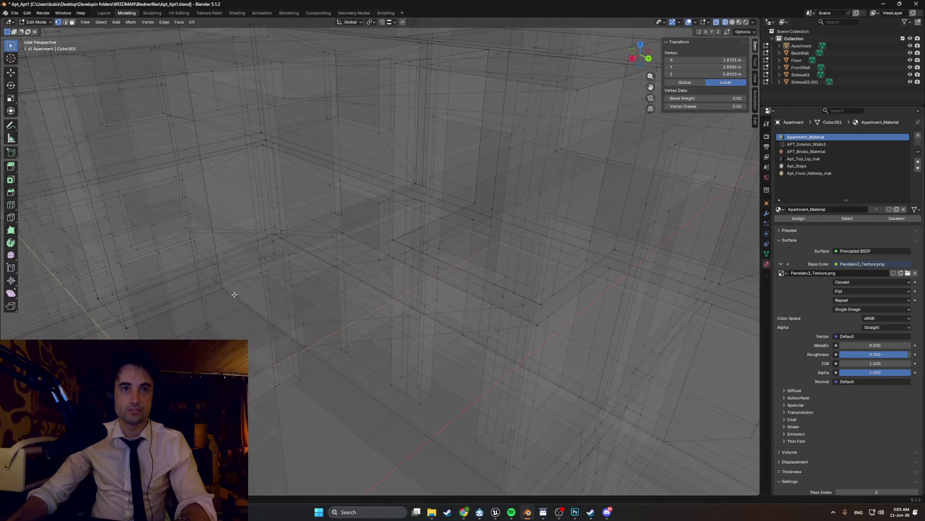
# Step: Enable vertex snapping, drop the corner vertex onto its neighbour and return to solid shading
pyautogui.click(395, 23)
pyautogui.click(377, 74)
pyautogui.press('g')
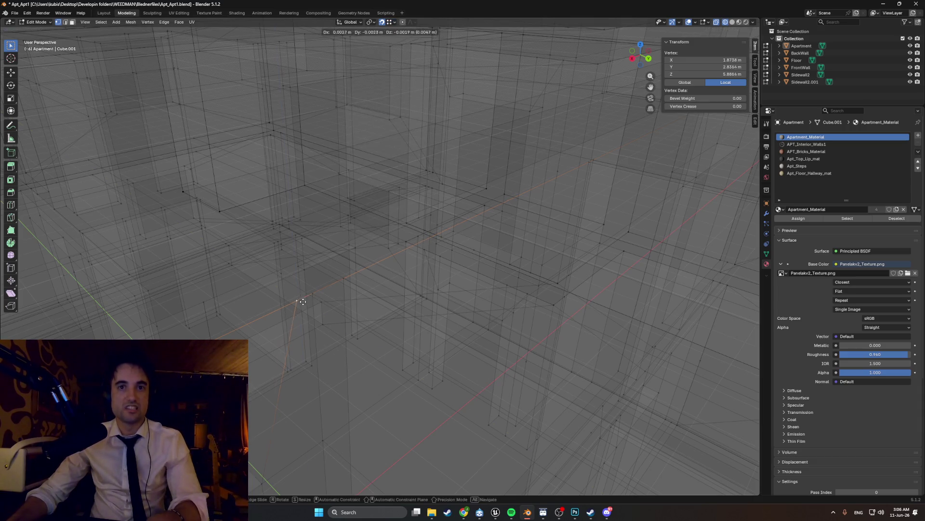
pyautogui.click(206, 298)
pyautogui.moveTo(206, 299); pyautogui.dragTo(220, 292, button='middle')
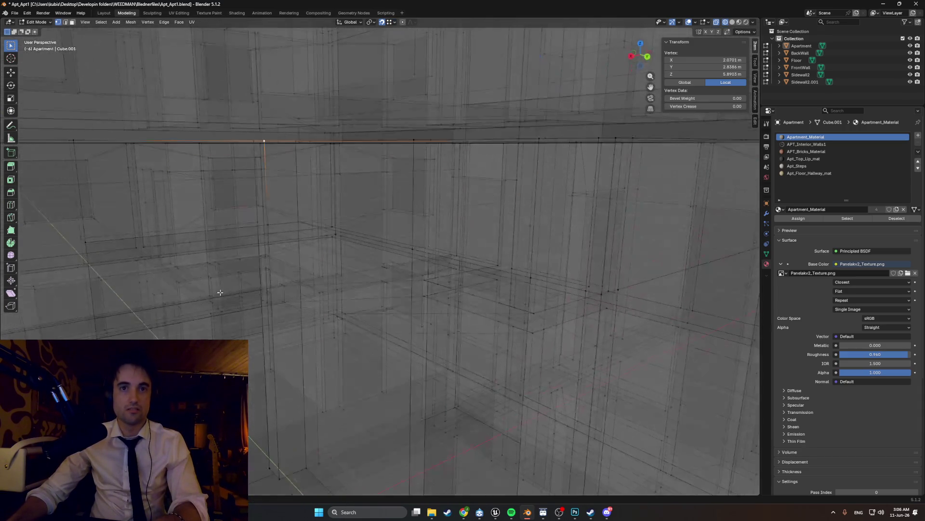
pyautogui.moveTo(274, 284)
pyautogui.mouseDown(button='middle')
pyautogui.moveTo(269, 291)
pyautogui.moveTo(332, 232)
pyautogui.mouseUp(button='middle')
pyautogui.click(292, 288)
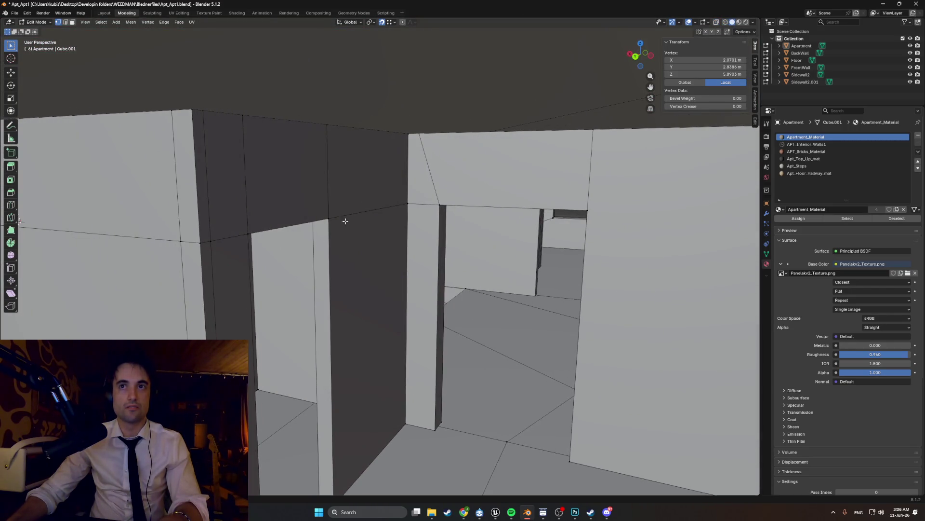
# Step: Move the opposite corner vertex along X to -2.0701 m and view the facade front-on
pyautogui.moveTo(422, 140); pyautogui.dragTo(406, 245, button='middle')
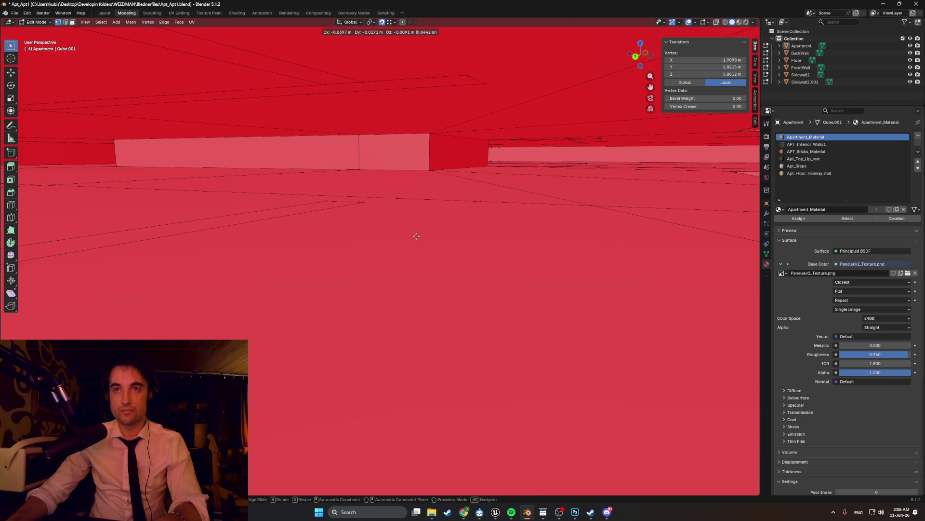
pyautogui.click(484, 200)
pyautogui.moveTo(434, 232)
pyautogui.mouseDown(button='middle')
pyautogui.moveTo(419, 249)
pyautogui.moveTo(405, 232)
pyautogui.mouseUp(button='middle')
pyautogui.moveTo(266, 227)
pyautogui.mouseDown(button='middle')
pyautogui.moveTo(254, 232)
pyautogui.moveTo(373, 244)
pyautogui.moveTo(342, 238)
pyautogui.moveTo(371, 247)
pyautogui.moveTo(347, 242)
pyautogui.moveTo(433, 323)
pyautogui.moveTo(383, 313)
pyautogui.mouseUp(button='middle')
pyautogui.scroll(-5, 346, 241)
pyautogui.scroll(4, 362, 253)
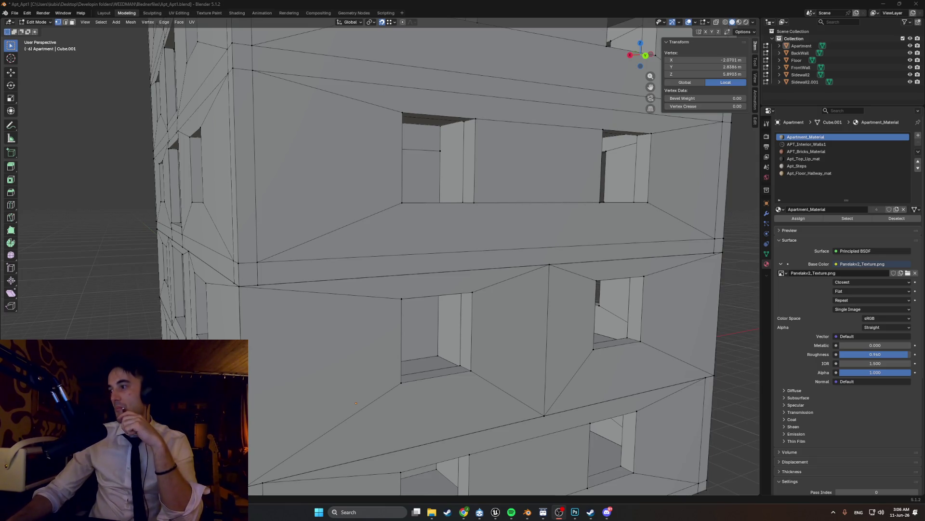
pyautogui.moveTo(412, 381); pyautogui.dragTo(391, 303, button='middle')
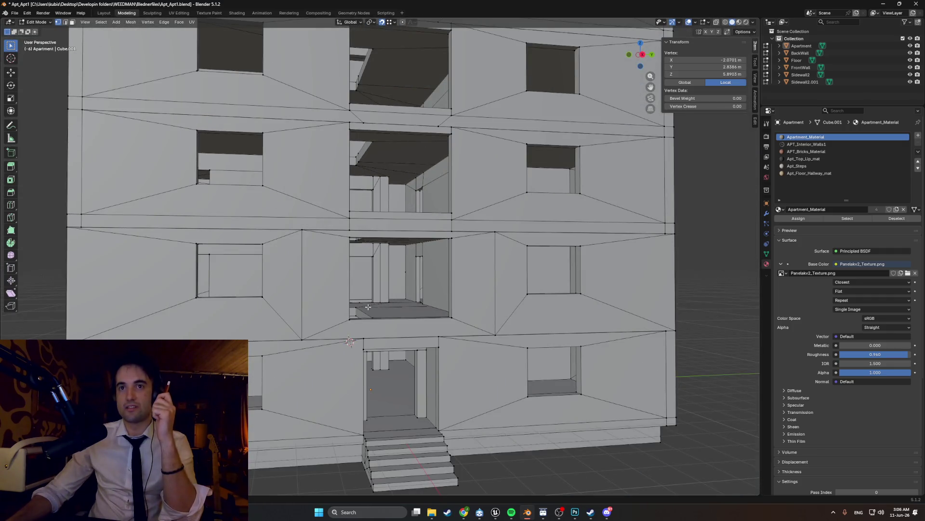
pyautogui.moveTo(365, 307); pyautogui.dragTo(393, 482, button='middle')
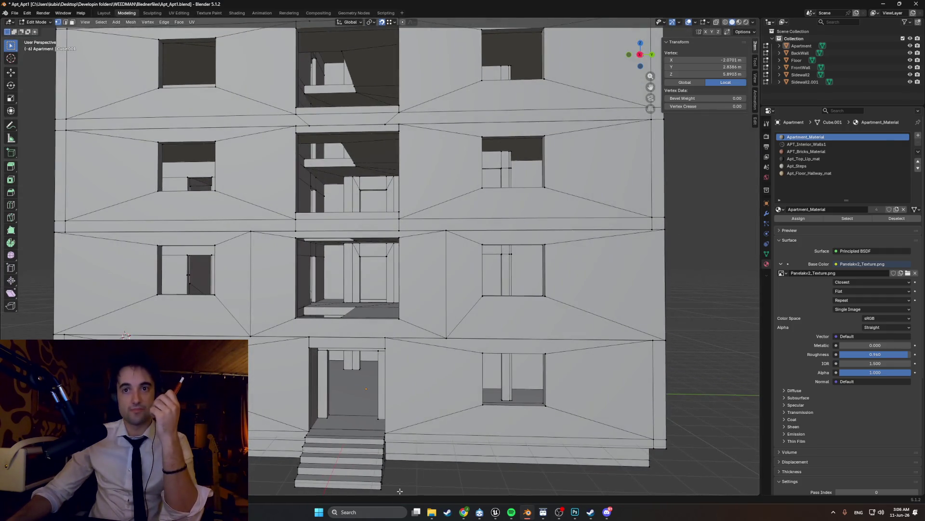
# Step: Skip Spotify to Don't Let Me Be Misunderstood and minimize the player
pyautogui.click(510, 512)
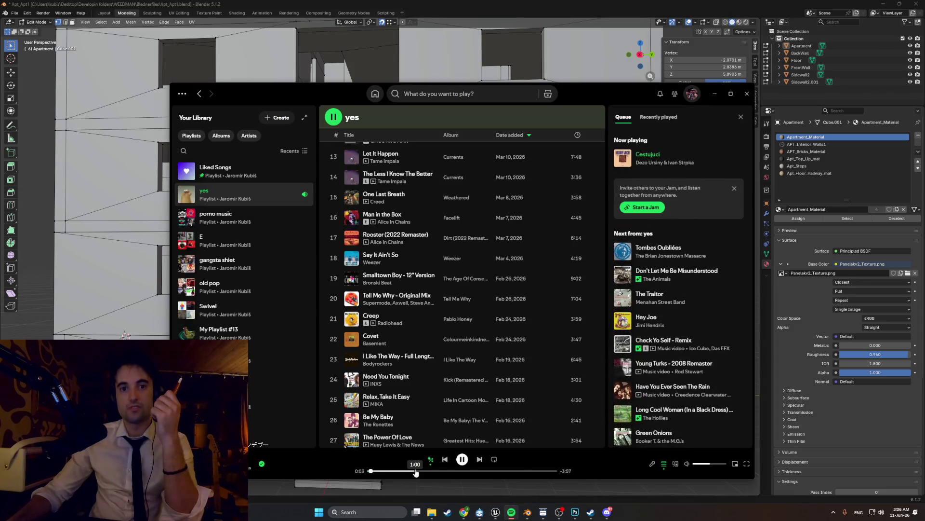
pyautogui.click(479, 458)
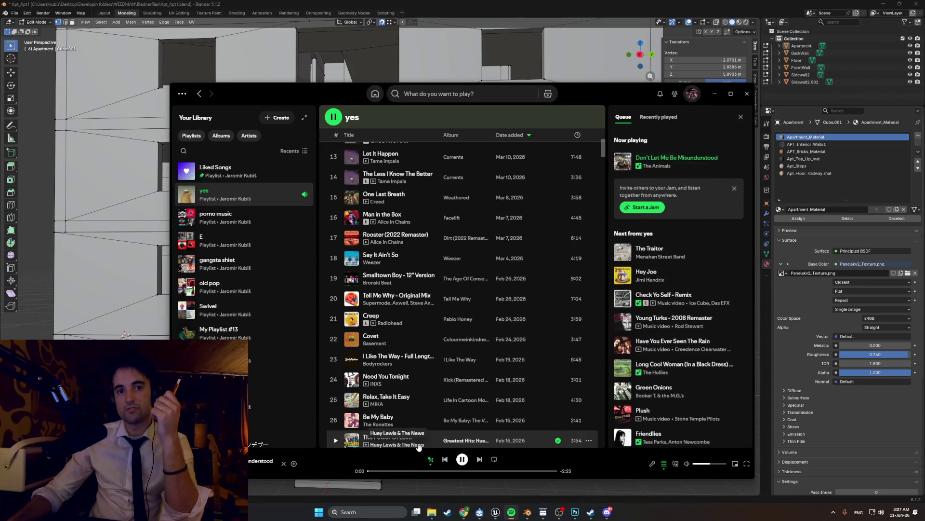
pyautogui.click(715, 94)
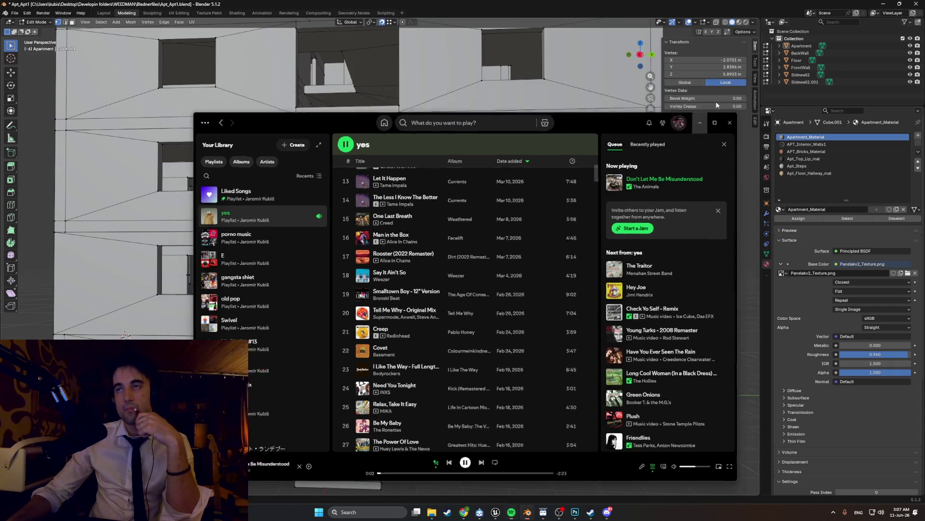
pyautogui.moveTo(362, 289)
pyautogui.mouseDown(button='middle')
pyautogui.moveTo(461, 323)
pyautogui.moveTo(166, 324)
pyautogui.mouseUp(button='middle')
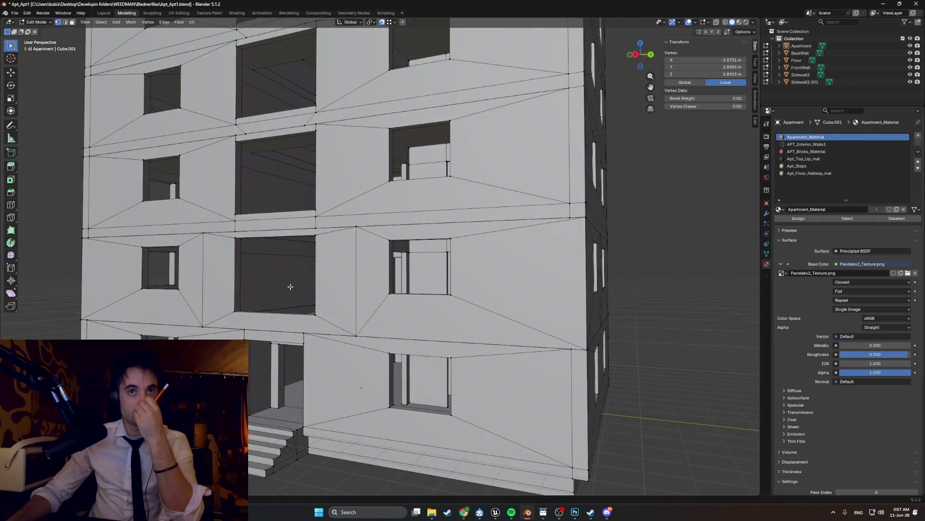
pyautogui.scroll(-4, 290, 287)
# Step: Look over the front and interior, testing and cancelling a downward vertex move
pyautogui.moveTo(290, 287); pyautogui.dragTo(425, 224, button='middle')
pyautogui.press('KP_1')
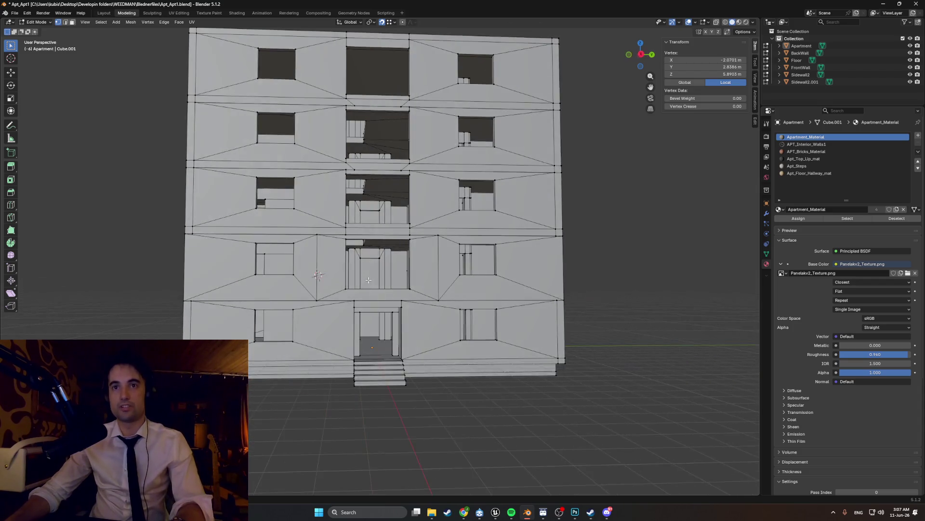
pyautogui.scroll(5, 397, 279)
pyautogui.moveTo(398, 278)
pyautogui.mouseDown(button='middle')
pyautogui.moveTo(387, 300)
pyautogui.moveTo(294, 240)
pyautogui.mouseUp(button='middle')
pyautogui.scroll(5, 388, 299)
pyautogui.moveTo(335, 267); pyautogui.dragTo(356, 261, button='middle')
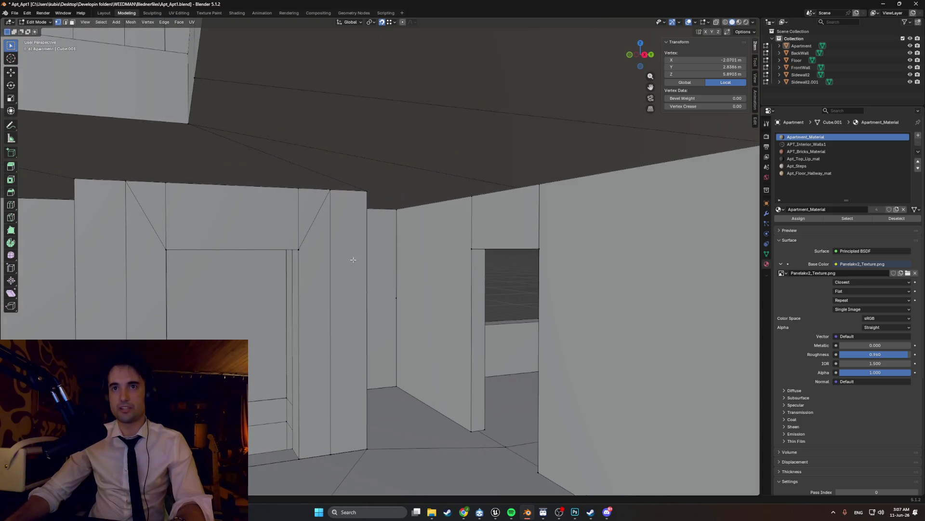
pyautogui.scroll(2, 294, 250)
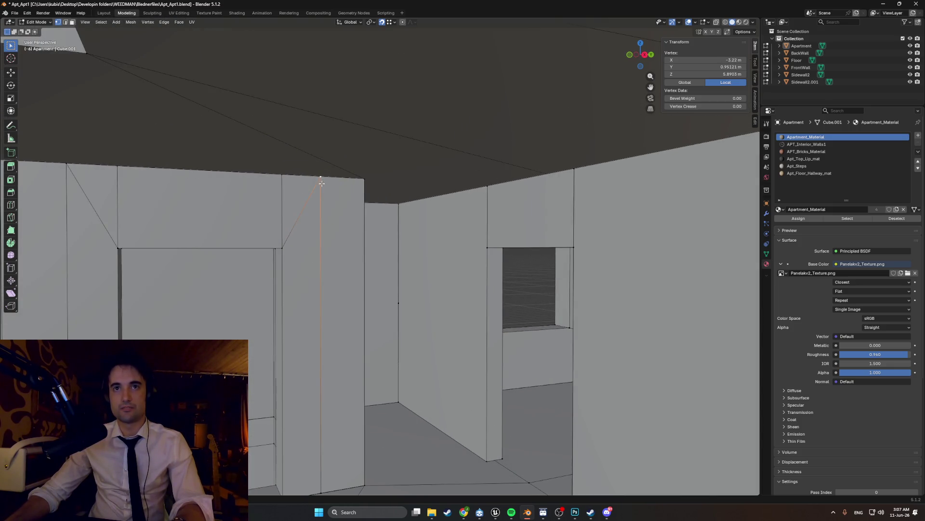
pyautogui.press('g')
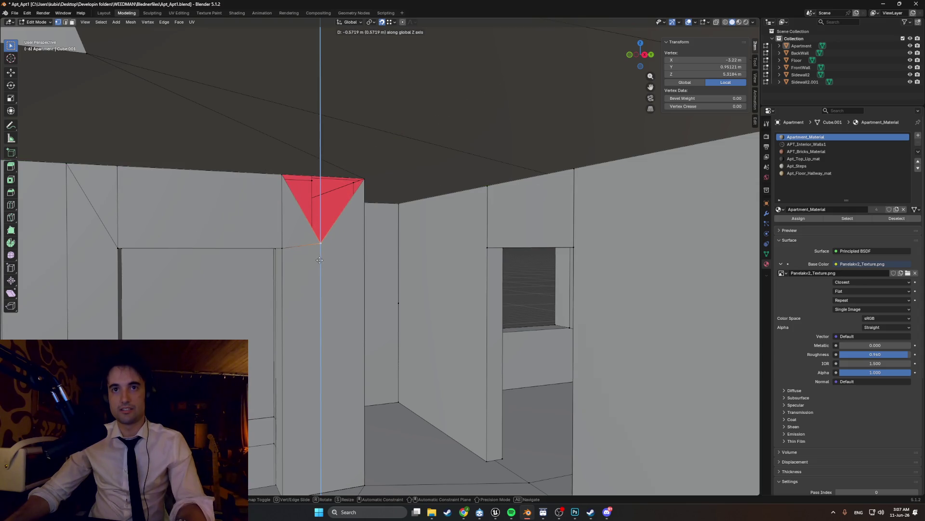
pyautogui.rightClick(320, 248)
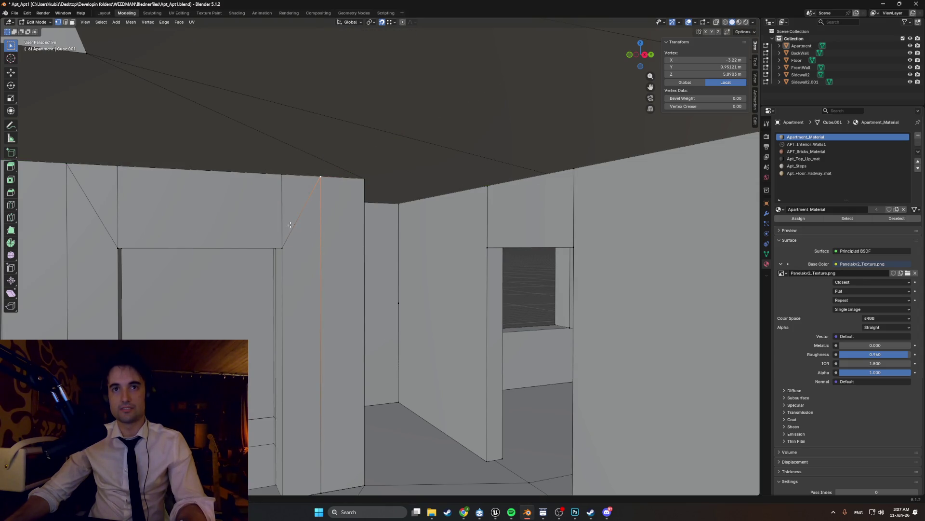
pyautogui.moveTo(271, 277)
pyautogui.mouseDown(button='middle')
pyautogui.moveTo(290, 261)
pyautogui.moveTo(360, 239)
pyautogui.moveTo(441, 362)
pyautogui.moveTo(438, 405)
pyautogui.moveTo(427, 407)
pyautogui.mouseUp(button='middle')
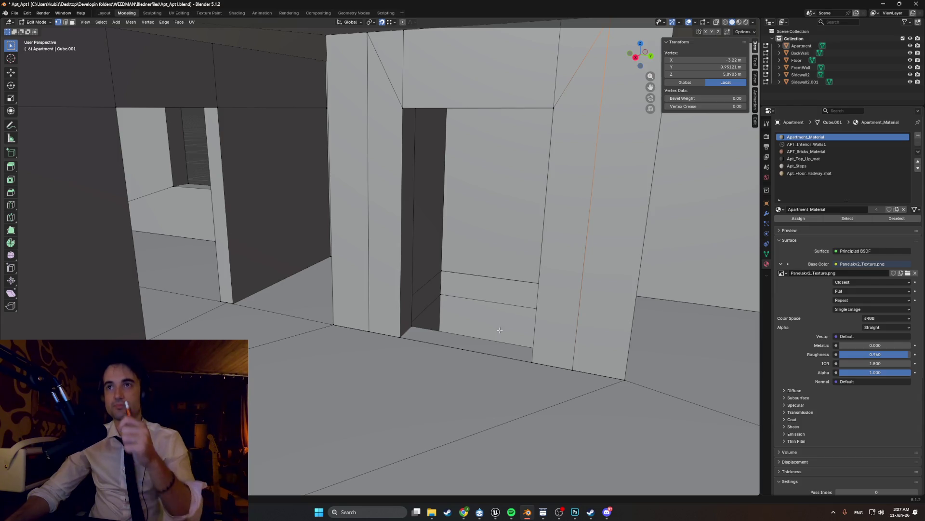
pyautogui.moveTo(544, 288); pyautogui.dragTo(562, 267, button='middle')
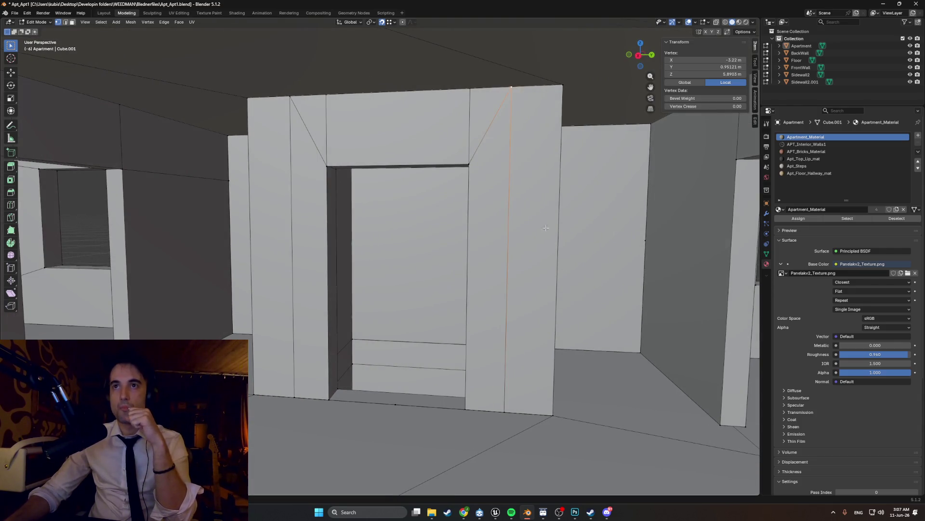
# Step: Select a doorway wall edge in edge mode and show face orientation
pyautogui.click(513, 174)
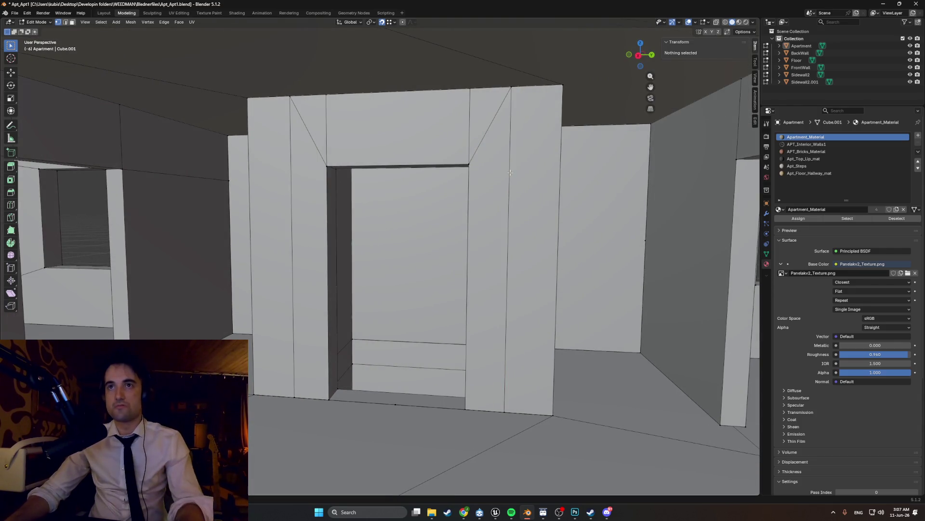
pyautogui.press('2')
pyautogui.click(511, 146)
pyautogui.scroll(10, 506, 152)
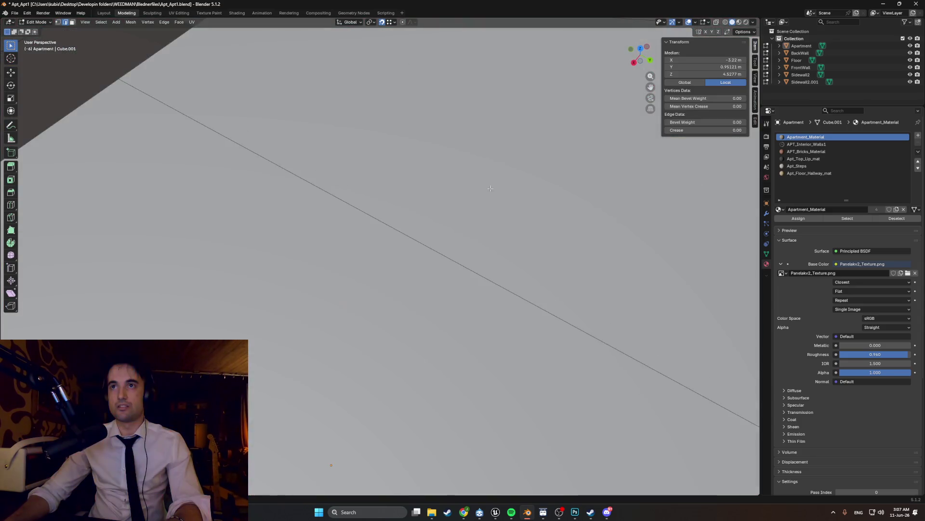
pyautogui.scroll(-8, 498, 151)
pyautogui.moveTo(434, 274)
pyautogui.mouseDown(button='middle')
pyautogui.moveTo(434, 195)
pyautogui.moveTo(405, 231)
pyautogui.moveTo(455, 258)
pyautogui.mouseUp(button='middle')
pyautogui.scroll(-3, 441, 196)
pyautogui.hotkey('alt', 'shift', 'n')
pyautogui.hotkey('alt', 'shift', 'n')
pyautogui.scroll(-4, 447, 191)
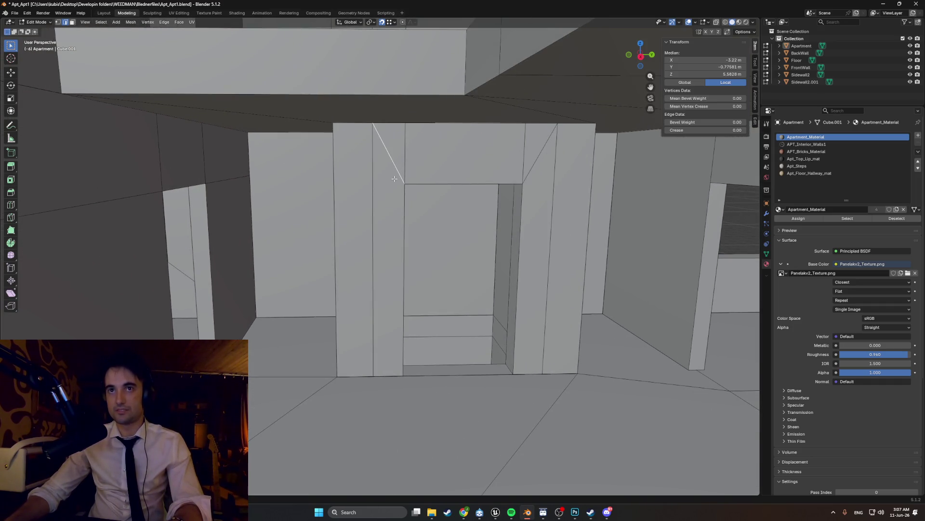
pyautogui.moveTo(397, 174); pyautogui.dragTo(511, 214, button='middle')
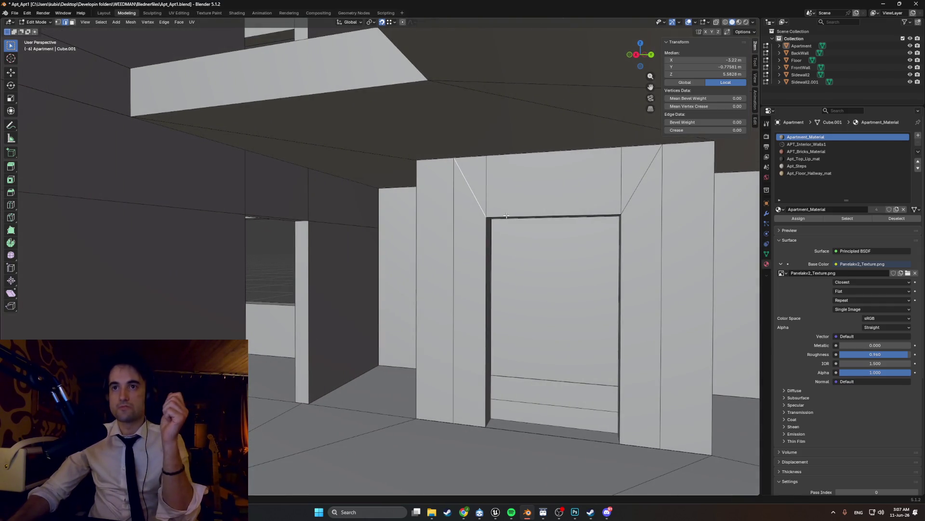
pyautogui.moveTo(506, 215)
pyautogui.mouseDown(button='middle')
pyautogui.moveTo(574, 208)
pyautogui.moveTo(487, 193)
pyautogui.mouseUp(button='middle')
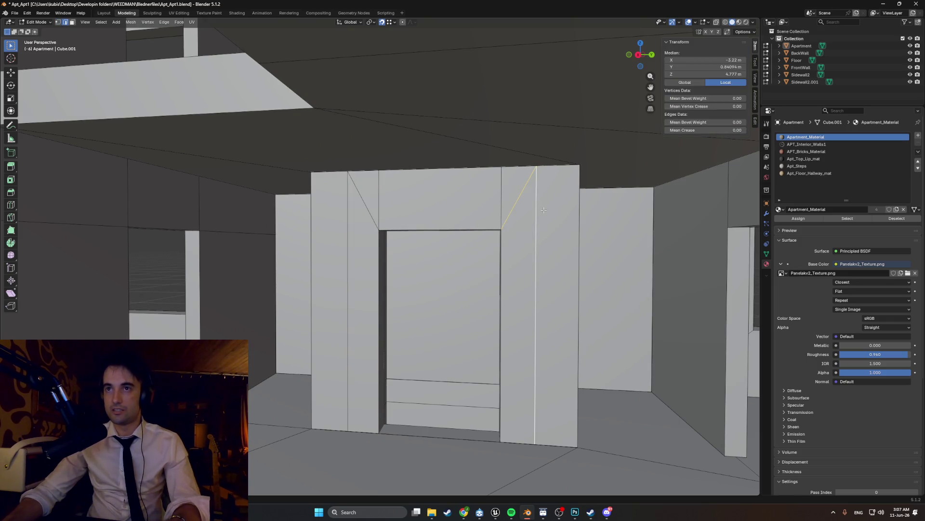
# Step: Dissolve the stray diagonal and vertical edges and their faces around the doorway
pyautogui.press('x')
pyautogui.click(539, 243)
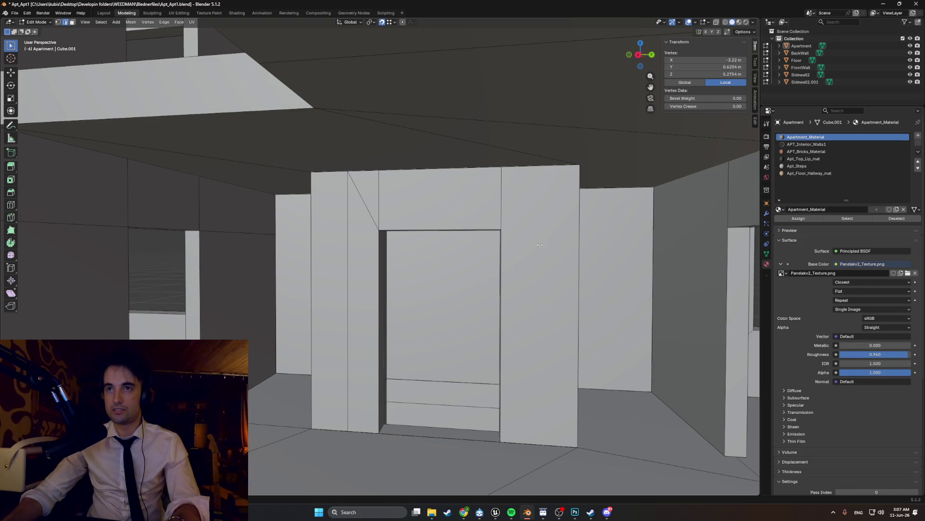
pyautogui.press('x')
pyautogui.click(352, 210)
pyautogui.moveTo(352, 210)
pyautogui.mouseDown(button='middle')
pyautogui.moveTo(420, 223)
pyautogui.moveTo(535, 285)
pyautogui.moveTo(551, 74)
pyautogui.moveTo(536, 123)
pyautogui.mouseUp(button='middle')
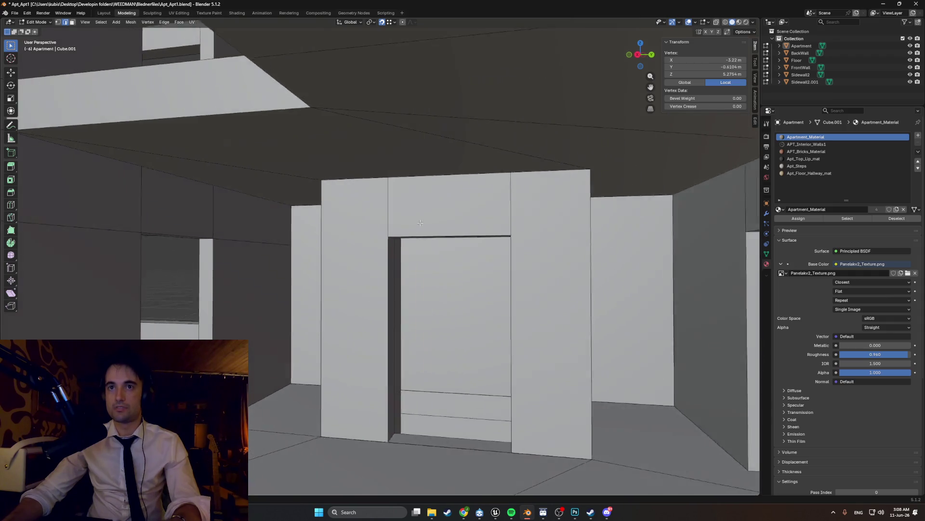
pyautogui.press('x')
pyautogui.click(556, 189)
pyautogui.moveTo(535, 217)
pyautogui.mouseDown(button='middle')
pyautogui.moveTo(468, 230)
pyautogui.moveTo(535, 239)
pyautogui.moveTo(478, 246)
pyautogui.moveTo(500, 318)
pyautogui.moveTo(421, 269)
pyautogui.moveTo(441, 275)
pyautogui.moveTo(455, 282)
pyautogui.moveTo(297, 212)
pyautogui.moveTo(280, 214)
pyautogui.moveTo(364, 171)
pyautogui.moveTo(325, 181)
pyautogui.moveTo(355, 197)
pyautogui.mouseUp(button='middle')
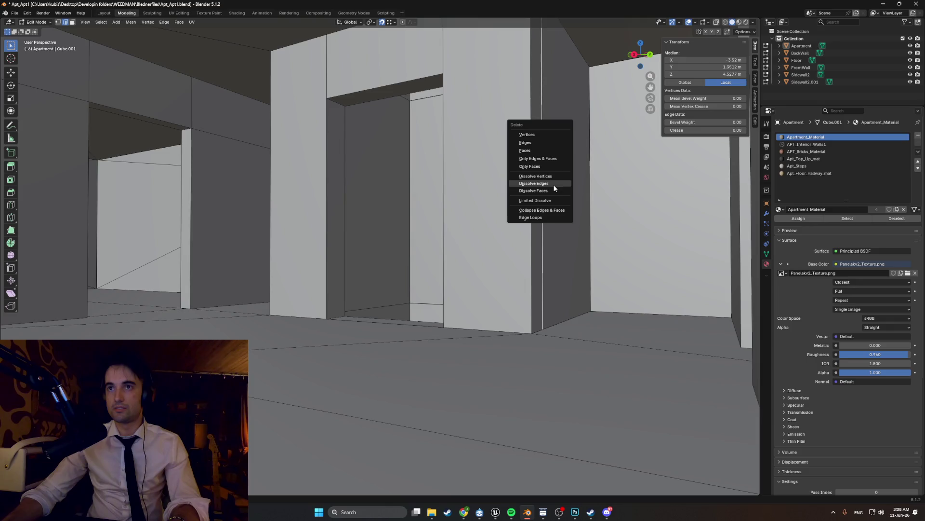
pyautogui.rightClick(246, 212)
pyautogui.click(242, 216)
pyautogui.scroll(-3, 280, 214)
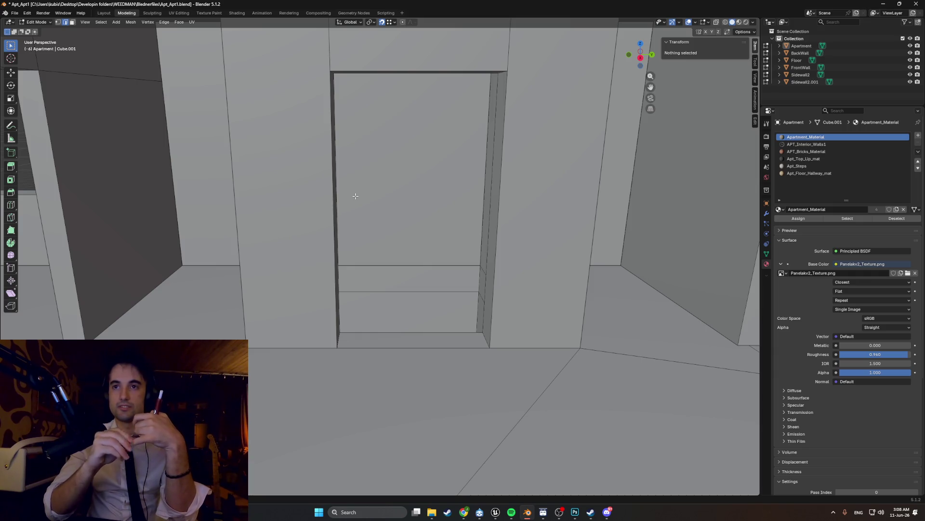
# Step: Select a wall edge near the doorway and move in close to the corridor wall
pyautogui.moveTo(354, 196)
pyautogui.mouseDown(button='middle')
pyautogui.moveTo(340, 199)
pyautogui.moveTo(349, 217)
pyautogui.moveTo(335, 220)
pyautogui.mouseUp(button='middle')
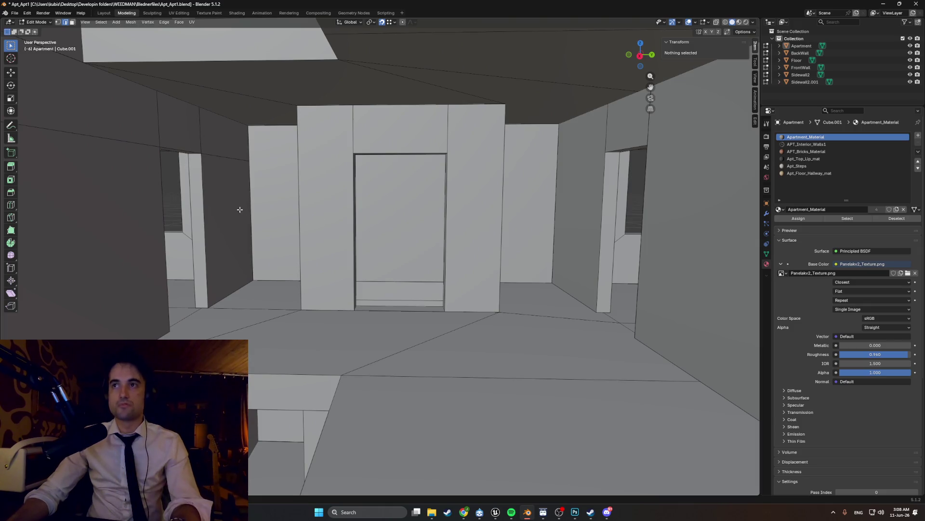
pyautogui.click(103, 141)
pyautogui.rightClick(216, 155)
pyautogui.click(205, 165)
pyautogui.moveTo(206, 164)
pyautogui.mouseDown(button='middle')
pyautogui.moveTo(192, 180)
pyautogui.moveTo(217, 145)
pyautogui.moveTo(242, 187)
pyautogui.moveTo(370, 209)
pyautogui.moveTo(323, 204)
pyautogui.mouseUp(button='middle')
pyautogui.scroll(5, 217, 145)
pyautogui.scroll(-5, 274, 200)
pyautogui.moveTo(274, 200)
pyautogui.mouseDown(button='middle')
pyautogui.moveTo(311, 206)
pyautogui.moveTo(360, 178)
pyautogui.mouseUp(button='middle')
pyautogui.scroll(5, 345, 213)
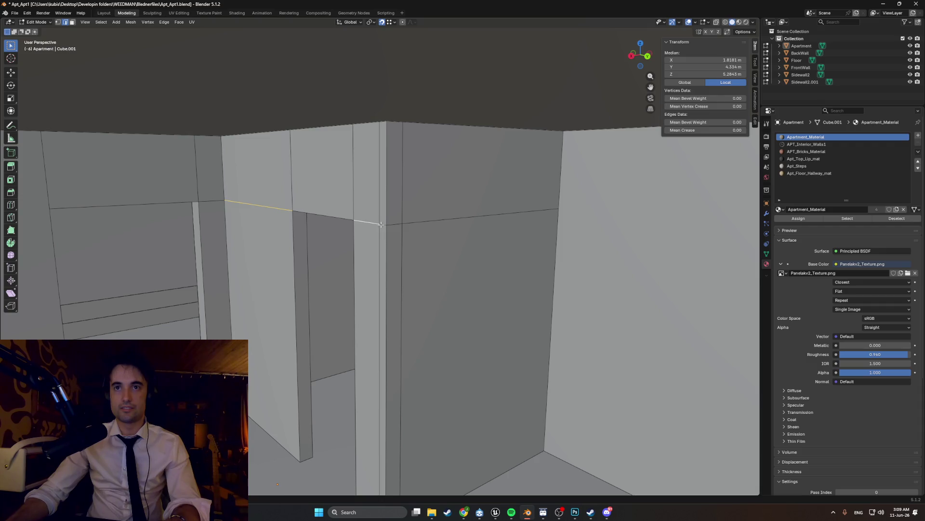
# Step: Dissolve three horizontal corridor-wall edges and line up the next one beside the doorway
pyautogui.press('x')
pyautogui.click(405, 225)
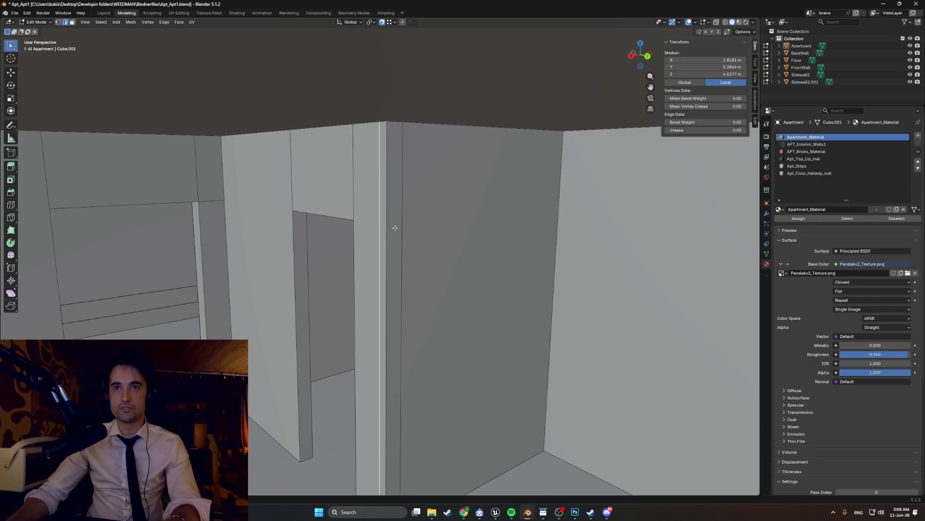
pyautogui.press('x')
pyautogui.click(433, 240)
pyautogui.moveTo(397, 230); pyautogui.dragTo(293, 177, button='middle')
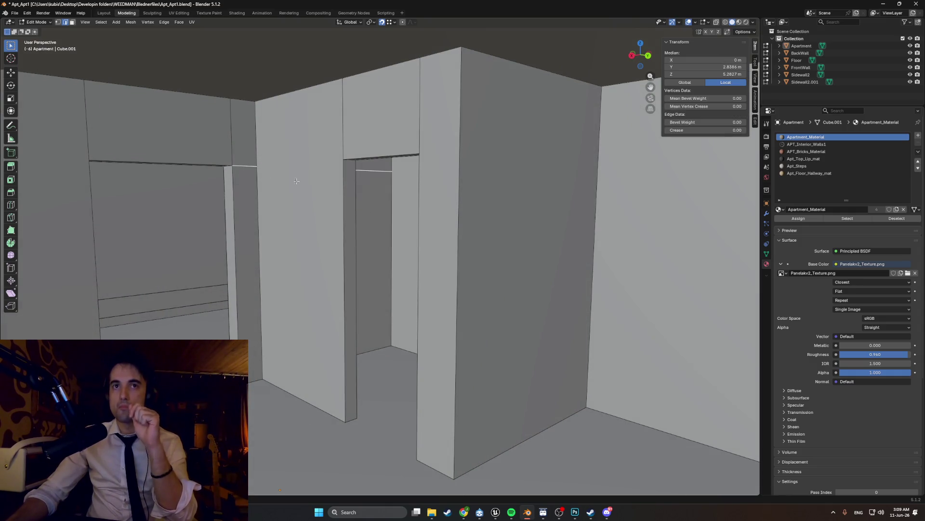
pyautogui.press('x')
pyautogui.click(306, 180)
pyautogui.moveTo(361, 201)
pyautogui.mouseDown(button='middle')
pyautogui.moveTo(372, 201)
pyautogui.moveTo(334, 201)
pyautogui.mouseUp(button='middle')
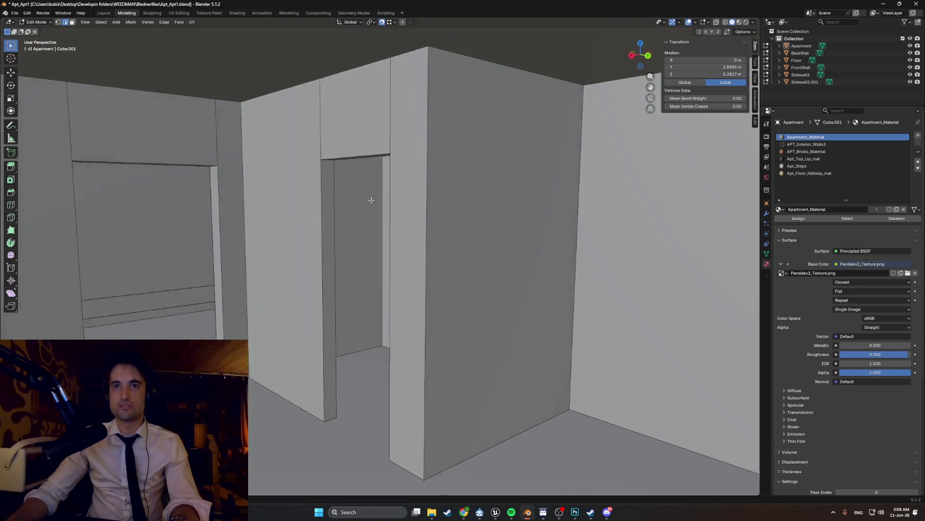
pyautogui.moveTo(307, 170); pyautogui.dragTo(296, 174, button='middle')
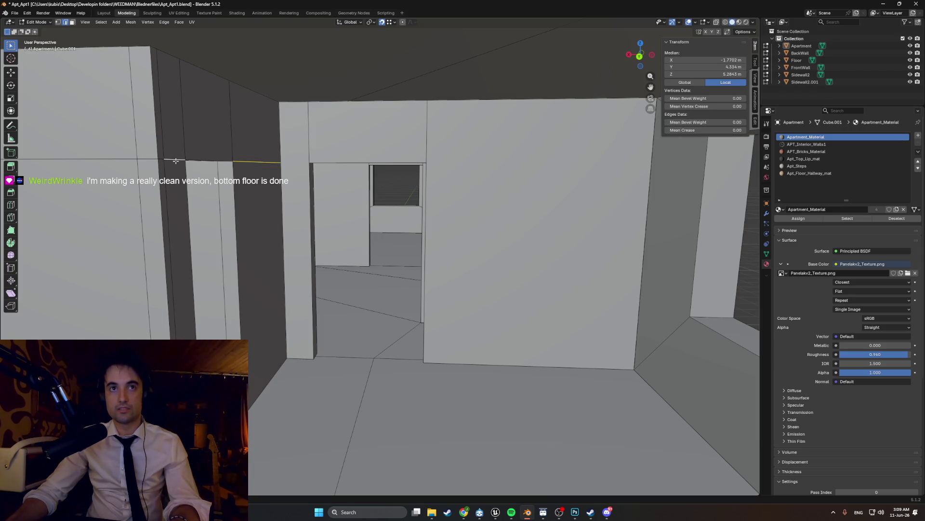
pyautogui.moveTo(176, 160)
pyautogui.mouseDown(button='middle')
pyautogui.moveTo(131, 174)
pyautogui.moveTo(235, 183)
pyautogui.mouseUp(button='middle')
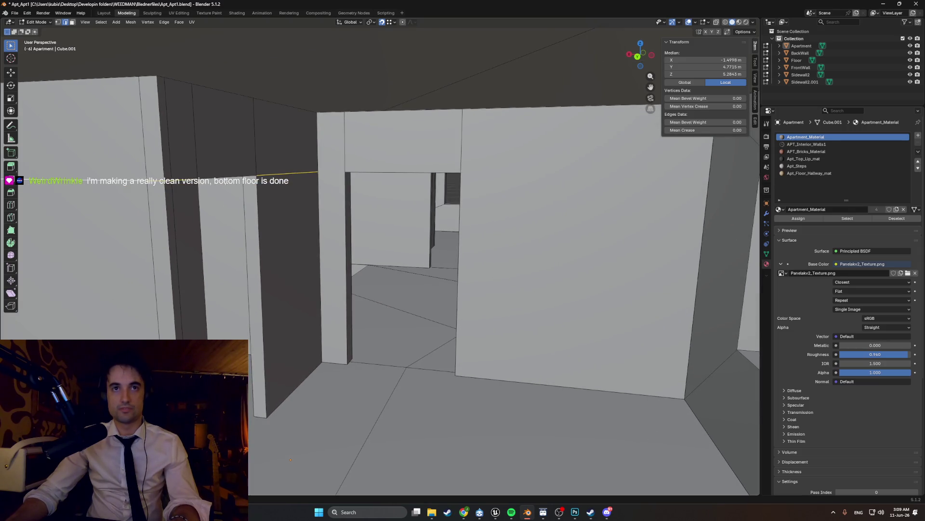
pyautogui.press('x')
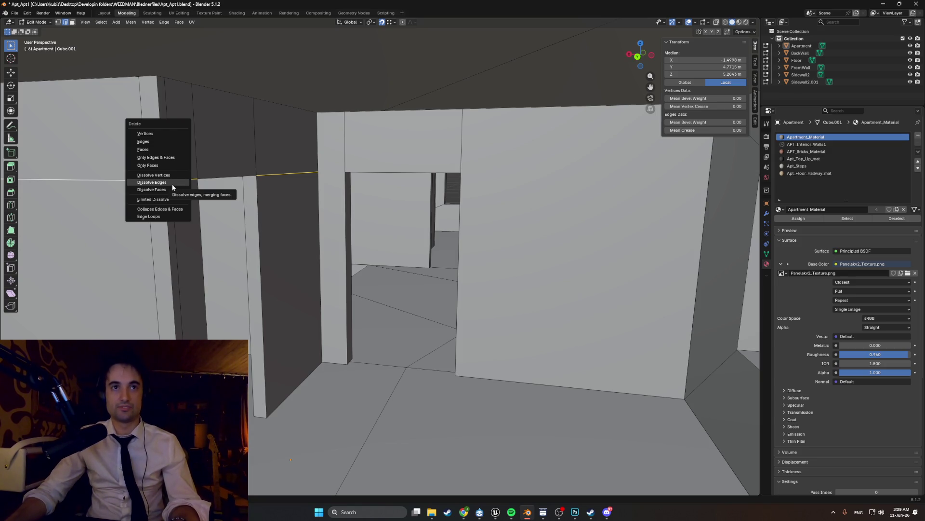
# Step: Dissolve the leftover horizontal edge on the left corridor wall and fly through the doorway to check it
pyautogui.click(173, 187)
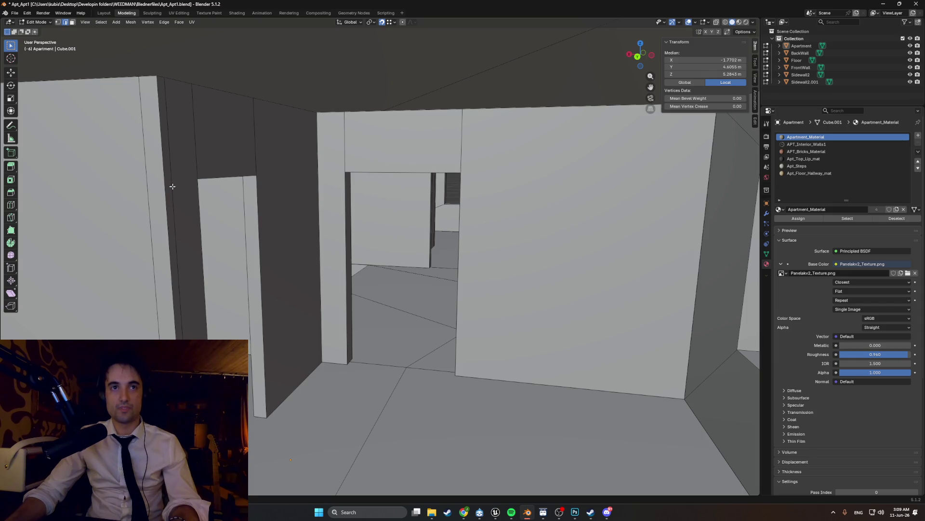
pyautogui.press('x')
pyautogui.click(153, 192)
pyautogui.moveTo(152, 191); pyautogui.dragTo(165, 196, button='middle')
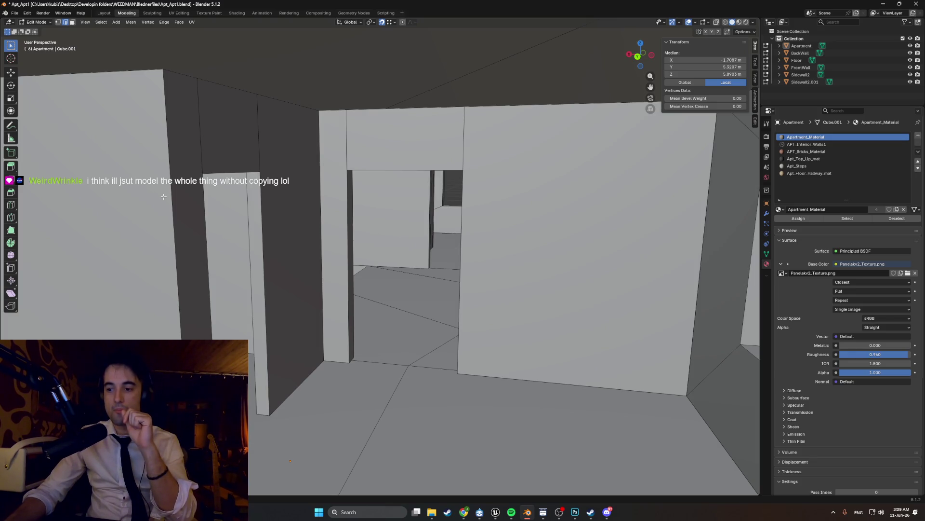
pyautogui.scroll(5, 164, 197)
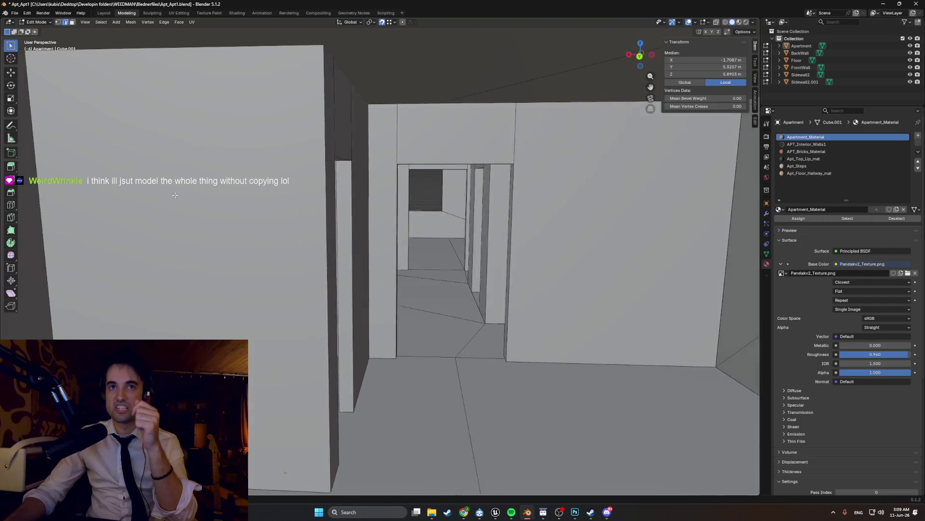
pyautogui.moveTo(171, 196)
pyautogui.mouseDown(button='middle')
pyautogui.moveTo(317, 177)
pyautogui.moveTo(380, 204)
pyautogui.moveTo(361, 245)
pyautogui.moveTo(415, 268)
pyautogui.moveTo(384, 267)
pyautogui.mouseUp(button='middle')
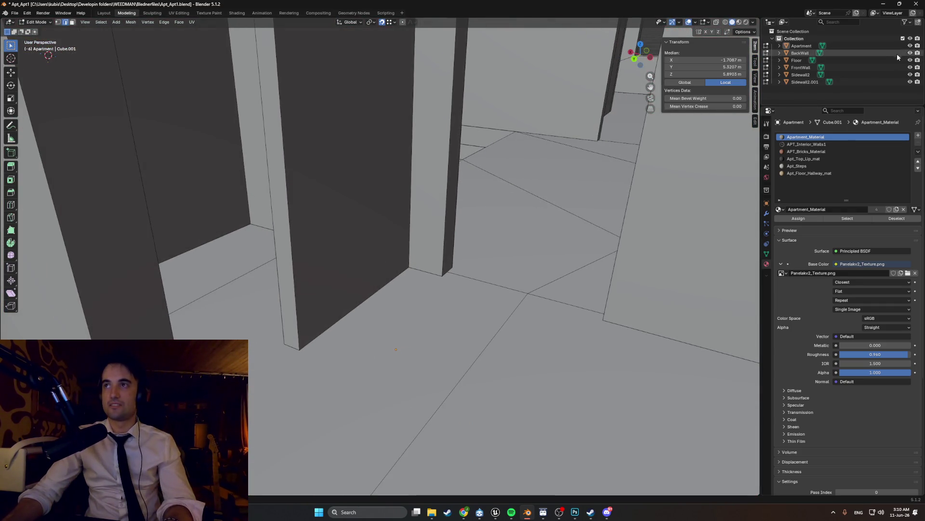
pyautogui.click(910, 47)
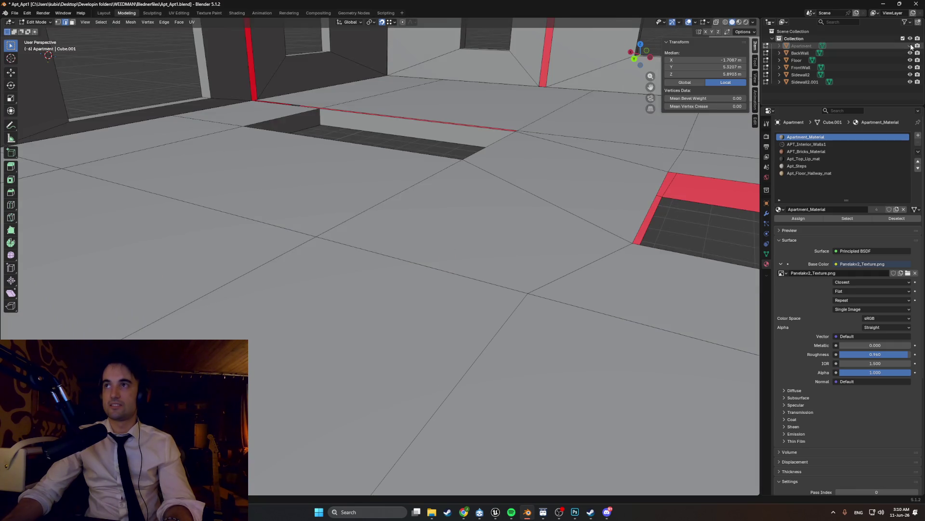
pyautogui.moveTo(462, 217)
pyautogui.mouseDown(button='middle')
pyautogui.moveTo(394, 271)
pyautogui.moveTo(402, 282)
pyautogui.moveTo(421, 268)
pyautogui.moveTo(385, 257)
pyautogui.moveTo(459, 264)
pyautogui.moveTo(472, 281)
pyautogui.moveTo(476, 261)
pyautogui.moveTo(376, 258)
pyautogui.moveTo(377, 279)
pyautogui.moveTo(378, 258)
pyautogui.moveTo(497, 216)
pyautogui.moveTo(453, 158)
pyautogui.moveTo(403, 269)
pyautogui.moveTo(524, 251)
pyautogui.moveTo(387, 272)
pyautogui.moveTo(423, 242)
pyautogui.moveTo(401, 246)
pyautogui.moveTo(437, 233)
pyautogui.mouseUp(button='middle')
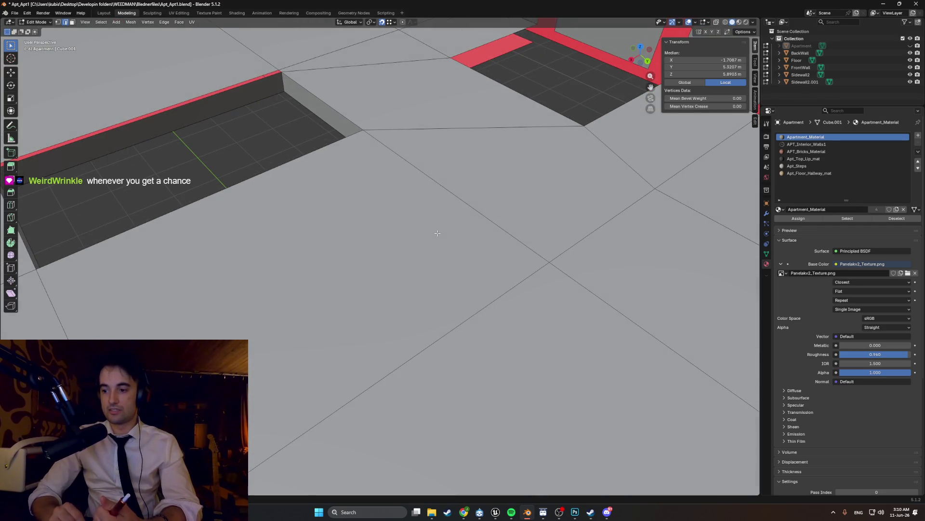
pyautogui.scroll(-5, 437, 232)
pyautogui.moveTo(438, 232); pyautogui.dragTo(390, 210, button='middle')
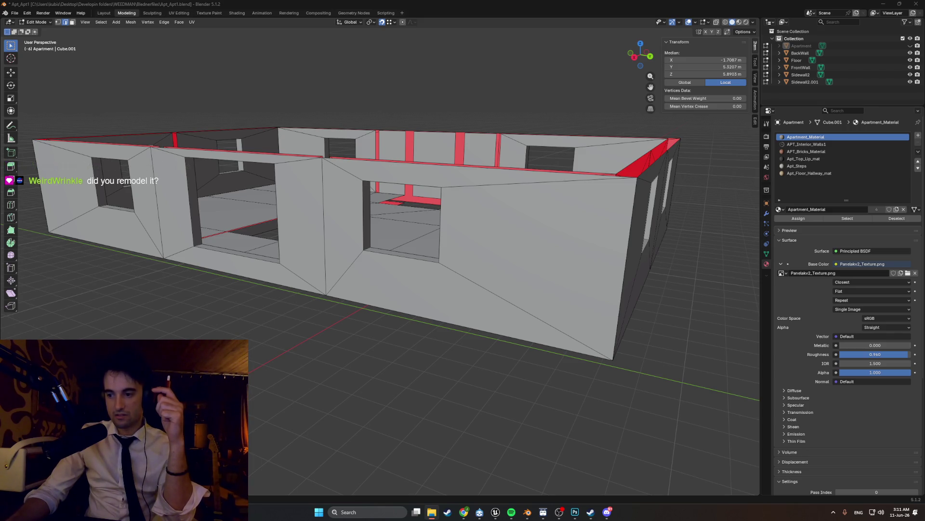
pyautogui.moveTo(465, 356)
pyautogui.mouseDown(button='middle')
pyautogui.moveTo(448, 343)
pyautogui.moveTo(503, 332)
pyautogui.moveTo(477, 386)
pyautogui.moveTo(398, 353)
pyautogui.moveTo(446, 327)
pyautogui.mouseUp(button='middle')
pyautogui.scroll(-3, 448, 343)
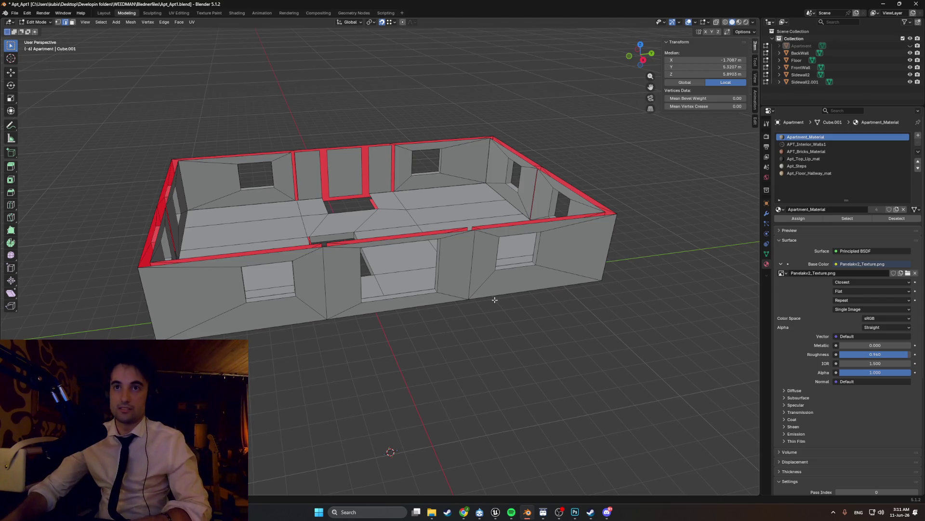
pyautogui.moveTo(495, 300)
pyautogui.mouseDown(button='middle')
pyautogui.moveTo(450, 276)
pyautogui.moveTo(441, 246)
pyautogui.moveTo(472, 280)
pyautogui.mouseUp(button='middle')
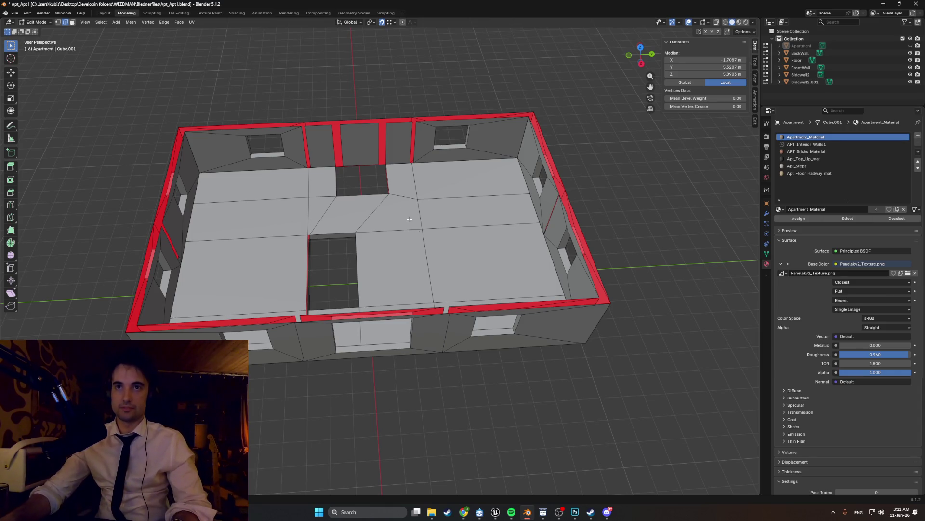
pyautogui.scroll(5, 418, 233)
pyautogui.moveTo(418, 275); pyautogui.dragTo(403, 332, button='middle')
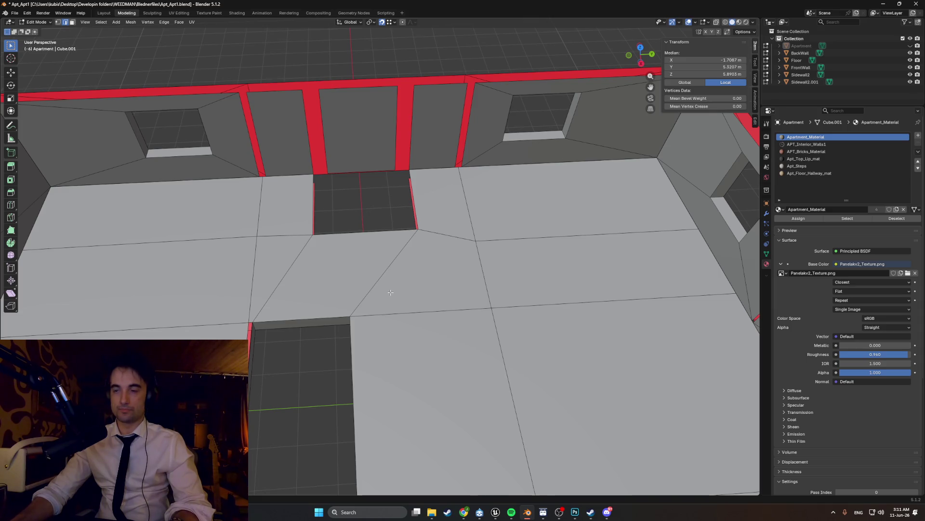
pyautogui.moveTo(391, 297)
pyautogui.mouseDown(button='middle')
pyautogui.moveTo(391, 281)
pyautogui.moveTo(412, 272)
pyautogui.mouseUp(button='middle')
pyautogui.scroll(3, 391, 281)
pyautogui.scroll(-3, 420, 318)
pyautogui.scroll(-2, 419, 318)
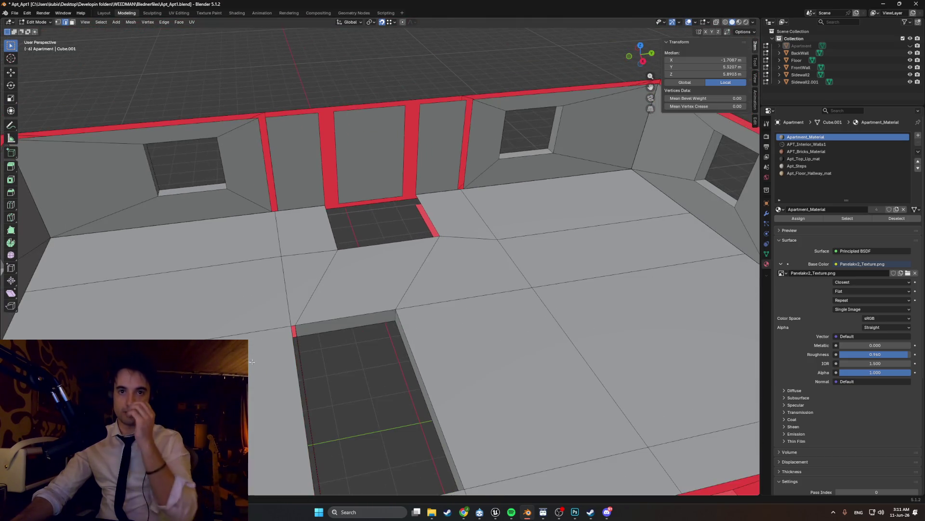
pyautogui.scroll(-3, 419, 318)
pyautogui.moveTo(412, 322)
pyautogui.mouseDown(button='middle')
pyautogui.moveTo(419, 318)
pyautogui.moveTo(387, 296)
pyautogui.moveTo(99, 286)
pyautogui.moveTo(596, 454)
pyautogui.mouseUp(button='middle')
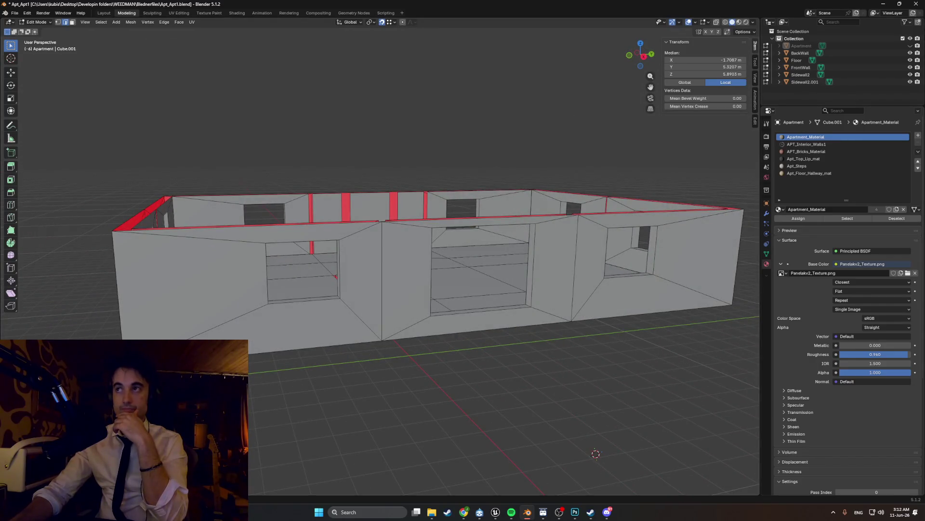
pyautogui.click(910, 46)
# Step: Orbit over the full apartment building, then bring up the Unreal Engine project from the taskbar
pyautogui.moveTo(473, 252)
pyautogui.mouseDown(button='middle')
pyautogui.moveTo(494, 246)
pyautogui.moveTo(458, 247)
pyautogui.mouseUp(button='middle')
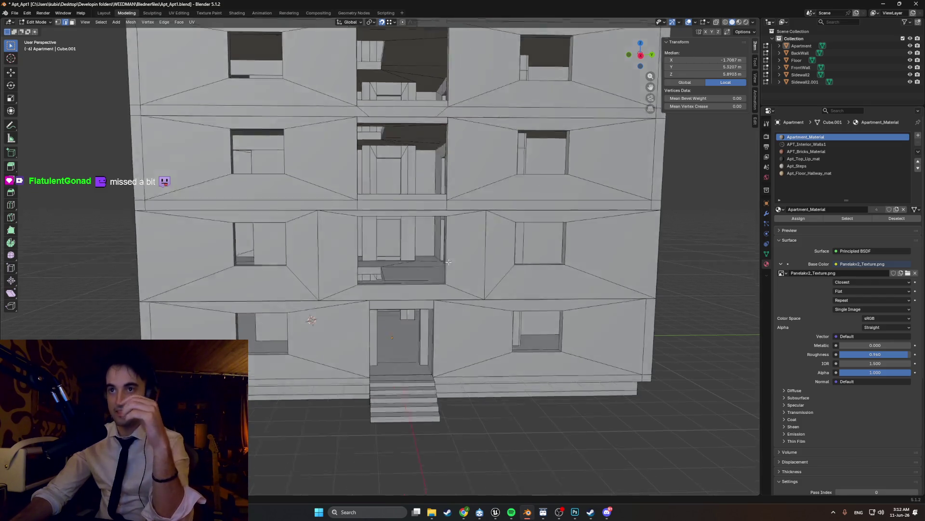
pyautogui.moveTo(282, 289); pyautogui.dragTo(325, 217, button='middle')
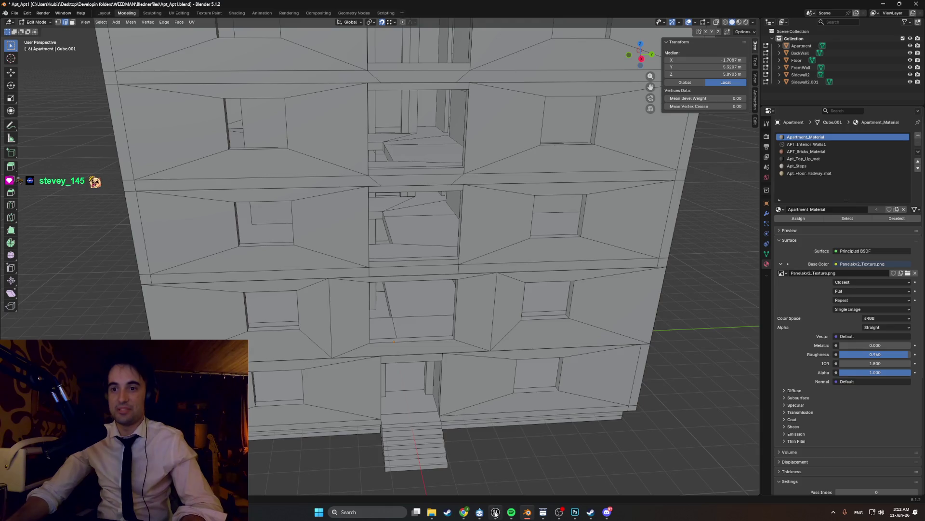
pyautogui.click(496, 474)
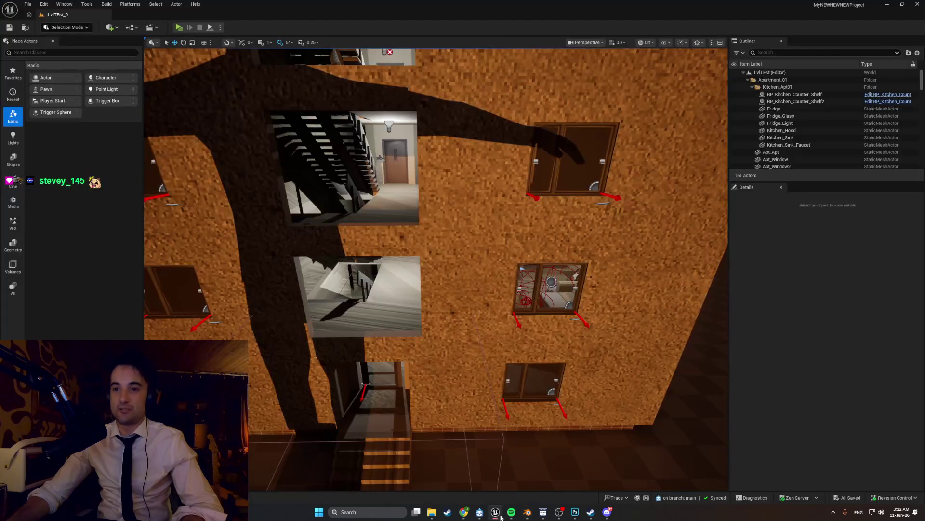
pyautogui.hotkey('alt', 'p')
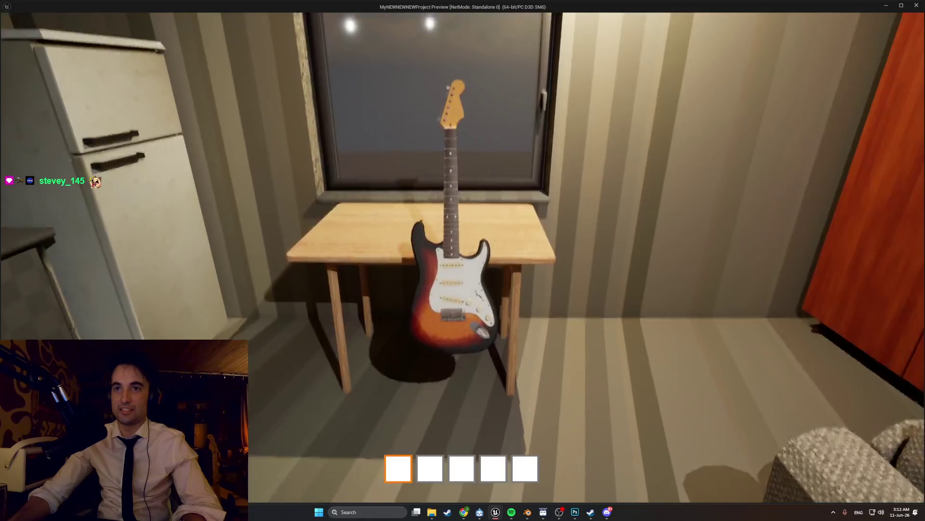
pyautogui.press('e')
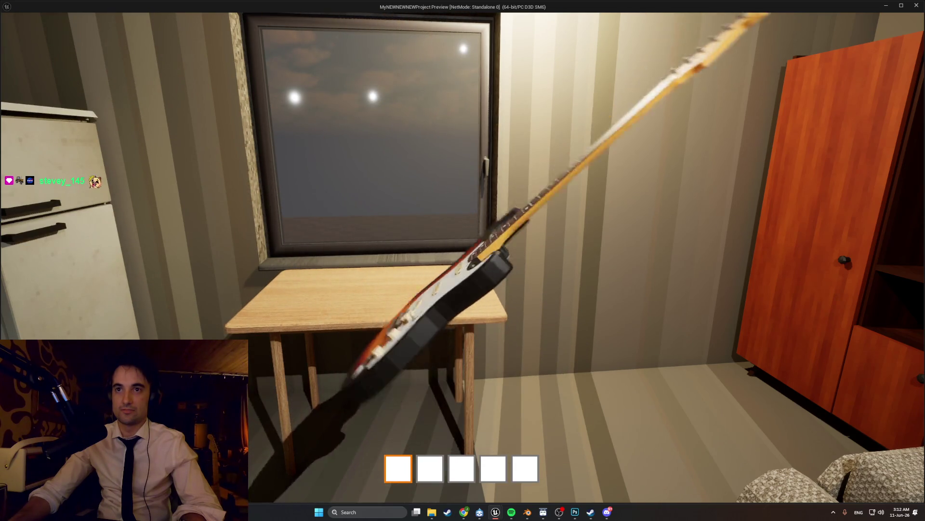
pyautogui.click(463, 260)
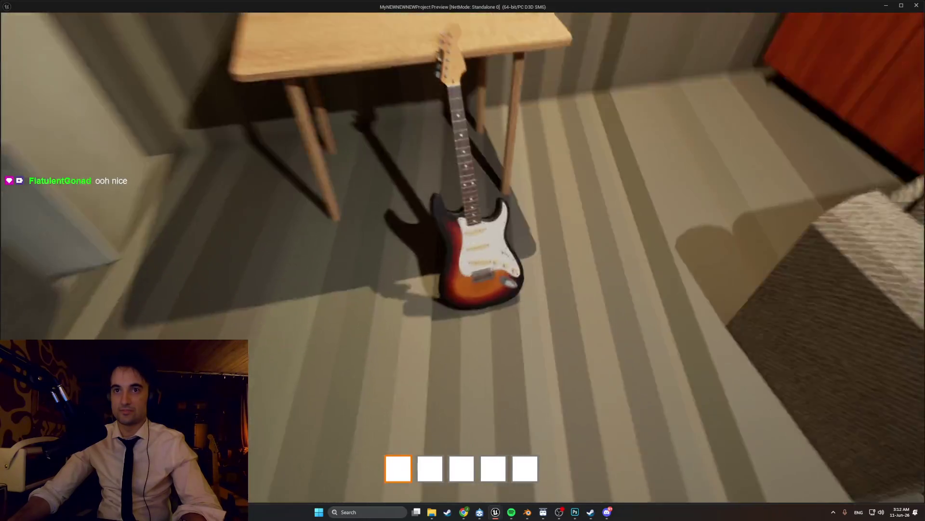
pyautogui.click(463, 260)
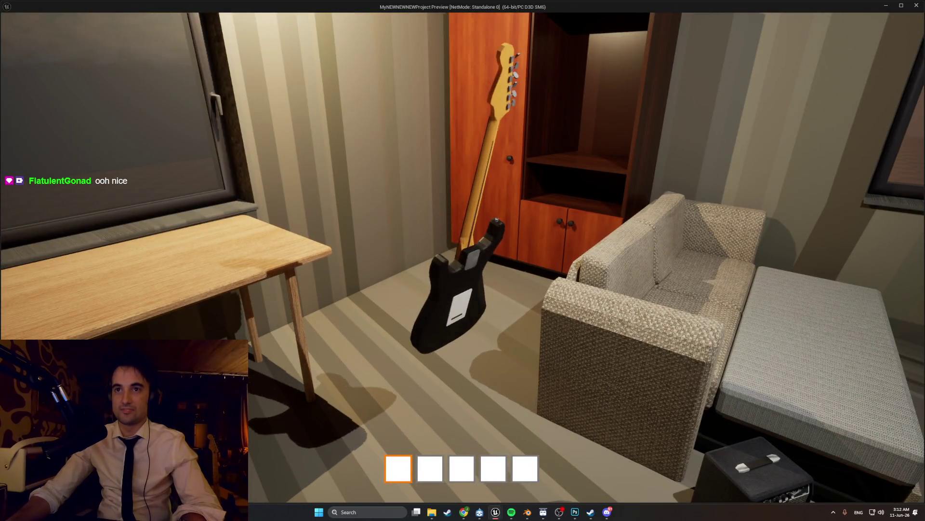
pyautogui.click(463, 260)
pyautogui.click(462, 260)
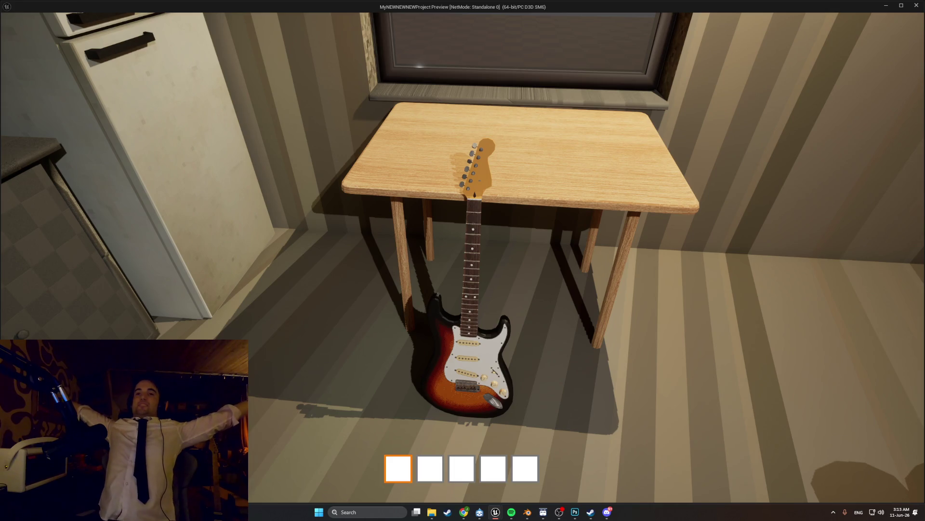
pyautogui.press('d')
pyautogui.press('w')
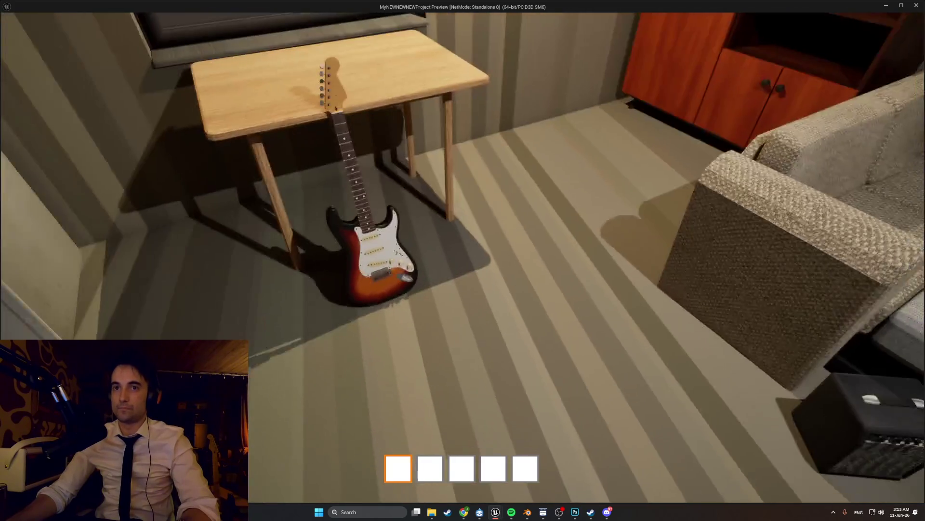
pyautogui.press('s')
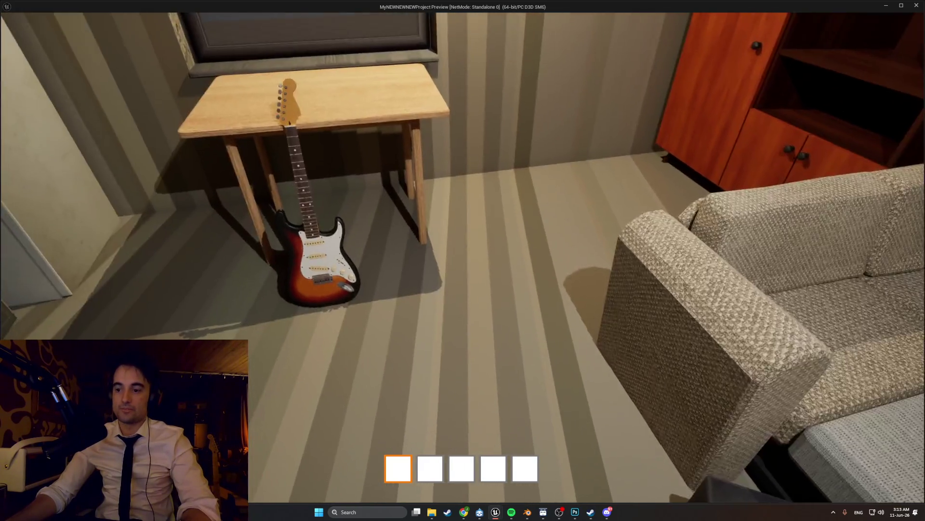
pyautogui.press('Escape')
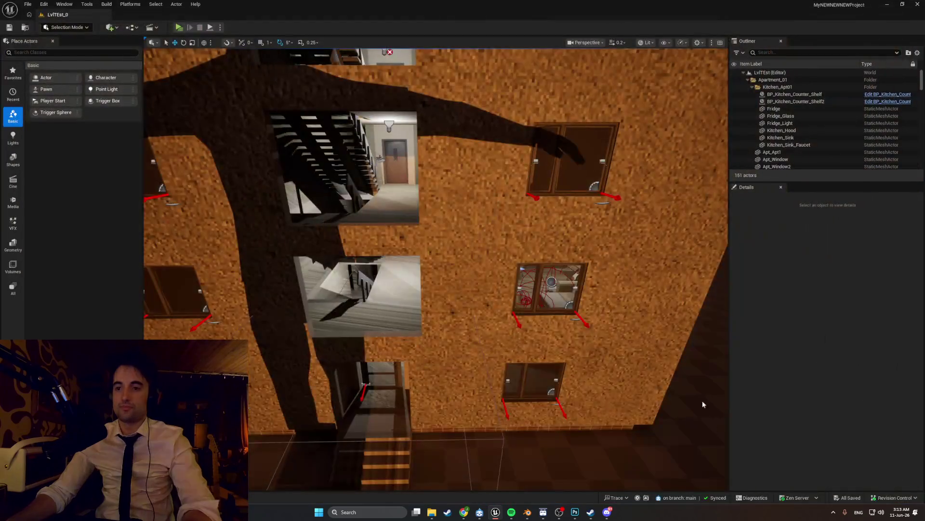
# Step: Return to Blender from the taskbar and orbit in close to the stacked building
pyautogui.click(528, 512)
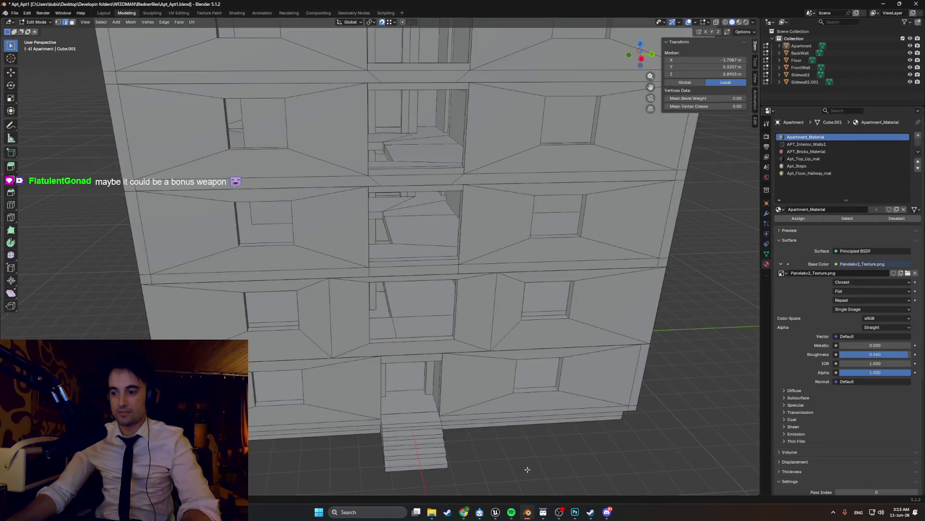
pyautogui.moveTo(454, 387)
pyautogui.mouseDown(button='middle')
pyautogui.moveTo(436, 375)
pyautogui.moveTo(446, 345)
pyautogui.moveTo(333, 259)
pyautogui.moveTo(97, 298)
pyautogui.mouseUp(button='middle')
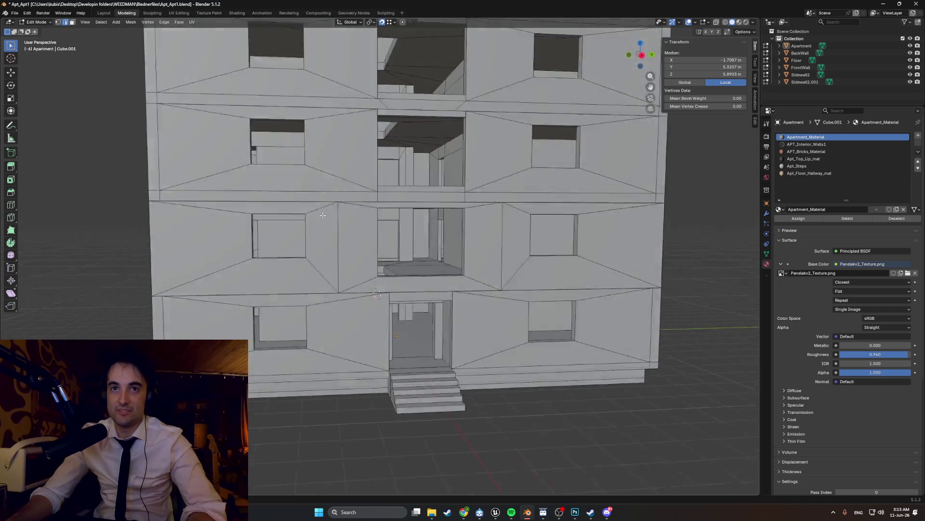
pyautogui.moveTo(321, 264)
pyautogui.mouseDown(button='middle')
pyautogui.moveTo(218, 246)
pyautogui.moveTo(103, 243)
pyautogui.moveTo(314, 238)
pyautogui.moveTo(343, 269)
pyautogui.moveTo(334, 272)
pyautogui.moveTo(348, 269)
pyautogui.moveTo(347, 281)
pyautogui.mouseUp(button='middle')
pyautogui.scroll(4, 325, 246)
pyautogui.scroll(3, 332, 257)
pyautogui.scroll(3, 340, 271)
pyautogui.scroll(-3, 340, 270)
pyautogui.scroll(-3, 351, 272)
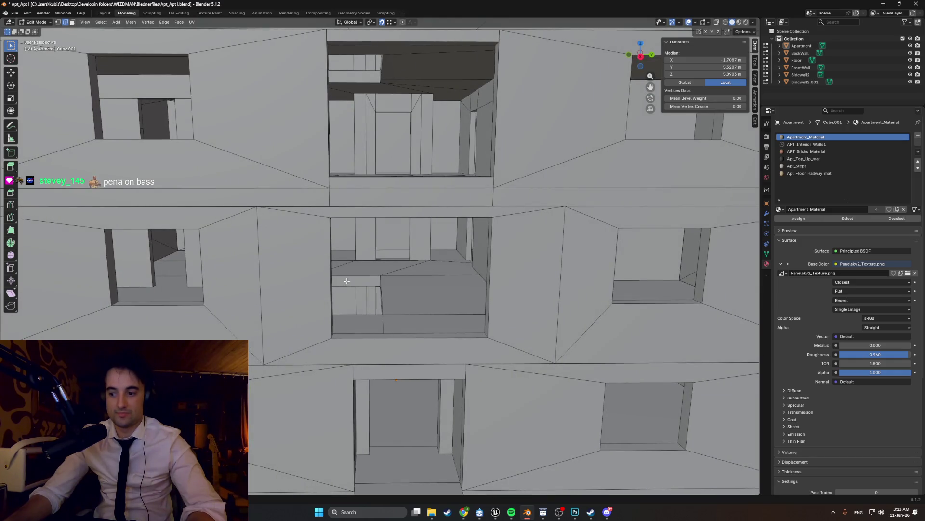
# Step: Briefly show the building in Material Preview shading, return to Solid and orbit toward the interior
pyautogui.moveTo(349, 281)
pyautogui.mouseDown(button='middle')
pyautogui.moveTo(362, 280)
pyautogui.moveTo(330, 329)
pyautogui.moveTo(389, 308)
pyautogui.mouseUp(button='middle')
pyautogui.press('z')
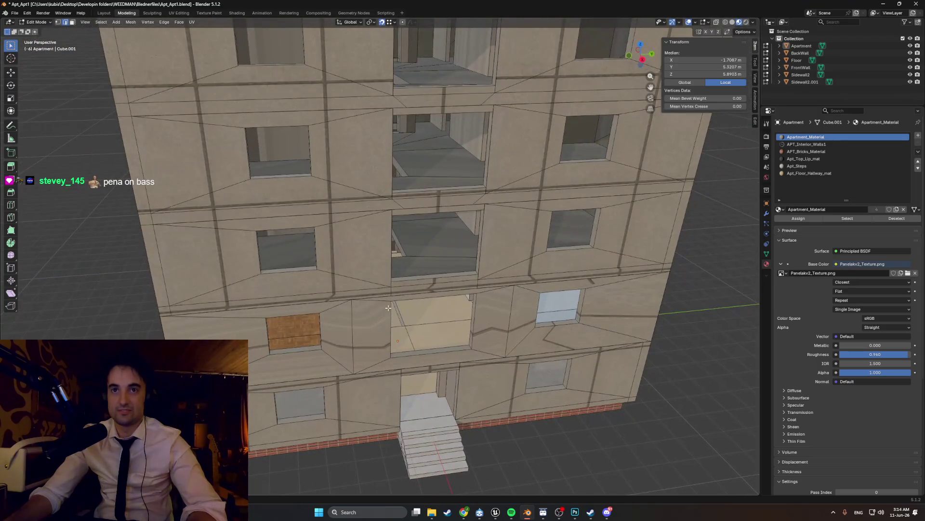
pyautogui.click(440, 308)
pyautogui.moveTo(362, 275)
pyautogui.mouseDown(button='middle')
pyautogui.moveTo(390, 275)
pyautogui.moveTo(355, 300)
pyautogui.moveTo(355, 309)
pyautogui.moveTo(373, 305)
pyautogui.mouseUp(button='middle')
pyautogui.scroll(4, 376, 274)
pyautogui.scroll(5, 355, 282)
pyautogui.scroll(3, 355, 289)
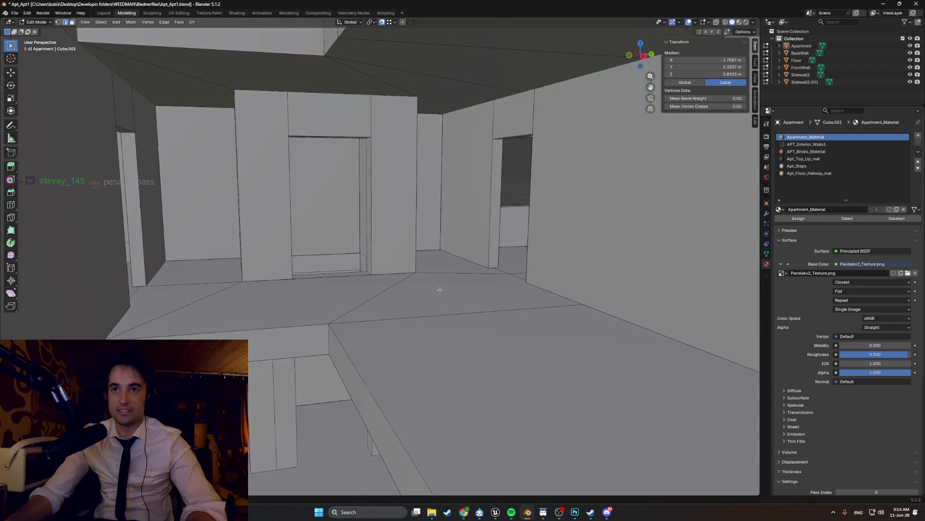
pyautogui.moveTo(443, 291); pyautogui.dragTo(405, 297, button='middle')
pyautogui.scroll(4, 361, 290)
pyautogui.moveTo(341, 282); pyautogui.dragTo(340, 279, button='middle')
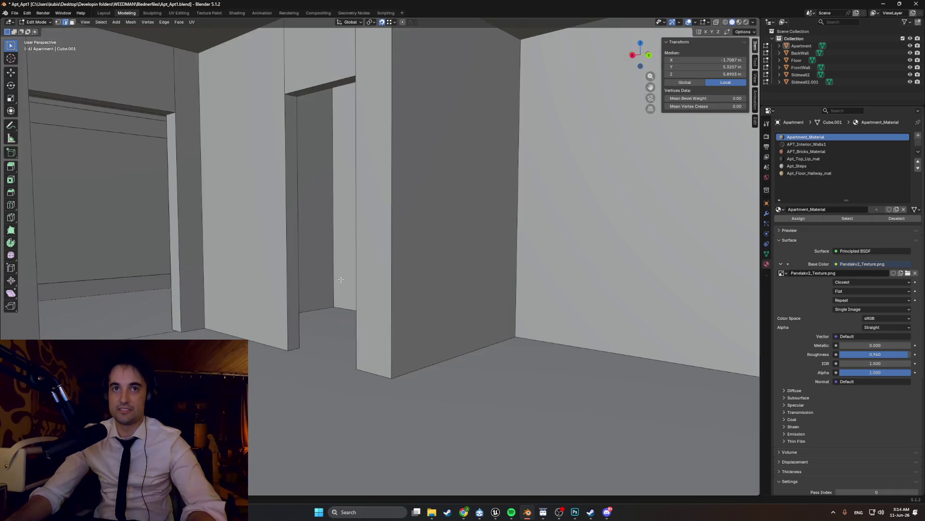
pyautogui.scroll(3, 341, 279)
pyautogui.scroll(3, 333, 282)
pyautogui.scroll(3, 304, 286)
pyautogui.scroll(2, 293, 288)
pyautogui.scroll(2, 293, 287)
pyautogui.scroll(3, 294, 289)
pyautogui.scroll(-3, 293, 291)
pyautogui.moveTo(289, 286)
pyautogui.mouseDown(button='middle')
pyautogui.moveTo(274, 247)
pyautogui.moveTo(279, 289)
pyautogui.mouseUp(button='middle')
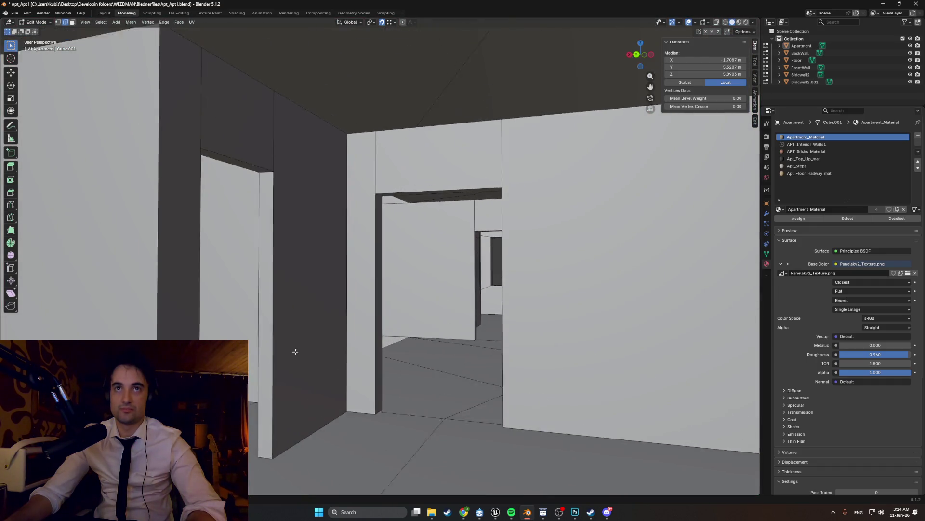
pyautogui.scroll(3, 279, 304)
pyautogui.scroll(-3, 282, 326)
pyautogui.moveTo(283, 332); pyautogui.dragTo(289, 358, button='middle')
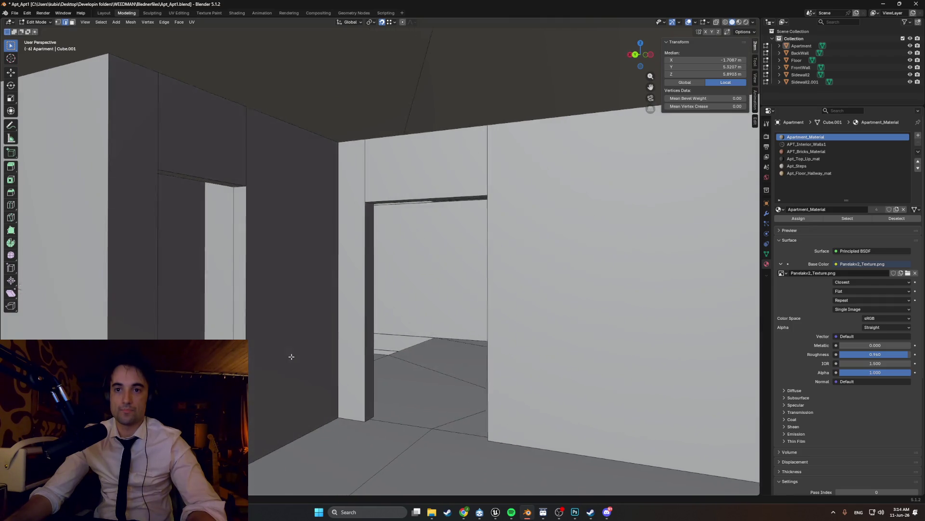
pyautogui.scroll(3, 380, 344)
pyautogui.scroll(3, 390, 333)
pyautogui.scroll(-3, 405, 325)
pyautogui.moveTo(419, 322)
pyautogui.mouseDown(button='middle')
pyautogui.moveTo(432, 319)
pyautogui.moveTo(381, 302)
pyautogui.mouseUp(button='middle')
pyautogui.scroll(3, 432, 319)
pyautogui.scroll(2, 427, 315)
pyautogui.scroll(3, 381, 301)
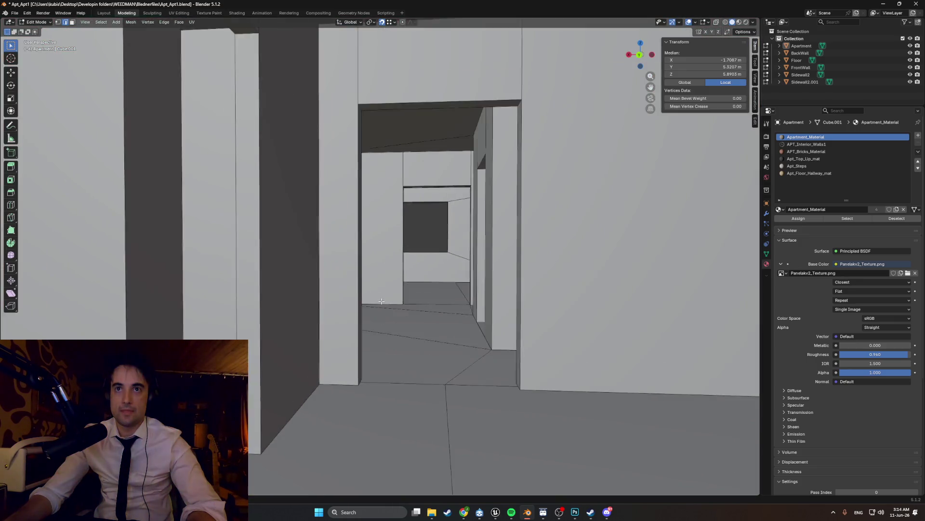
pyautogui.scroll(2, 388, 293)
pyautogui.hotkey('shift', '`')
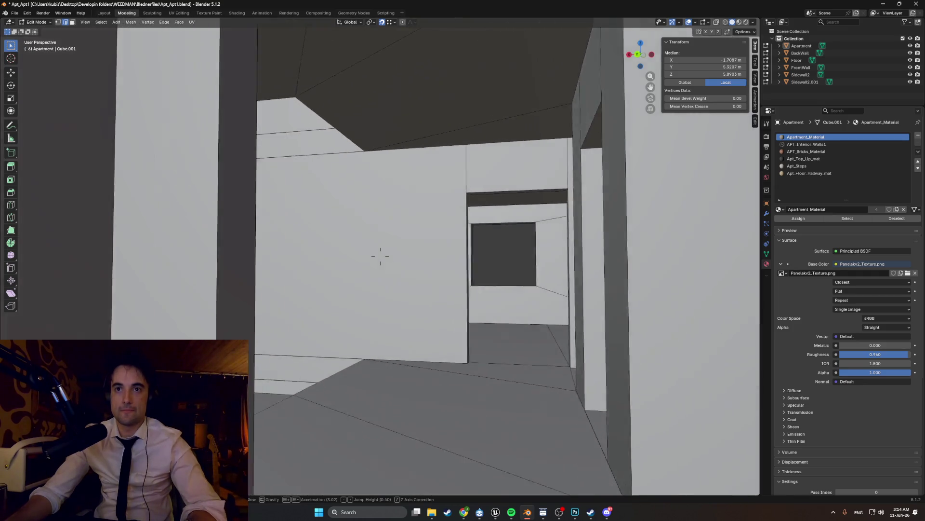
pyautogui.press('w')
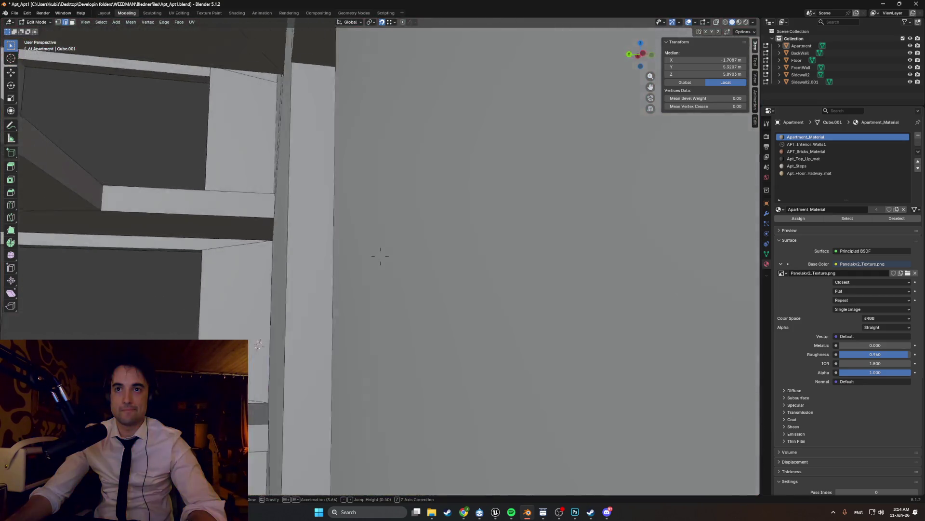
pyautogui.press('w')
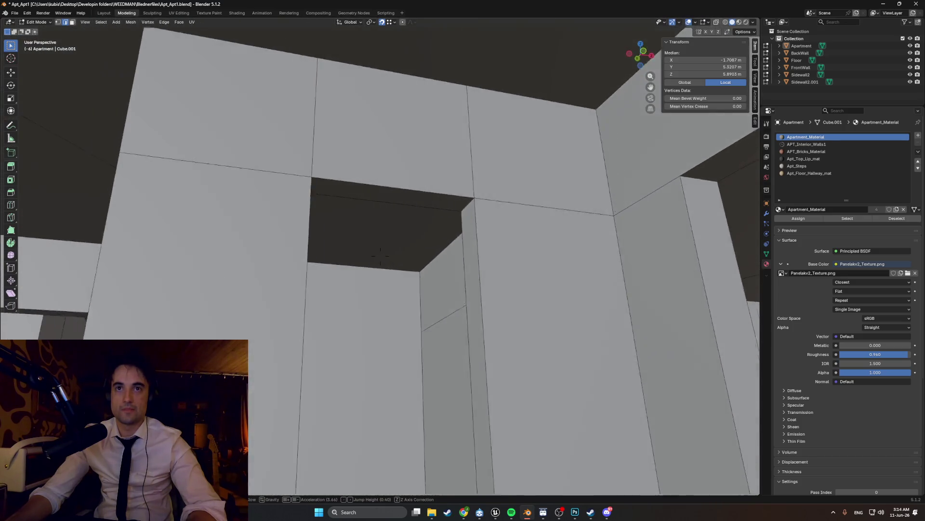
pyautogui.press('w')
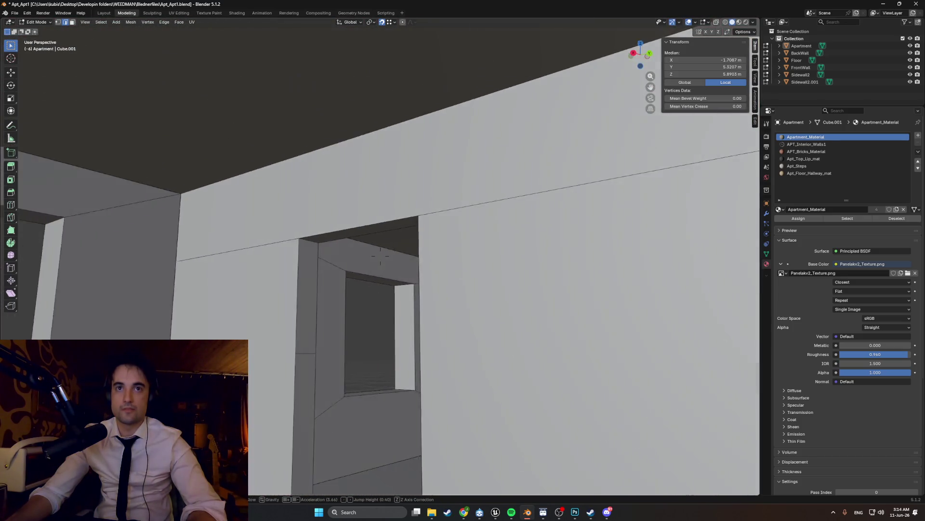
pyautogui.press('w')
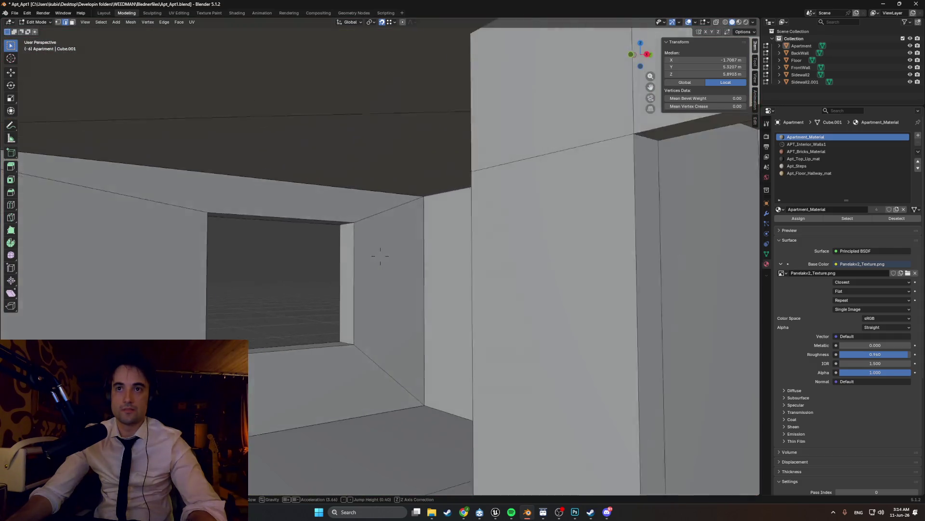
pyautogui.press('w')
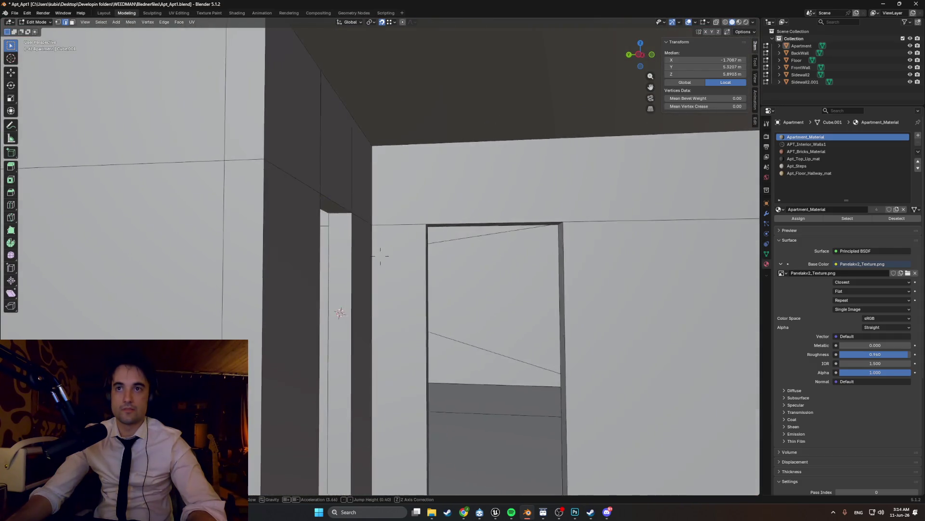
pyautogui.press('w')
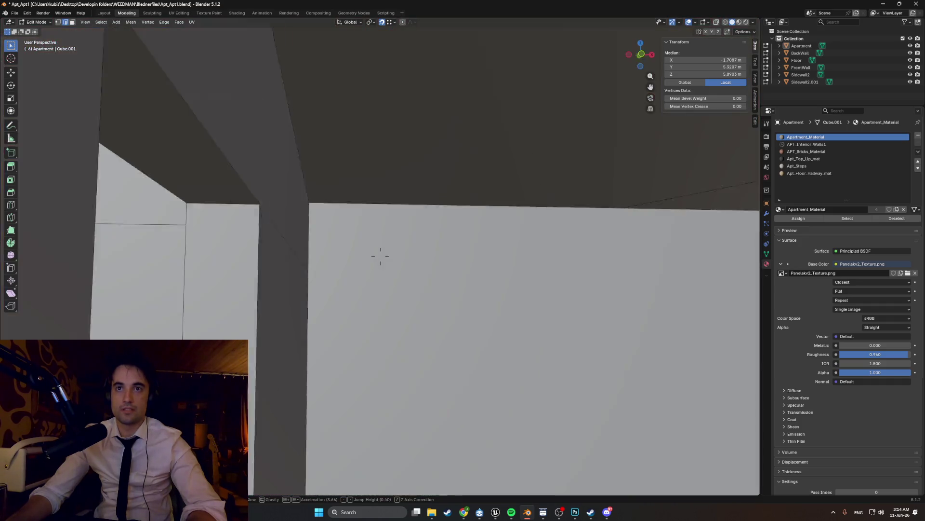
pyautogui.press('w')
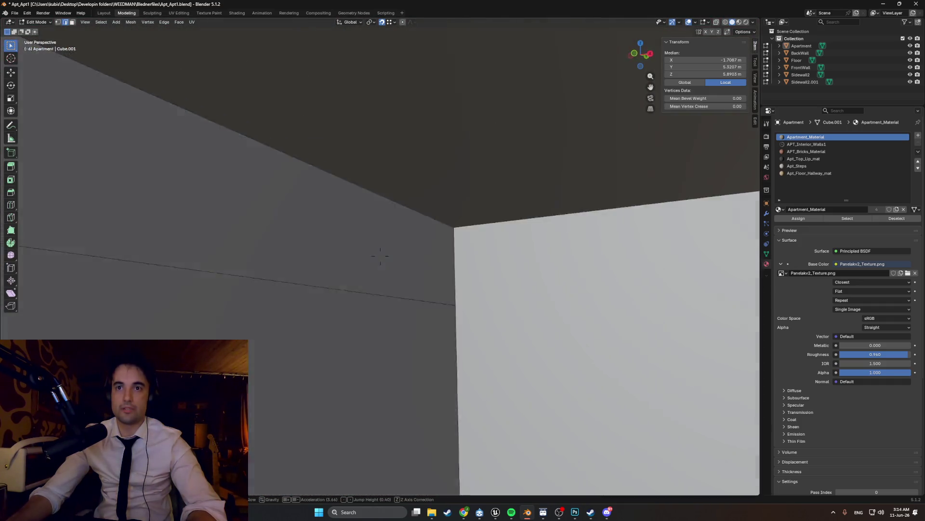
pyautogui.press('w')
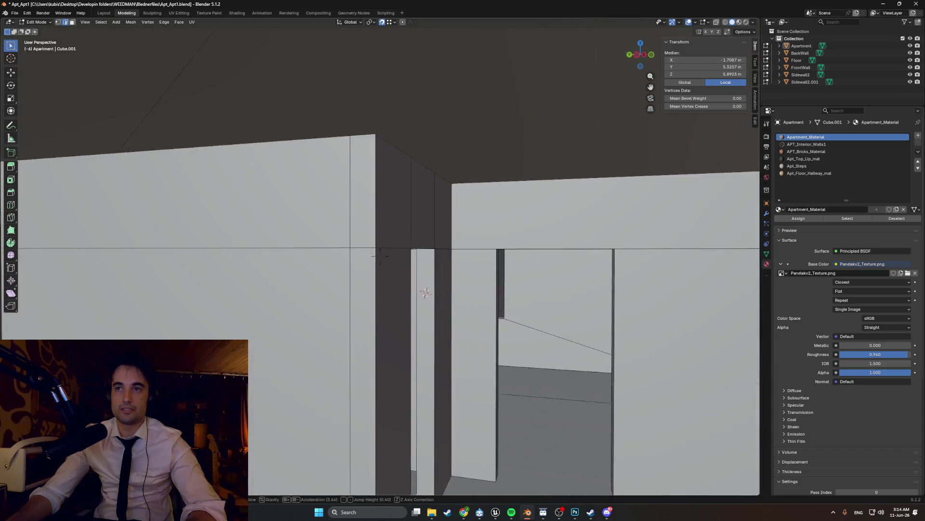
pyautogui.press('w')
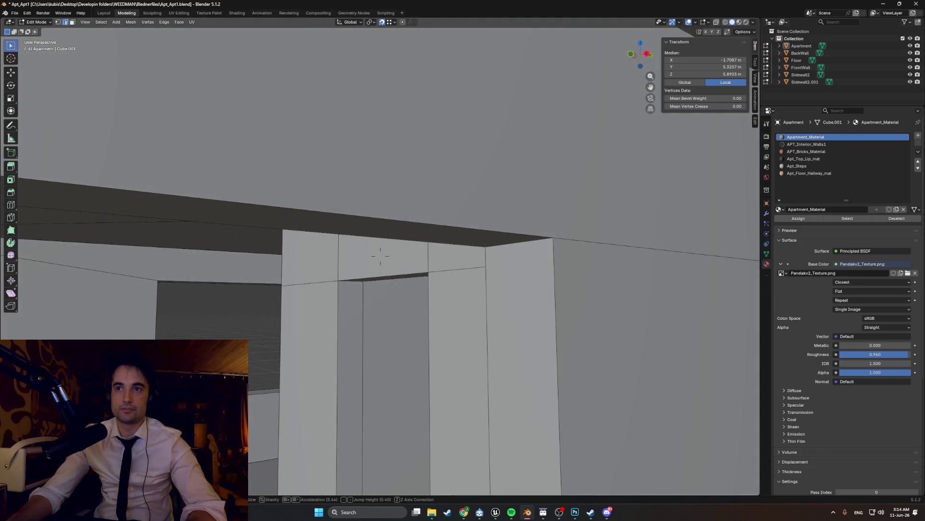
pyautogui.press('w')
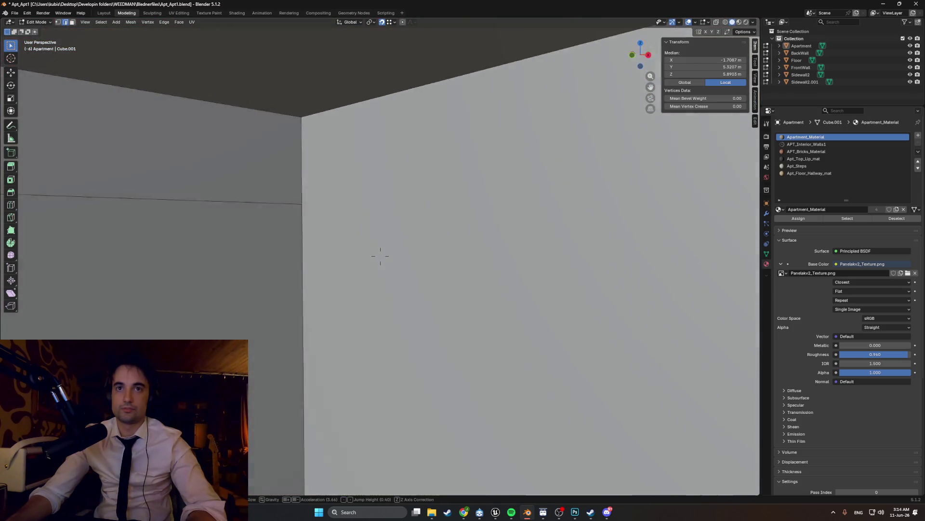
pyautogui.press('s')
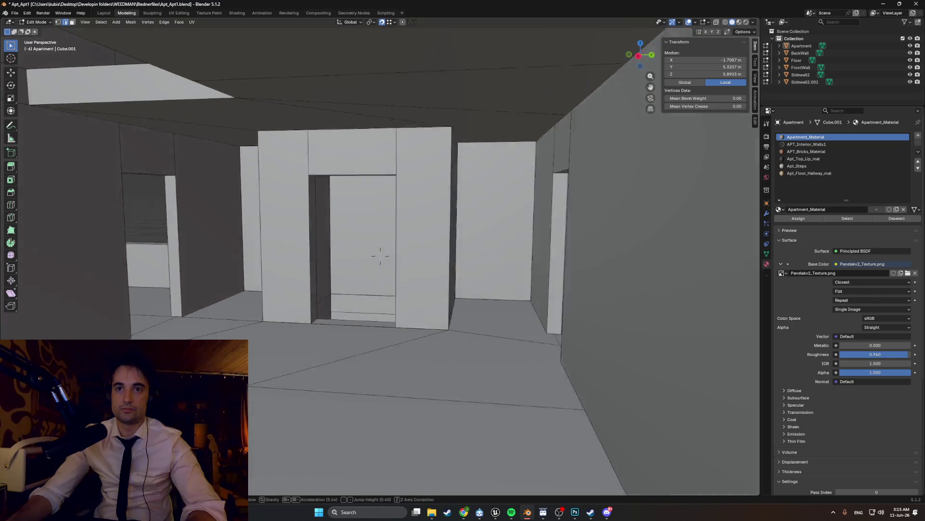
pyautogui.press('w')
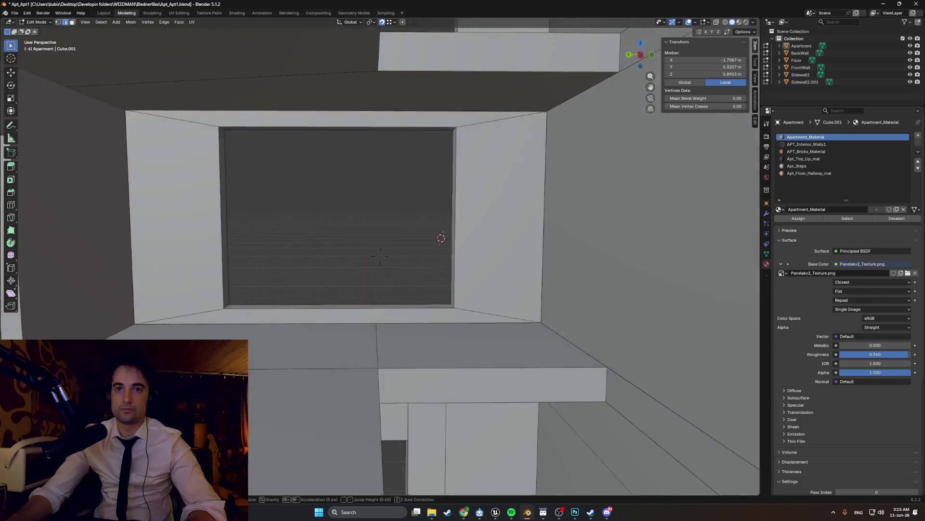
pyautogui.press('s')
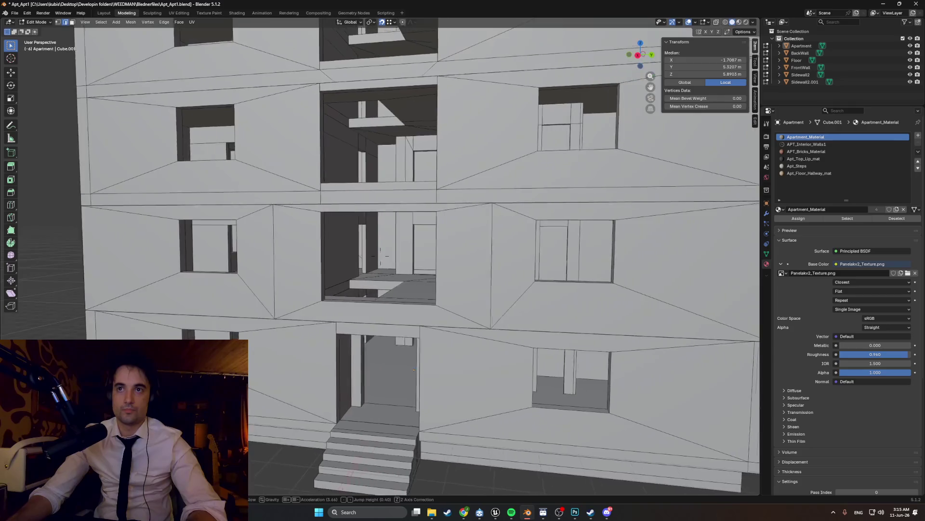
# Step: Walk along the outside of the facade and end the first-person walkthrough
pyautogui.press('w')
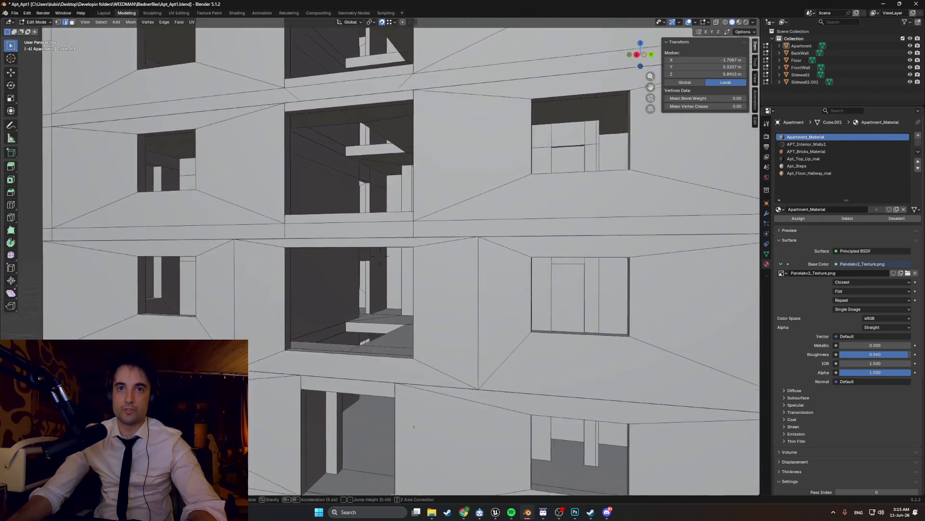
pyautogui.press('w')
pyautogui.press('w')
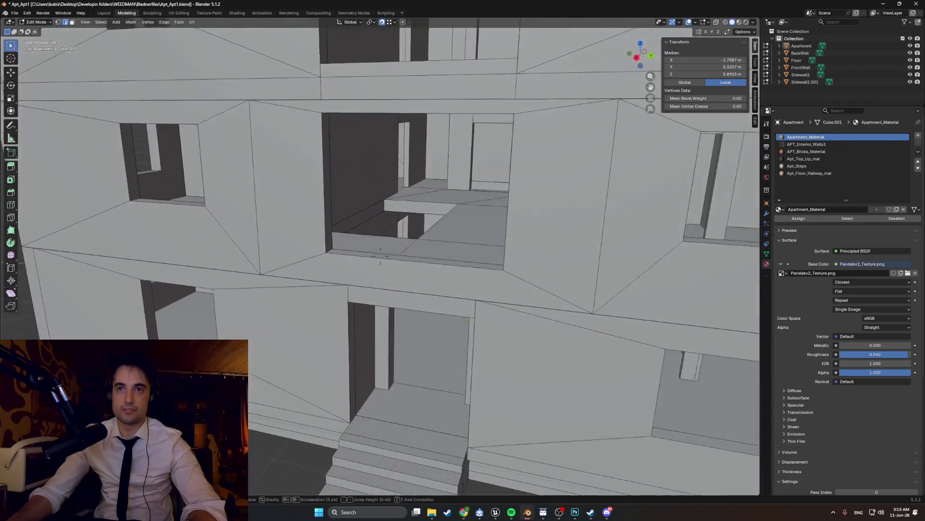
pyautogui.press('s')
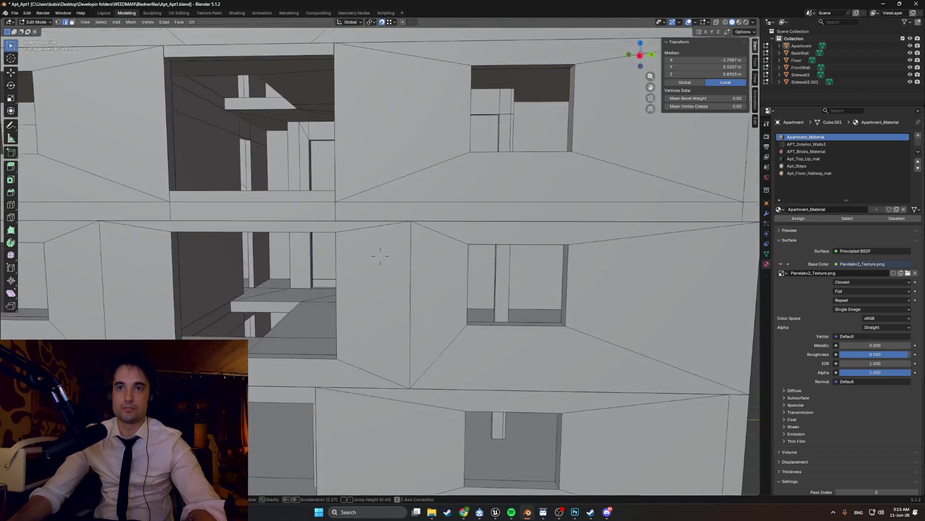
pyautogui.press('w')
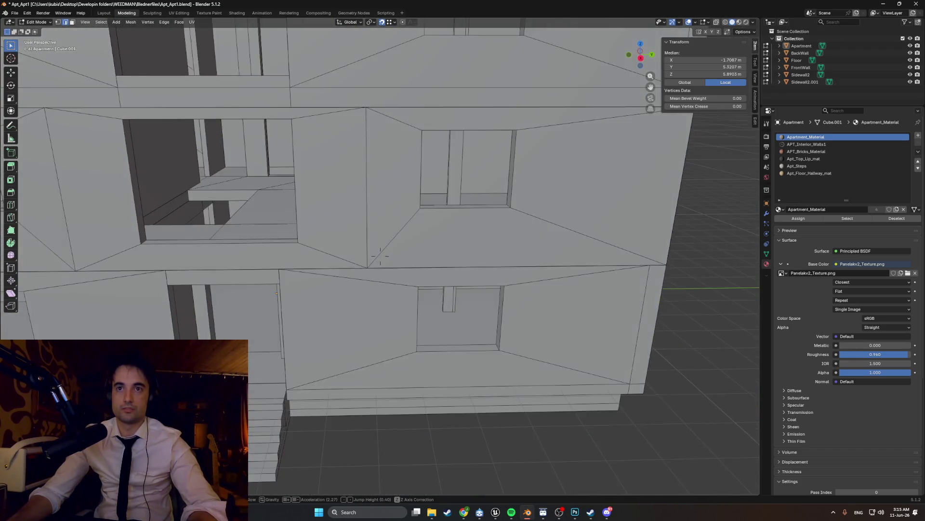
pyautogui.click(463, 260)
pyautogui.scroll(-6, 472, 289)
# Step: Orbit out to the whole building and switch the display to see-through wireframe
pyautogui.moveTo(463, 275); pyautogui.dragTo(336, 282, button='middle')
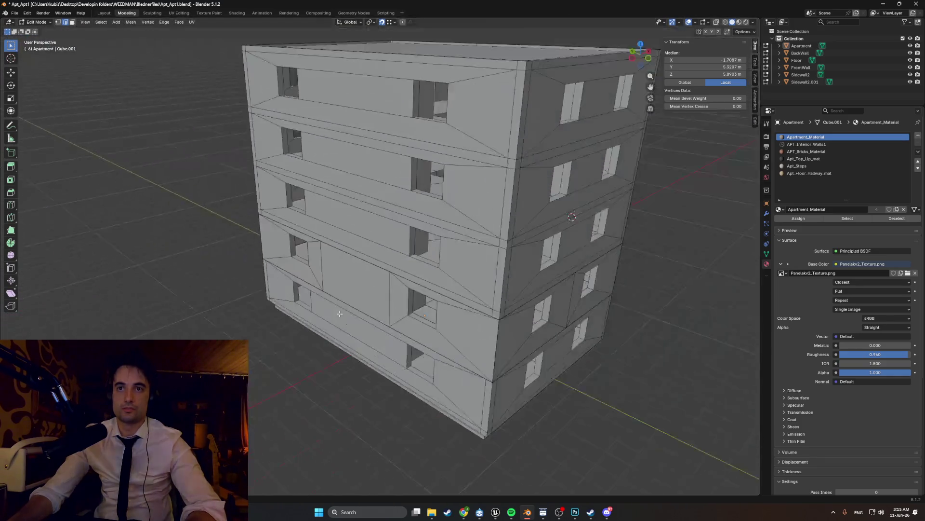
pyautogui.scroll(5, 336, 282)
pyautogui.scroll(3, 336, 283)
pyautogui.hotkey('alt', 'z')
pyautogui.moveTo(312, 258); pyautogui.dragTo(347, 387, button='middle')
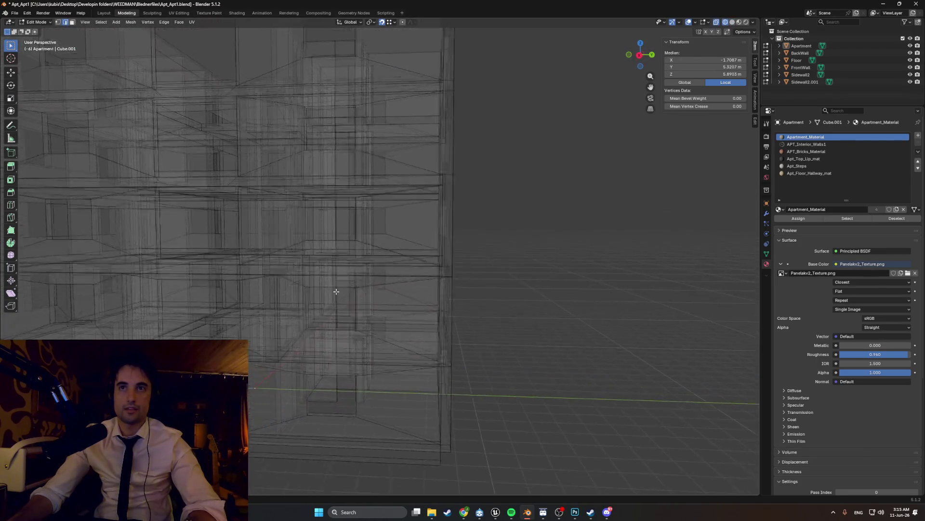
pyautogui.keyDown('shift'); pyautogui.moveTo(416, 330); pyautogui.dragTo(409, 390, button='middle'); pyautogui.keyUp('shift')
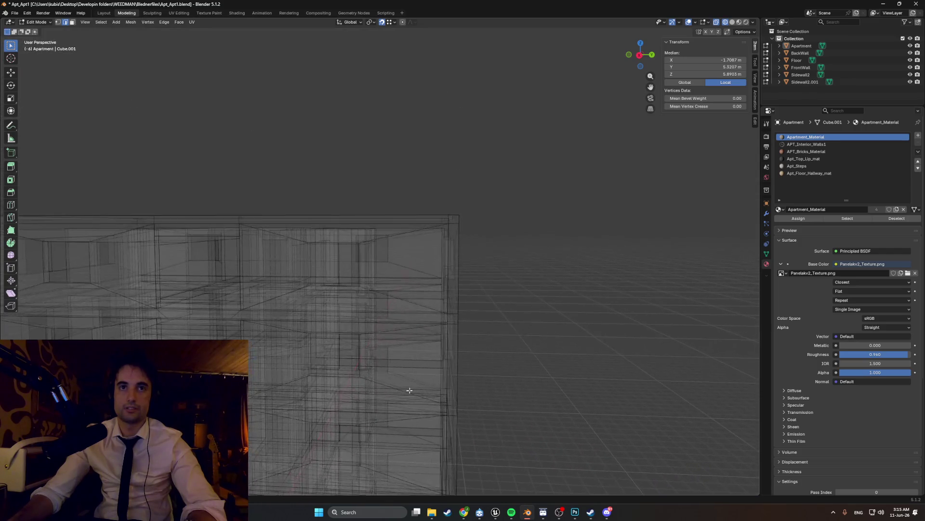
pyautogui.moveTo(451, 353); pyautogui.dragTo(452, 350, button='middle')
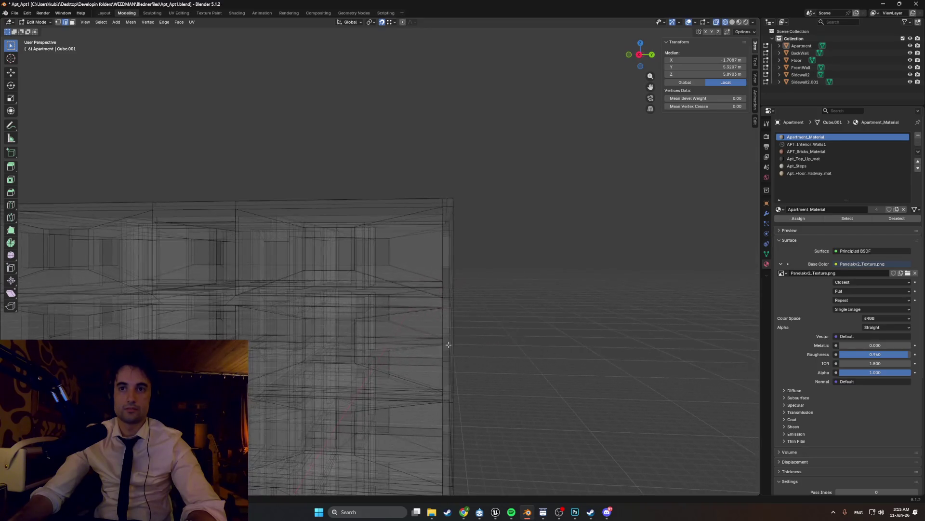
pyautogui.moveTo(447, 345); pyautogui.dragTo(458, 340, button='middle')
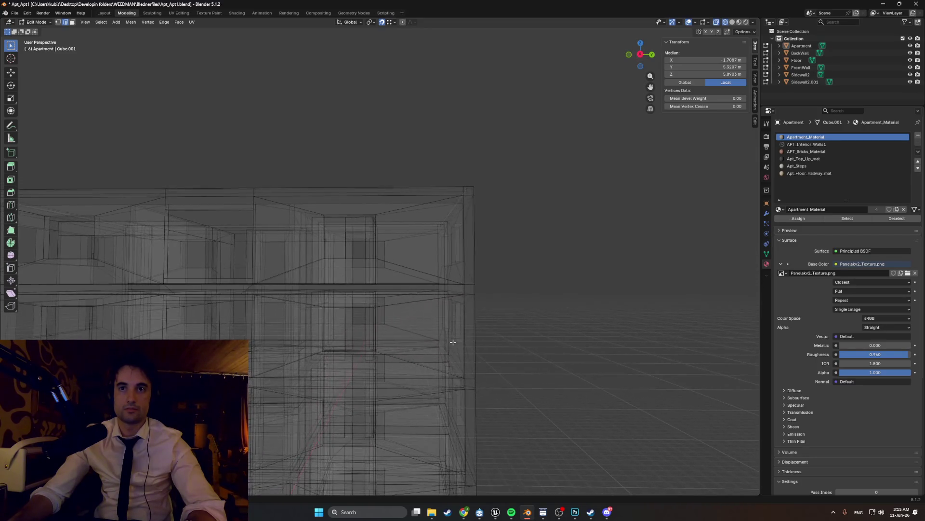
pyautogui.click(466, 338)
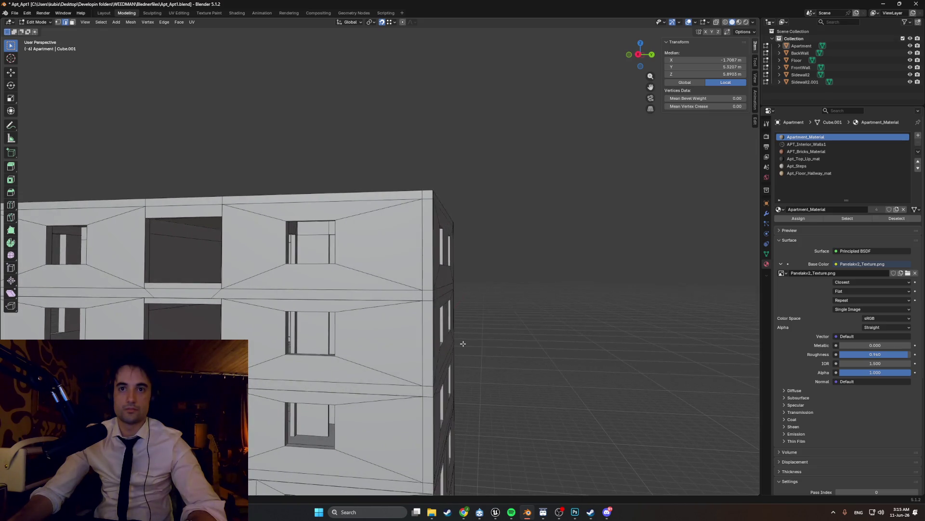
pyautogui.moveTo(467, 343); pyautogui.dragTo(474, 342, button='middle')
pyautogui.moveTo(478, 341)
pyautogui.mouseDown(button='middle')
pyautogui.moveTo(433, 346)
pyautogui.moveTo(437, 327)
pyautogui.mouseUp(button='middle')
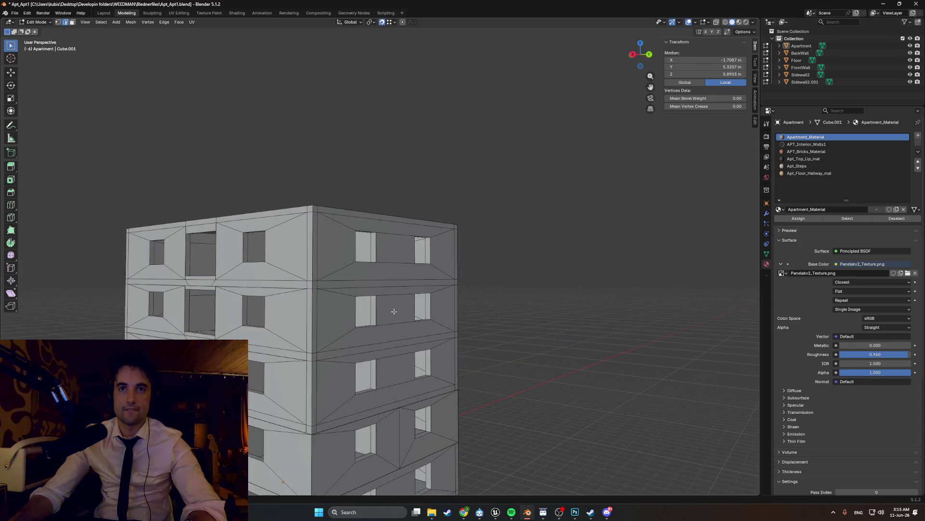
pyautogui.moveTo(404, 316)
pyautogui.mouseDown(button='middle')
pyautogui.moveTo(413, 307)
pyautogui.moveTo(362, 332)
pyautogui.mouseUp(button='middle')
pyautogui.press('z')
pyautogui.click(415, 331)
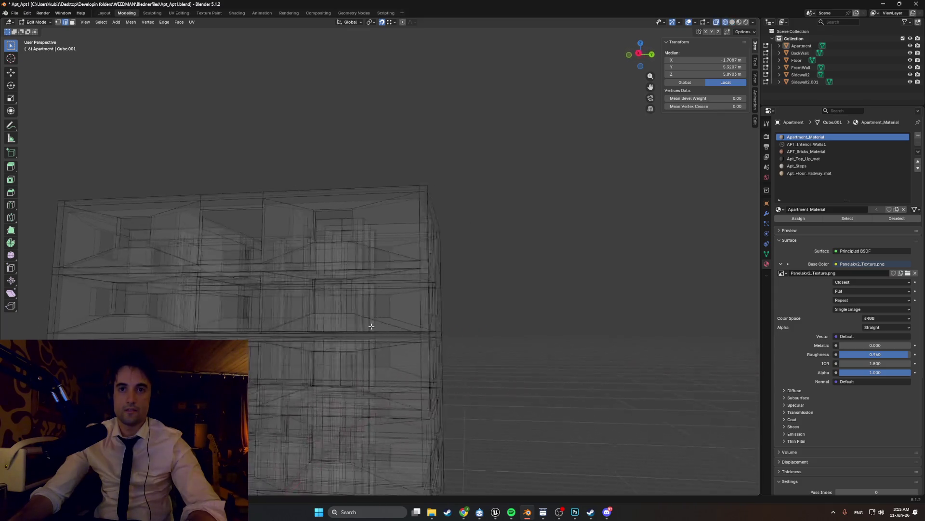
pyautogui.scroll(-3, 347, 333)
pyautogui.press('ctrl+KP_1')
# Step: Settle into a straight right-side view of the building with nothing selected
pyautogui.press('KP_3')
pyautogui.scroll(3, 434, 311)
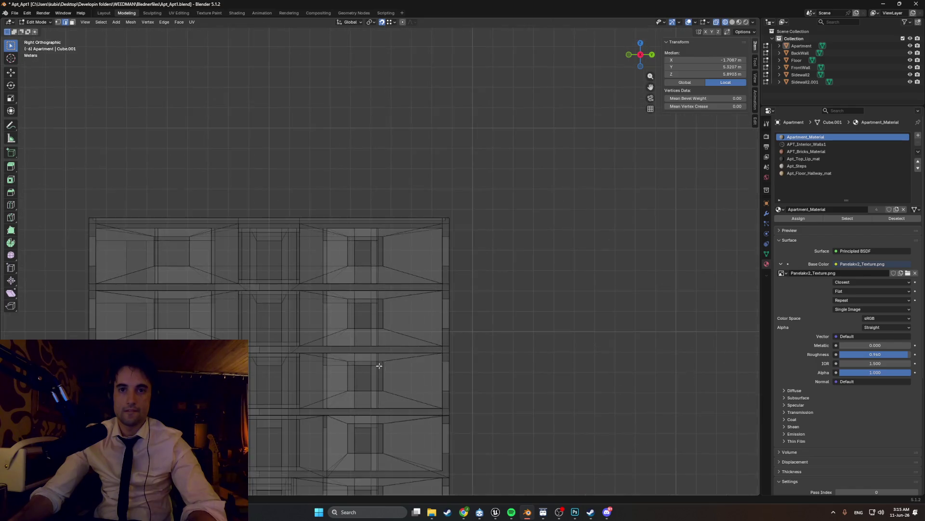
pyautogui.scroll(2, 463, 307)
pyautogui.scroll(3, 482, 305)
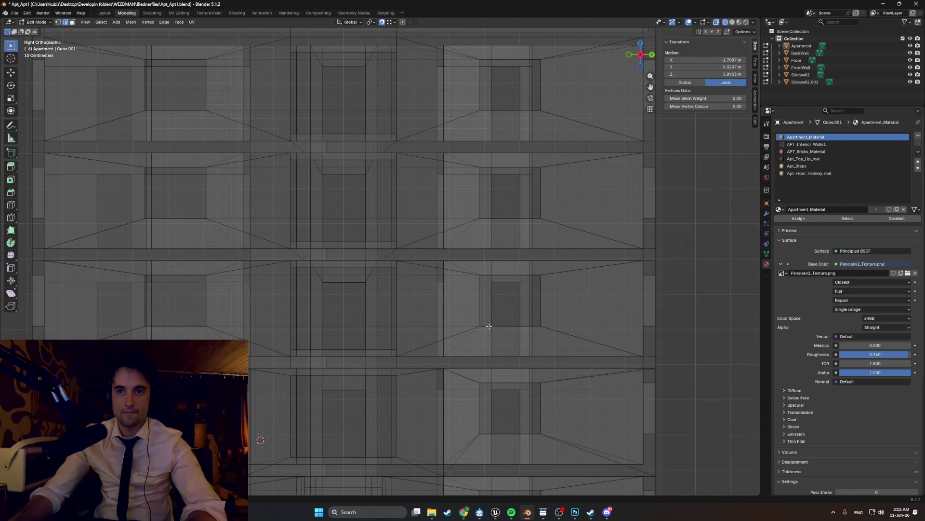
pyautogui.scroll(-3, 489, 327)
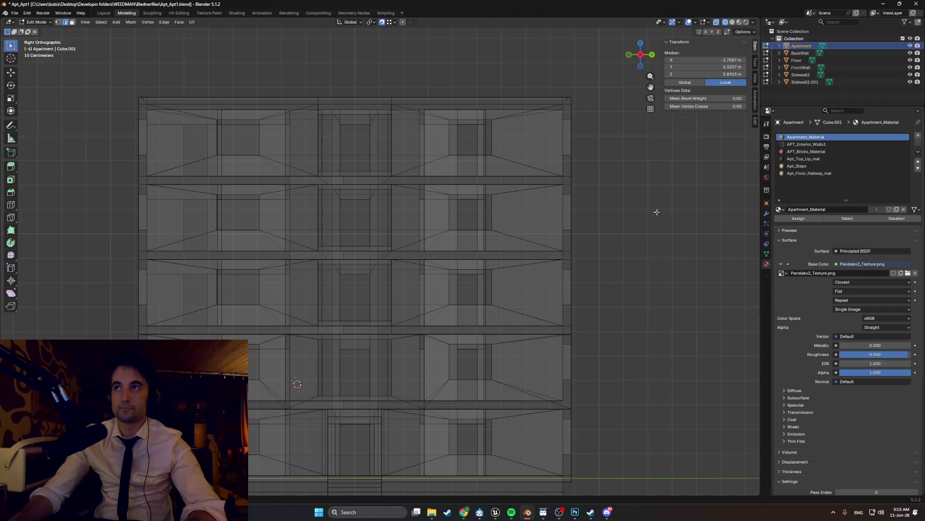
pyautogui.press('a')
pyautogui.hotkey('alt', 'a')
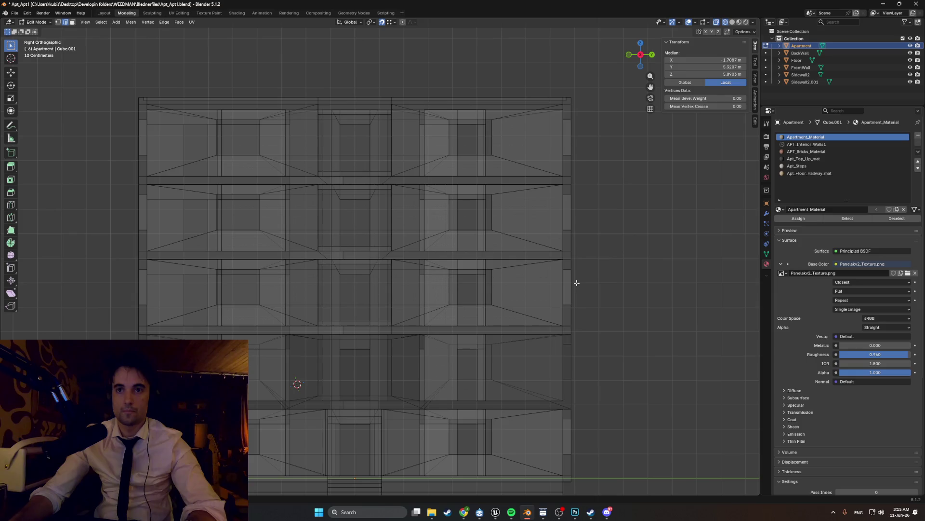
pyautogui.moveTo(571, 286); pyautogui.dragTo(517, 303, button='middle')
pyautogui.press('KP_3')
pyautogui.scroll(-1, 496, 311)
pyautogui.scroll(2, 496, 312)
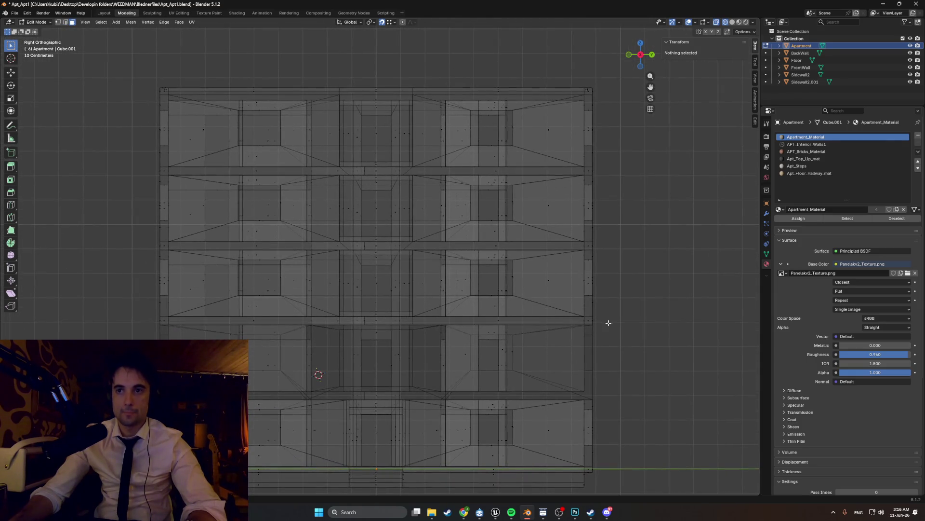
# Step: Box-select the three upper storeys of the five-storey mesh
pyautogui.moveTo(530, 297); pyautogui.dragTo(579, 317)
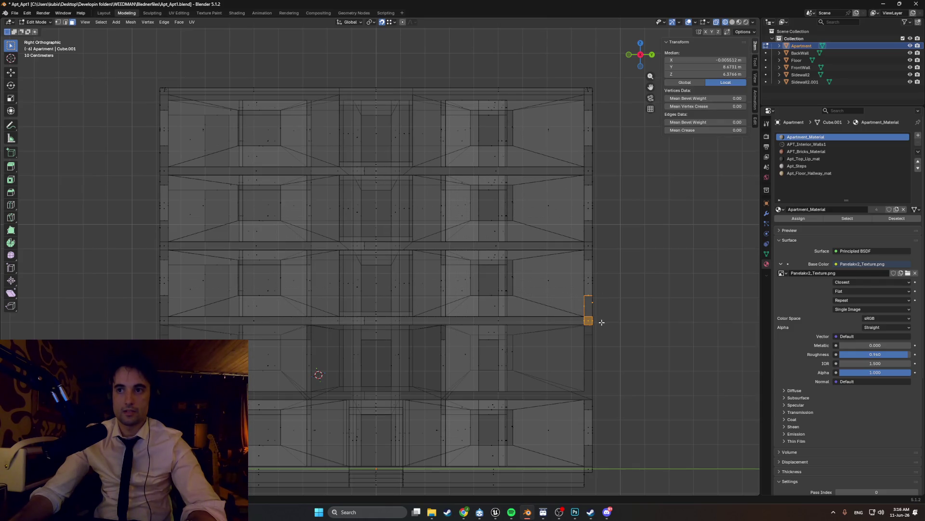
pyautogui.moveTo(410, 279); pyautogui.dragTo(142, 107)
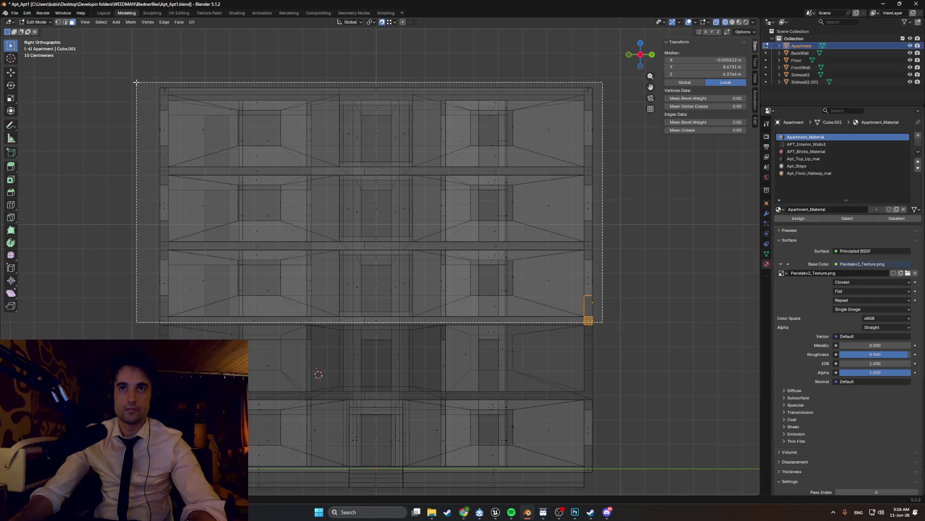
pyautogui.moveTo(142, 107); pyautogui.dragTo(136, 83)
pyautogui.scroll(-4, 140, 98)
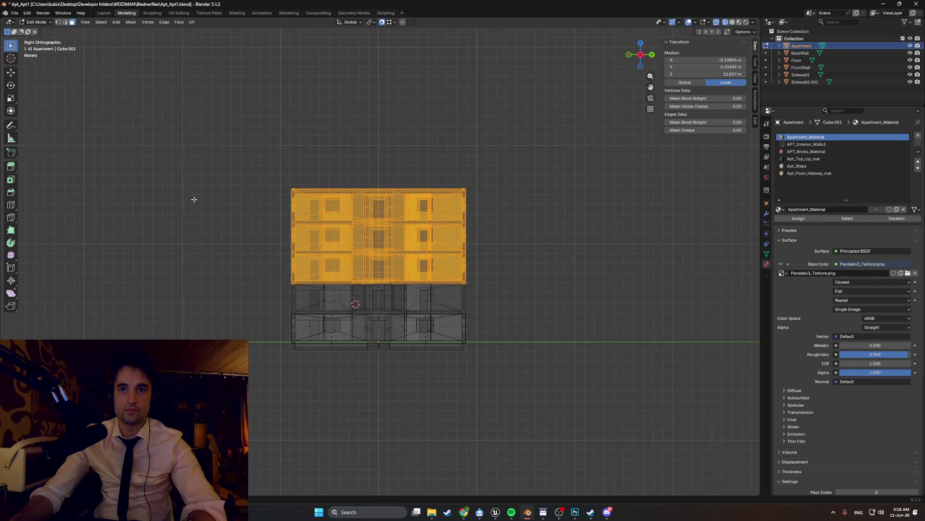
# Step: Move a copy of the upper three storeys along Y to sit beside the building on the right
pyautogui.press('g')
pyautogui.press('y')
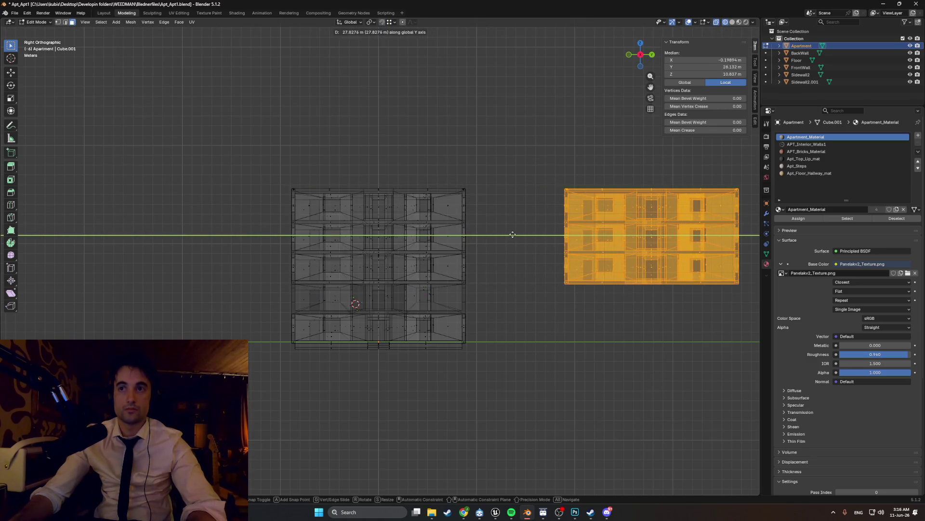
pyautogui.click(489, 227)
pyautogui.moveTo(489, 227)
pyautogui.mouseDown(button='middle')
pyautogui.moveTo(461, 264)
pyautogui.moveTo(457, 257)
pyautogui.moveTo(478, 257)
pyautogui.moveTo(483, 276)
pyautogui.mouseUp(button='middle')
pyautogui.scroll(2, 469, 249)
# Step: Check the copy in Solid shading, return to right-side wireframe and select the original's upper three storeys
pyautogui.click(510, 259)
pyautogui.press('KP_1')
pyautogui.press('KP_3')
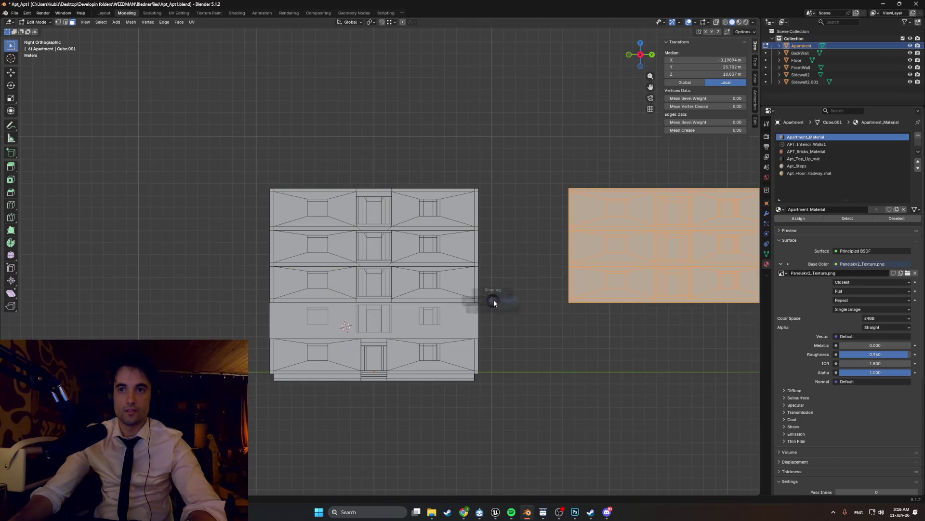
pyautogui.click(438, 301)
pyautogui.moveTo(482, 298); pyautogui.dragTo(233, 178)
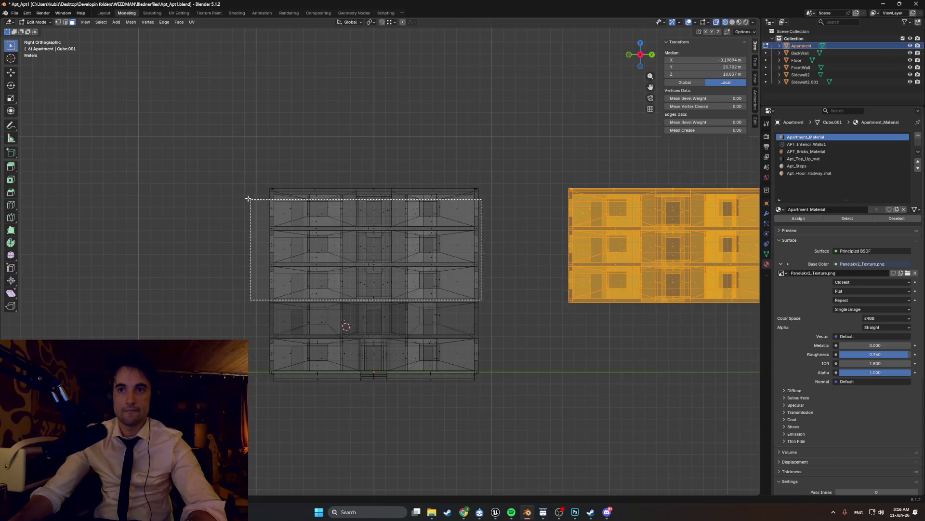
# Step: Delete the original building's upper three storeys as vertices and inspect the two-storey result in Solid shading
pyautogui.rightClick(246, 209)
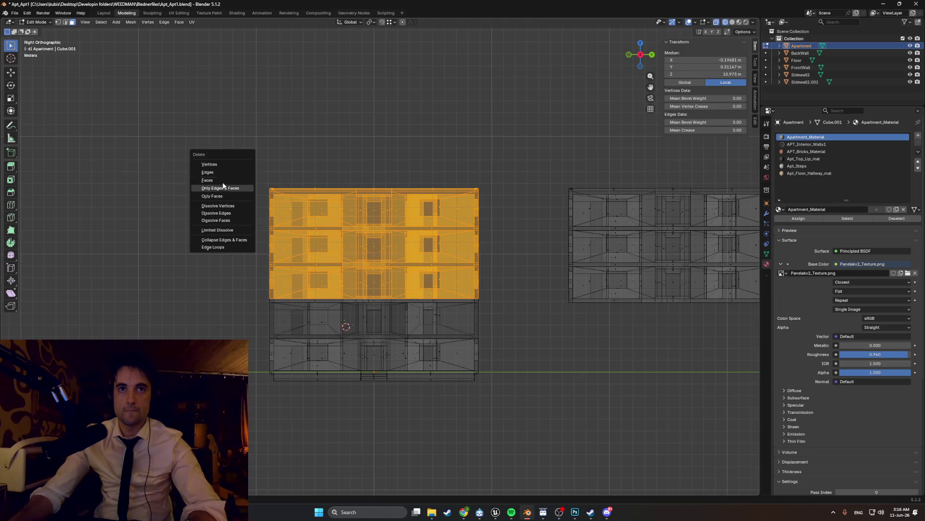
pyautogui.click(223, 178)
pyautogui.moveTo(289, 210)
pyautogui.mouseDown(button='middle')
pyautogui.moveTo(386, 278)
pyautogui.moveTo(362, 285)
pyautogui.mouseUp(button='middle')
pyautogui.press('z')
pyautogui.click(246, 222)
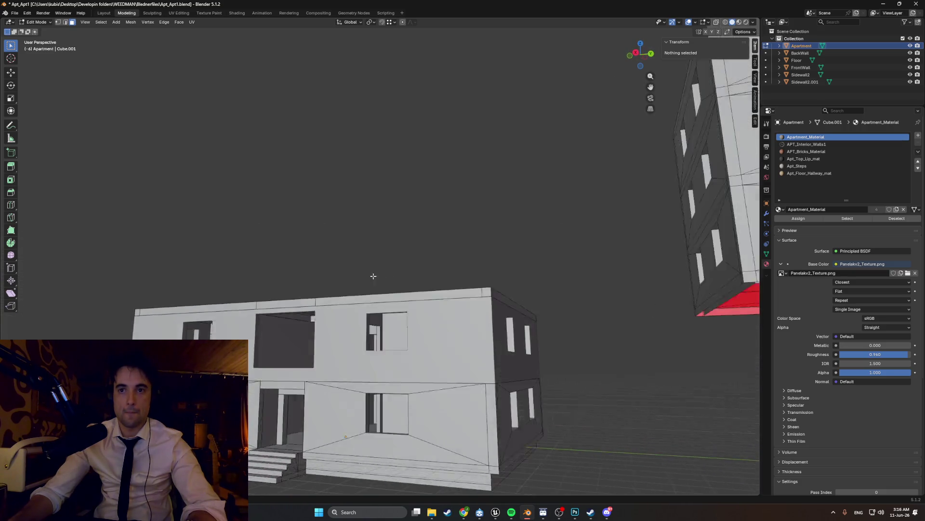
# Step: In right-side wireframe, select the top strip and delete its faces, then look down at the roof in Solid shading
pyautogui.press('KP_3')
pyautogui.press('KP_3')
pyautogui.click(448, 318)
pyautogui.moveTo(525, 320); pyautogui.dragTo(185, 269)
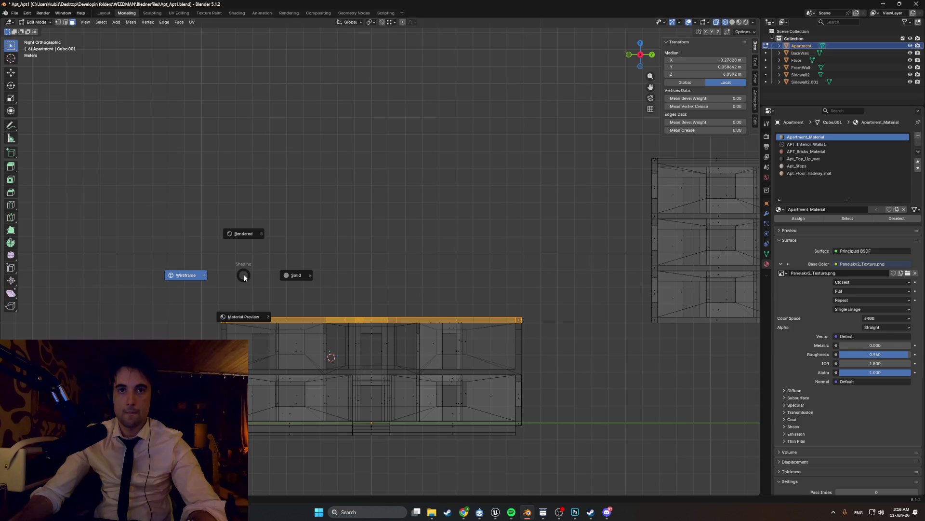
pyautogui.press('x')
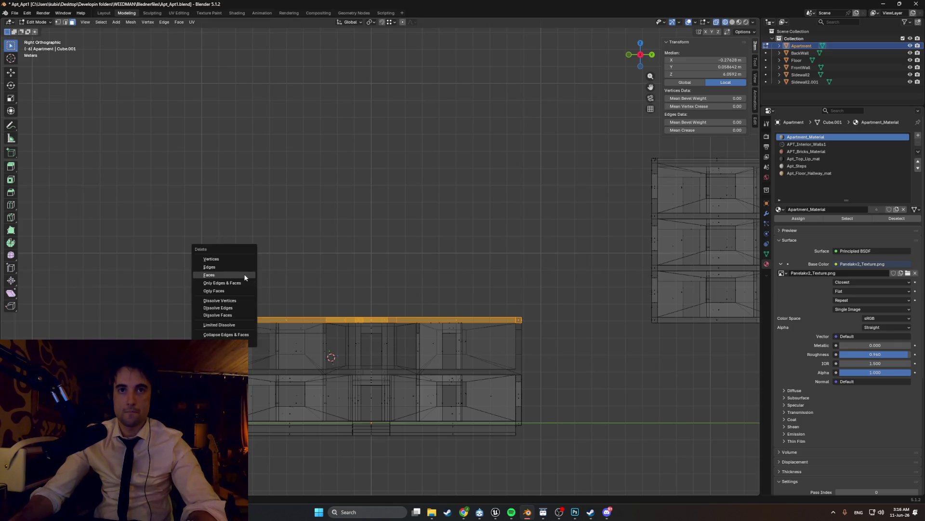
pyautogui.click(209, 275)
pyautogui.moveTo(362, 325); pyautogui.dragTo(333, 289, button='middle')
pyautogui.press('z')
pyautogui.click(249, 293)
pyautogui.moveTo(376, 333)
pyautogui.mouseDown(button='middle')
pyautogui.moveTo(339, 298)
pyautogui.moveTo(293, 343)
pyautogui.mouseUp(button='middle')
# Step: Select the five roof faces of the two-storey base and delete them, exposing the rooms from above
pyautogui.click(271, 353)
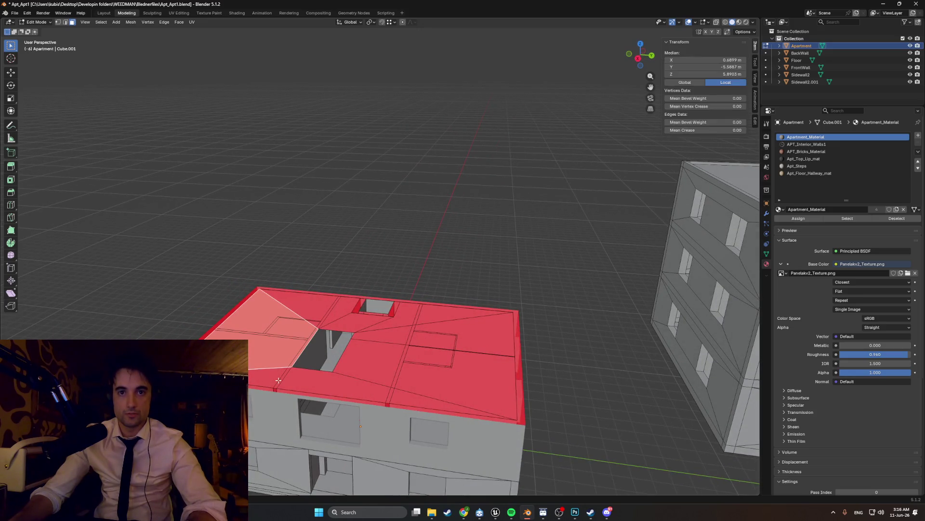
pyautogui.keyDown('shift'); pyautogui.click(348, 381); pyautogui.keyUp('shift')
pyautogui.keyDown('shift'); pyautogui.click(378, 363); pyautogui.keyUp('shift')
pyautogui.keyDown('shift'); pyautogui.click(455, 367); pyautogui.keyUp('shift')
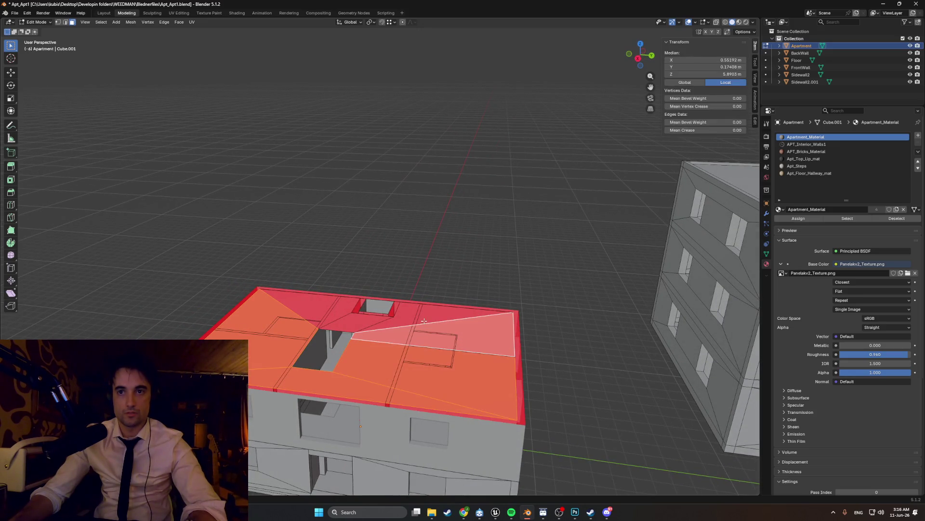
pyautogui.keyDown('shift'); pyautogui.click(429, 320); pyautogui.keyUp('shift')
pyautogui.press('x')
pyautogui.click(318, 312)
pyautogui.moveTo(318, 318)
pyautogui.mouseDown(button='middle')
pyautogui.moveTo(416, 292)
pyautogui.moveTo(375, 296)
pyautogui.moveTo(390, 290)
pyautogui.mouseUp(button='middle')
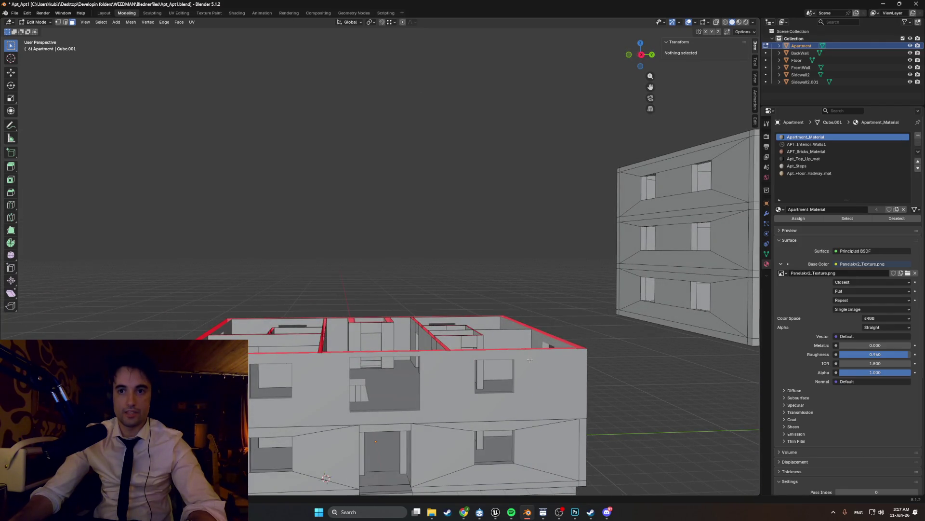
pyautogui.moveTo(496, 308)
pyautogui.mouseDown(button='middle')
pyautogui.moveTo(463, 318)
pyautogui.moveTo(469, 324)
pyautogui.moveTo(423, 405)
pyautogui.moveTo(413, 361)
pyautogui.moveTo(423, 338)
pyautogui.moveTo(412, 358)
pyautogui.moveTo(437, 382)
pyautogui.moveTo(419, 423)
pyautogui.moveTo(444, 398)
pyautogui.moveTo(441, 388)
pyautogui.mouseUp(button='middle')
pyautogui.scroll(2, 463, 318)
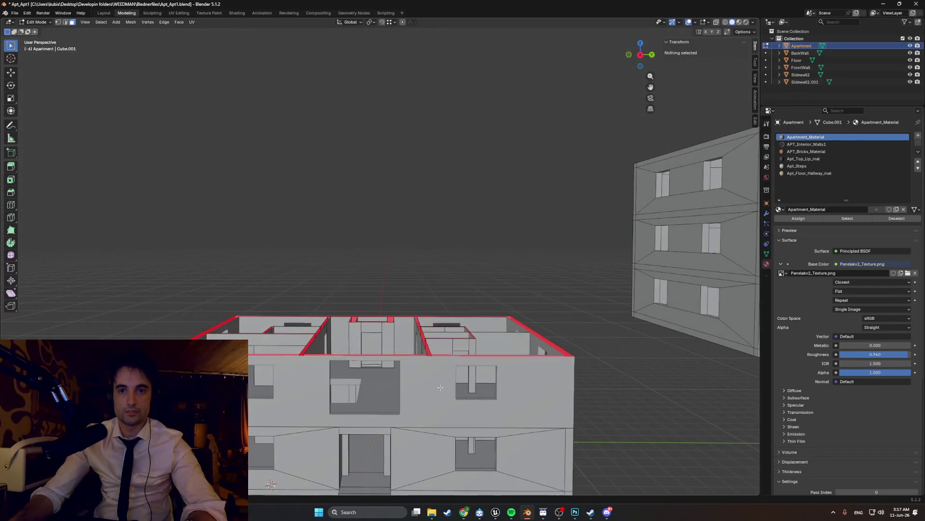
# Step: In Object Mode, select Floor, FrontWall, a side wall, BackWall and the Apartment mesh together
pyautogui.press('Tab')
pyautogui.click(375, 385)
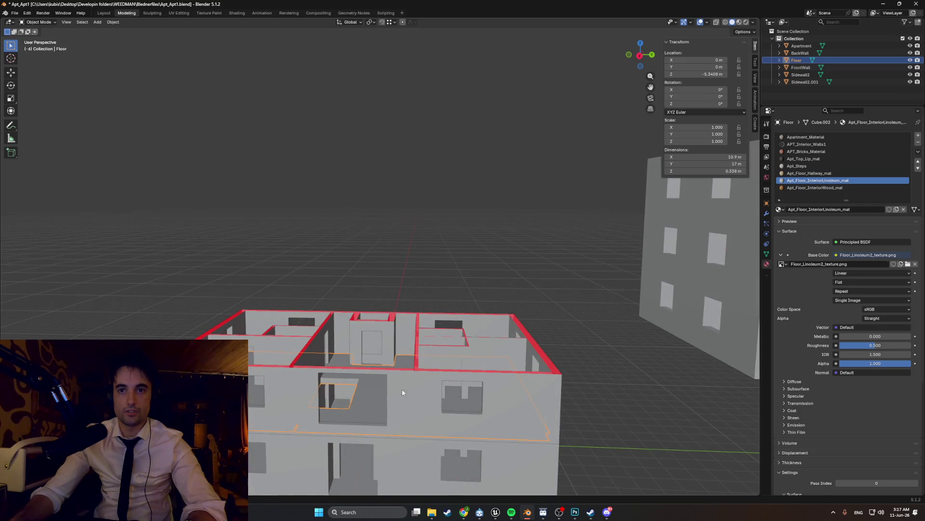
pyautogui.click(451, 373)
pyautogui.keyDown('shift'); pyautogui.click(536, 349); pyautogui.keyUp('shift')
pyautogui.keyDown('shift'); pyautogui.click(365, 329); pyautogui.keyUp('shift')
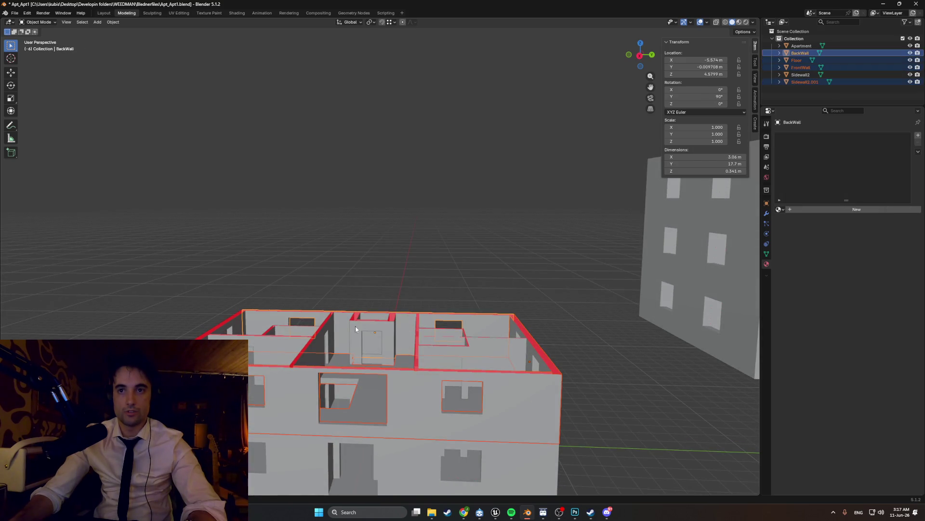
pyautogui.keyDown('shift'); pyautogui.click(375, 332); pyautogui.keyUp('shift')
pyautogui.moveTo(255, 346); pyautogui.dragTo(273, 348, button='middle')
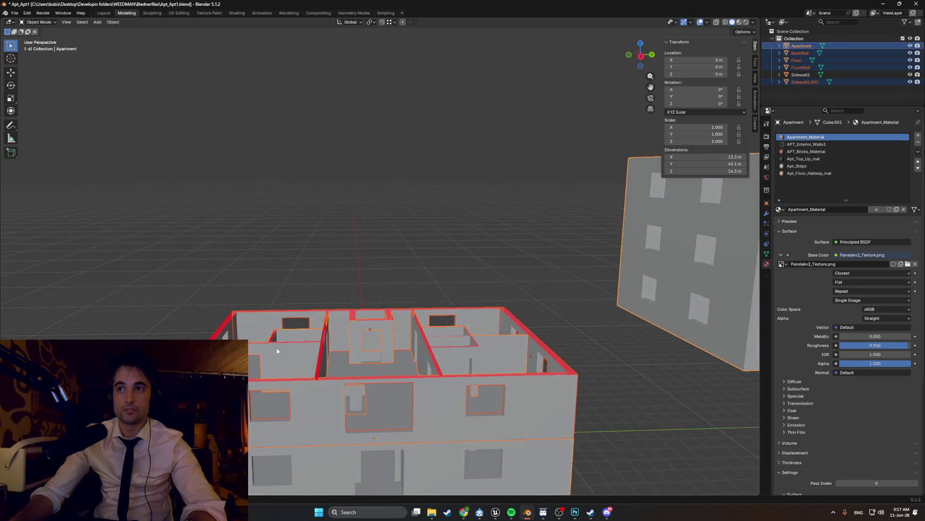
# Step: After a brief trip into mesh editing, reselect Floor, FrontWall and the second side wall
pyautogui.press('Tab')
pyautogui.moveTo(277, 347); pyautogui.dragTo(369, 386, button='middle')
pyautogui.press('Tab')
pyautogui.click(368, 377)
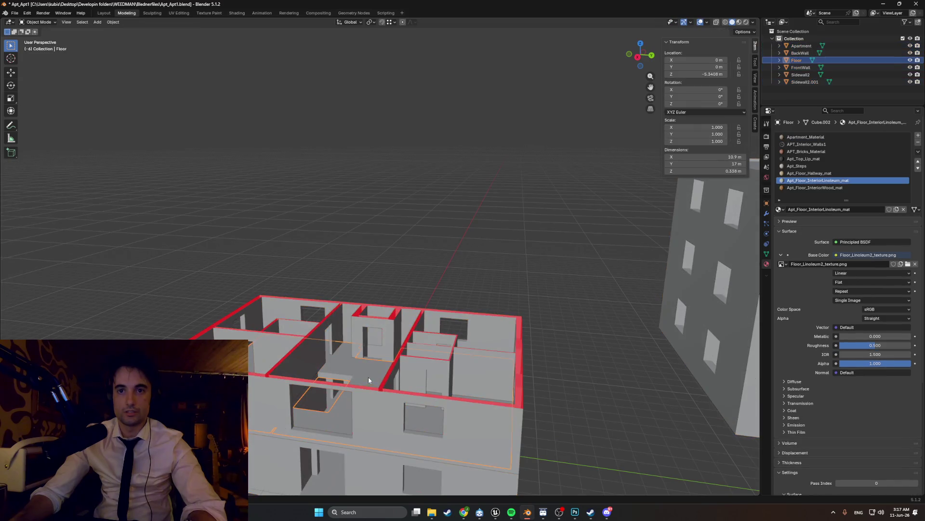
pyautogui.moveTo(385, 353); pyautogui.dragTo(322, 400, button='middle')
pyautogui.click(322, 400)
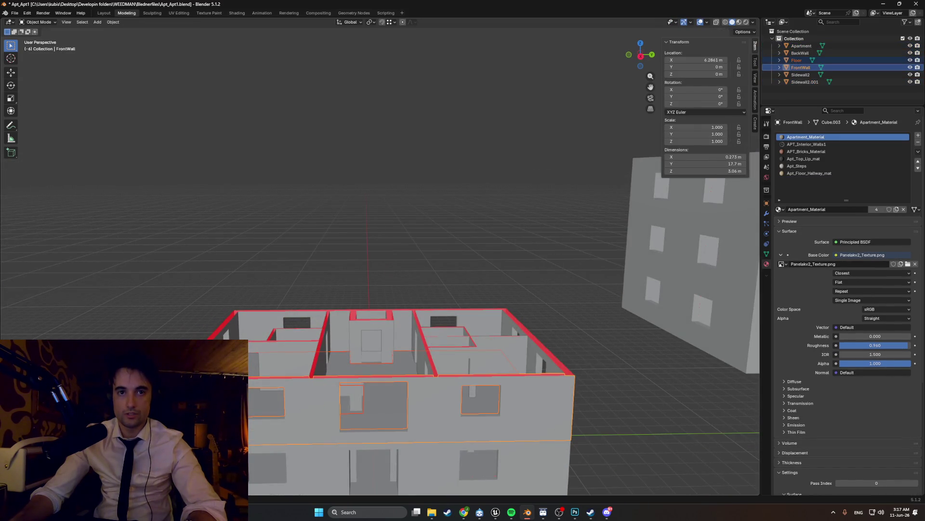
pyautogui.keyDown('shift'); pyautogui.click(244, 335); pyautogui.keyUp('shift')
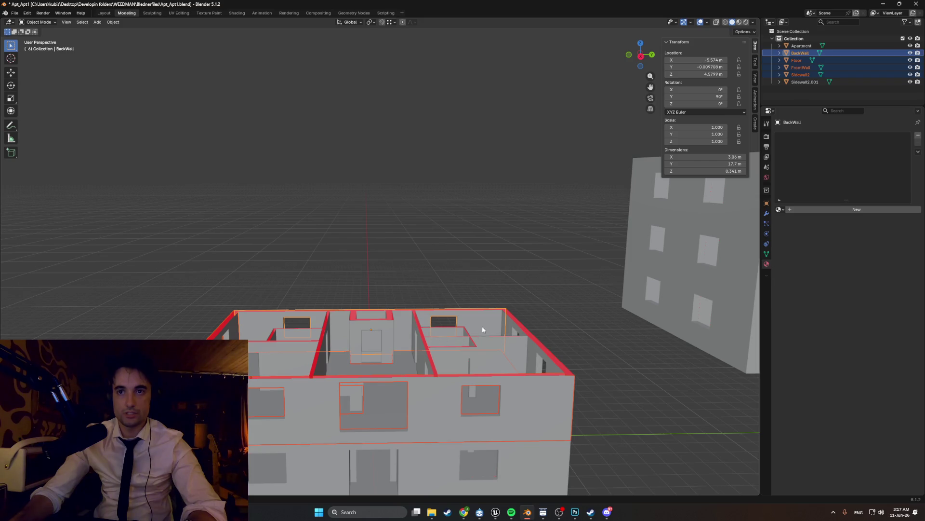
# Step: Show the scene in wireframe and swing toward the right-side view
pyautogui.moveTo(501, 359); pyautogui.dragTo(444, 367, button='middle')
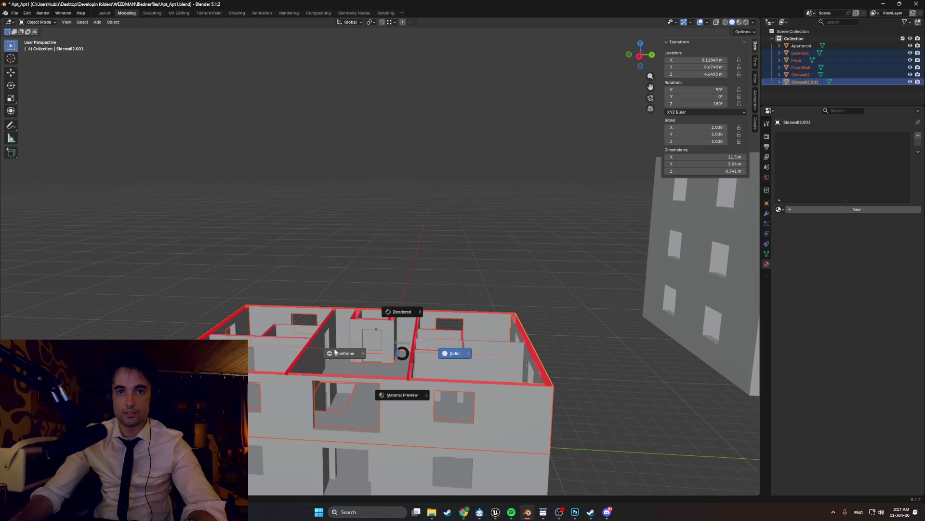
pyautogui.click(331, 347)
pyautogui.keyDown('alt'); pyautogui.moveTo(388, 351); pyautogui.dragTo(392, 359, button='middle'); pyautogui.keyUp('alt')
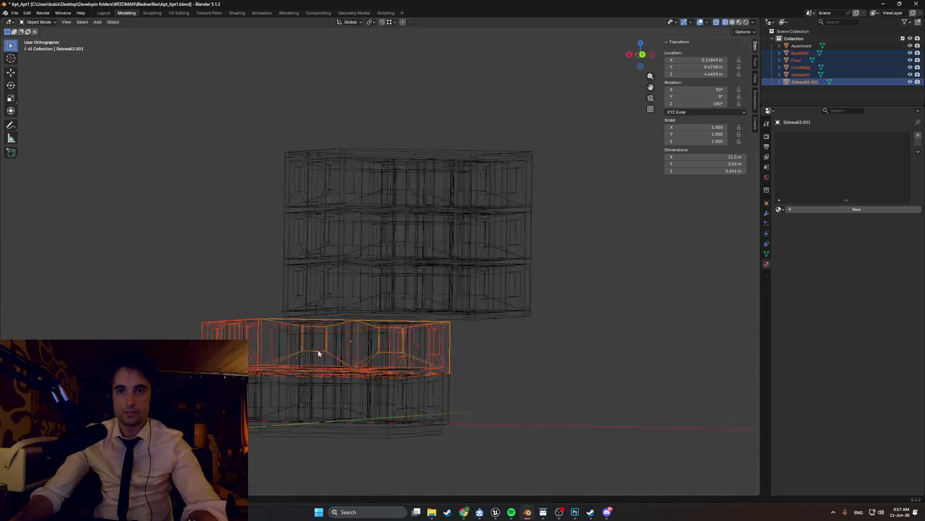
# Step: Enter multi-object Edit Mode on the floor and wall pieces and select the upper row of faces
pyautogui.press('Tab')
pyautogui.press('Tab')
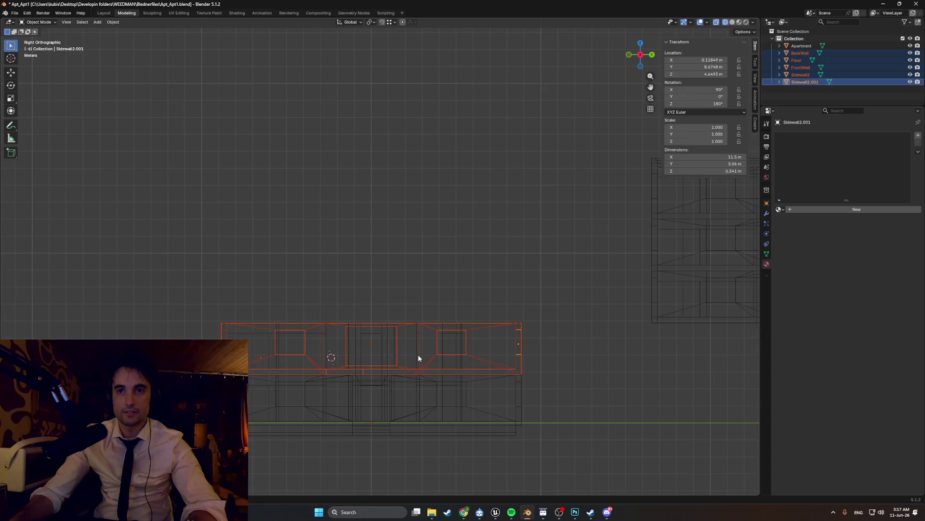
pyautogui.press('Tab')
pyautogui.click(417, 354)
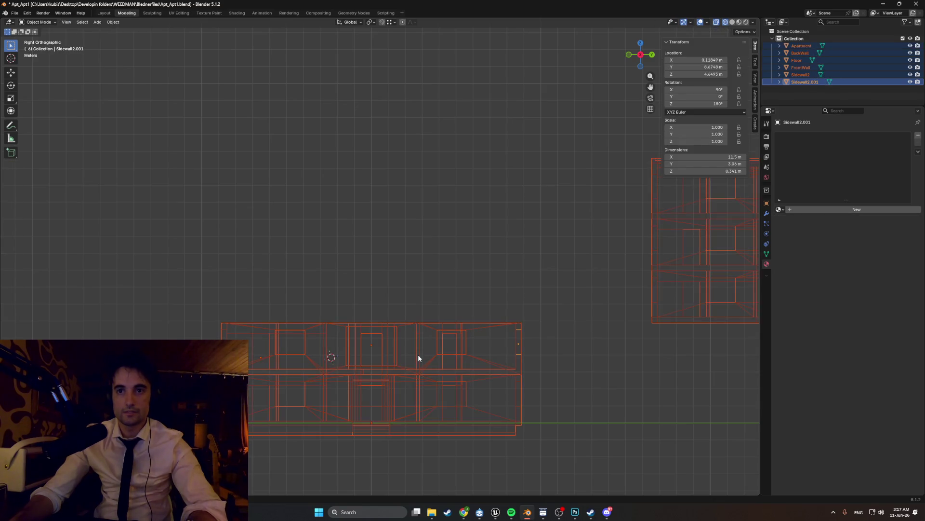
pyautogui.press('l')
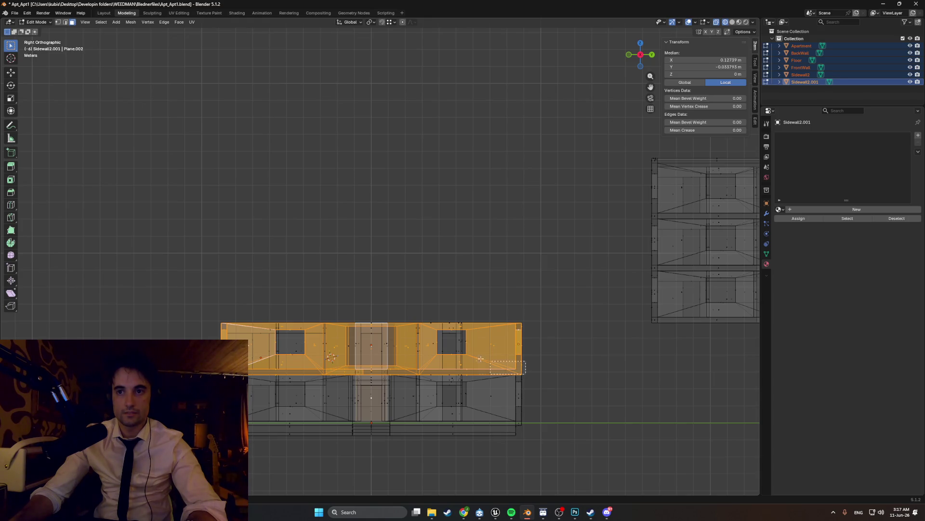
# Step: Box-select the upper-storey faces in Right Orthographic and check the selection in perspective
pyautogui.moveTo(271, 312); pyautogui.dragTo(204, 297)
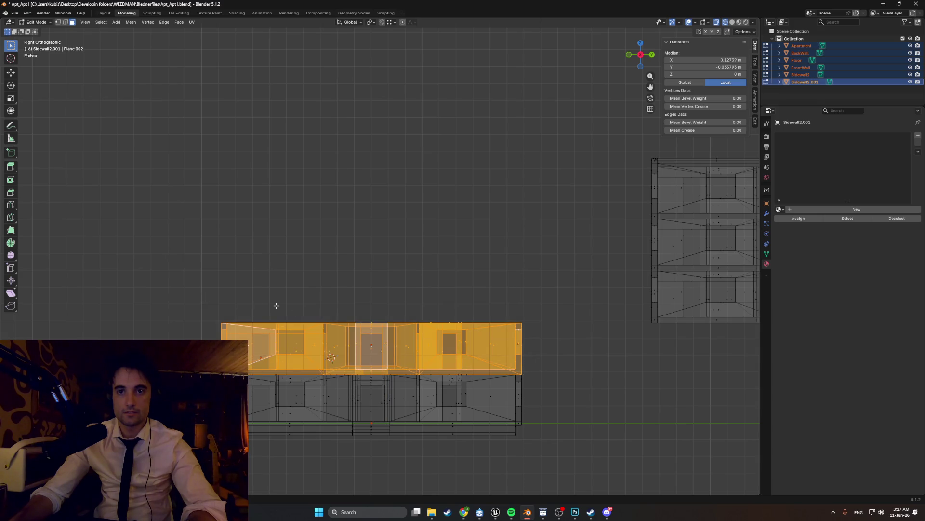
pyautogui.moveTo(260, 305); pyautogui.dragTo(394, 346, button='middle')
pyautogui.moveTo(328, 331); pyautogui.dragTo(376, 329, button='middle')
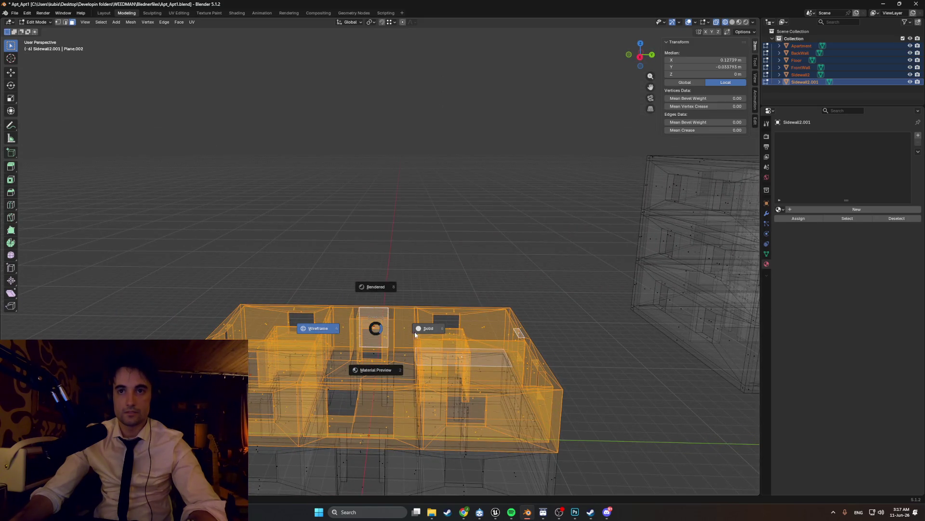
# Step: Switch to solid shading and inspect the upper storey from close up
pyautogui.click(428, 329)
pyautogui.moveTo(416, 336)
pyautogui.mouseDown(button='middle')
pyautogui.moveTo(405, 304)
pyautogui.moveTo(416, 285)
pyautogui.moveTo(405, 311)
pyautogui.moveTo(418, 340)
pyautogui.mouseUp(button='middle')
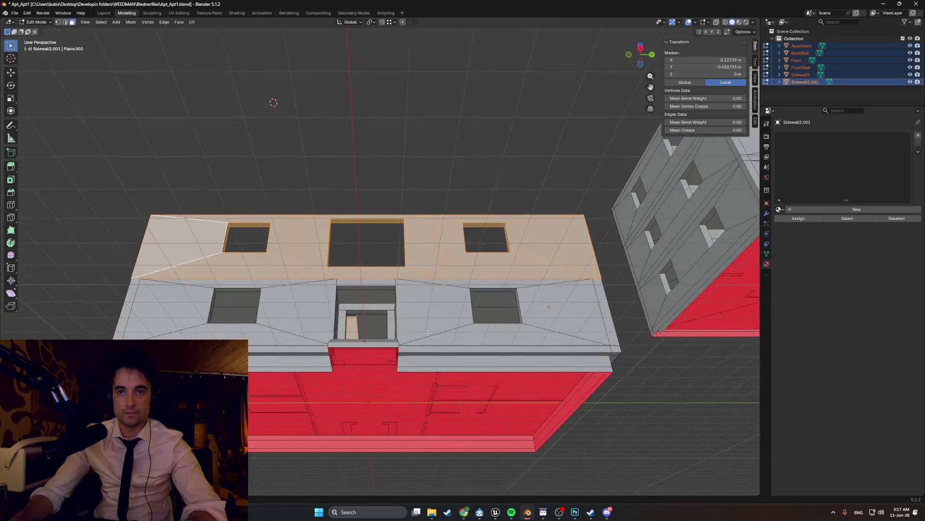
pyautogui.scroll(4, 418, 340)
pyautogui.click(364, 419)
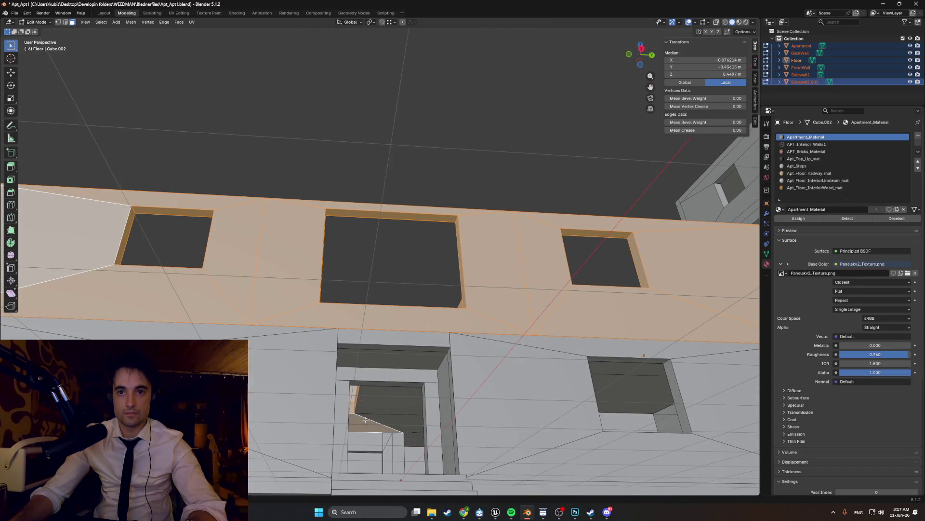
pyautogui.moveTo(391, 397)
pyautogui.mouseDown(button='middle')
pyautogui.moveTo(394, 376)
pyautogui.moveTo(392, 405)
pyautogui.moveTo(396, 393)
pyautogui.mouseUp(button='middle')
pyautogui.moveTo(417, 439); pyautogui.dragTo(453, 411, button='middle')
# Step: Look over the building from several sides, then hide the selected upper-storey faces
pyautogui.moveTo(532, 378); pyautogui.dragTo(480, 371, button='middle')
pyautogui.moveTo(421, 344)
pyautogui.mouseDown(button='middle')
pyautogui.moveTo(379, 339)
pyautogui.moveTo(391, 346)
pyautogui.moveTo(334, 373)
pyautogui.mouseUp(button='middle')
pyautogui.moveTo(503, 391)
pyautogui.mouseDown(button='middle')
pyautogui.moveTo(492, 384)
pyautogui.moveTo(439, 393)
pyautogui.moveTo(459, 348)
pyautogui.moveTo(480, 361)
pyautogui.mouseUp(button='middle')
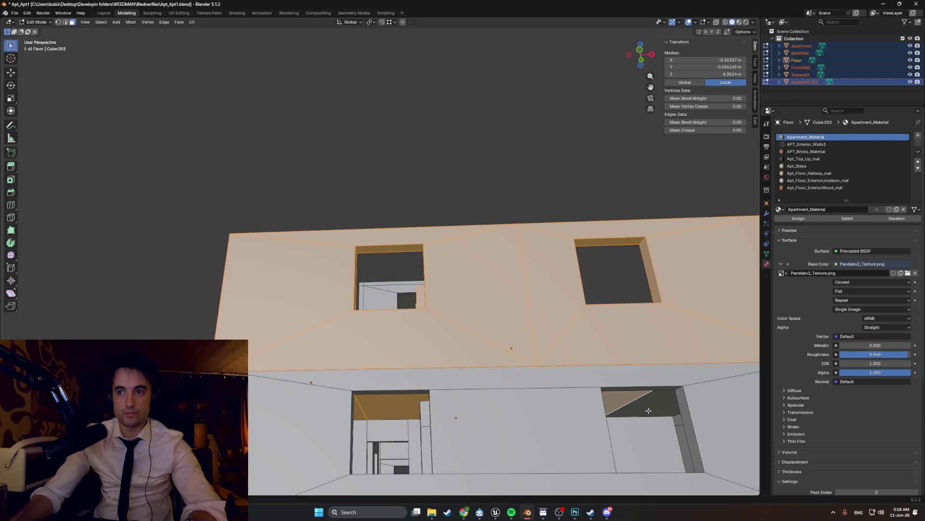
pyautogui.scroll(-4, 648, 410)
pyautogui.moveTo(579, 405)
pyautogui.mouseDown(button='middle')
pyautogui.moveTo(390, 385)
pyautogui.moveTo(407, 384)
pyautogui.mouseUp(button='middle')
pyautogui.hotkey('alt', 'a')
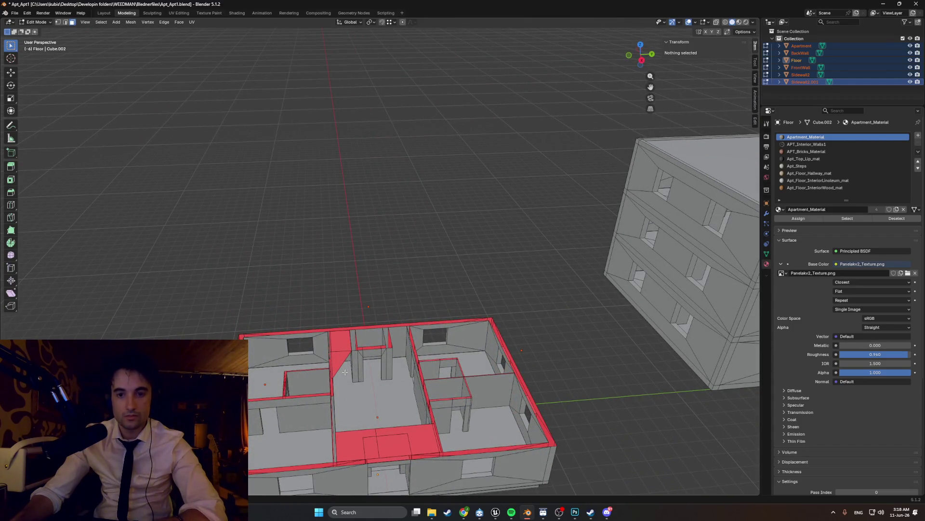
pyautogui.scroll(3, 345, 372)
# Step: Alternately reveal and hide the upper storey while inspecting the exposed floor plan and interior
pyautogui.moveTo(348, 368); pyautogui.dragTo(405, 286, button='middle')
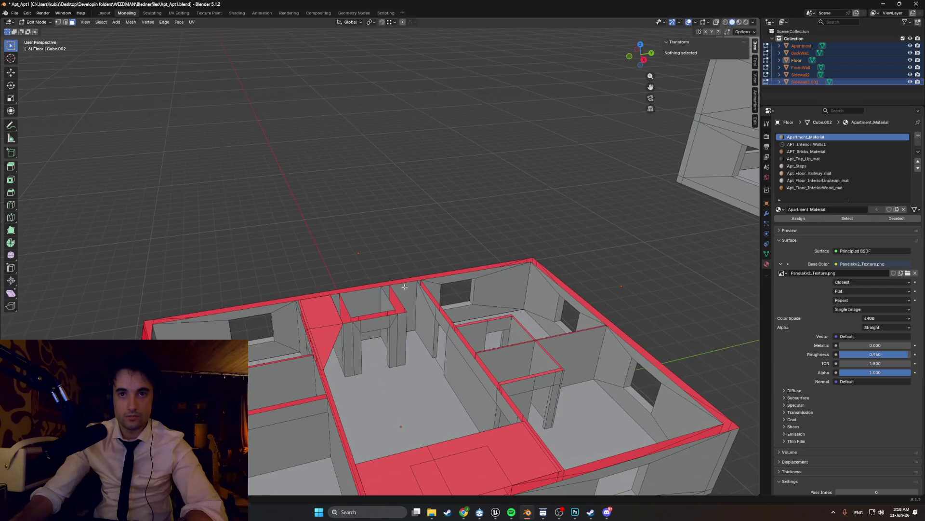
pyautogui.press('a')
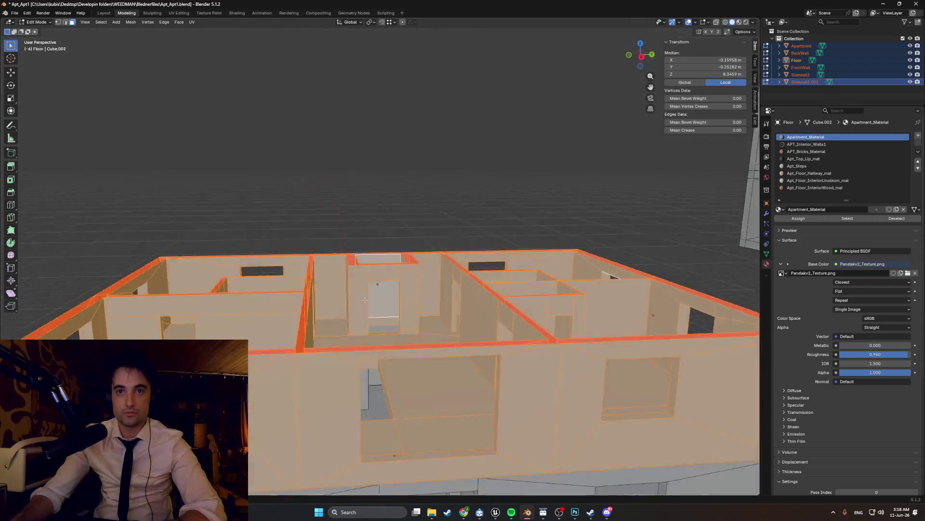
pyautogui.scroll(4, 396, 293)
pyautogui.moveTo(397, 294); pyautogui.dragTo(330, 387, button='middle')
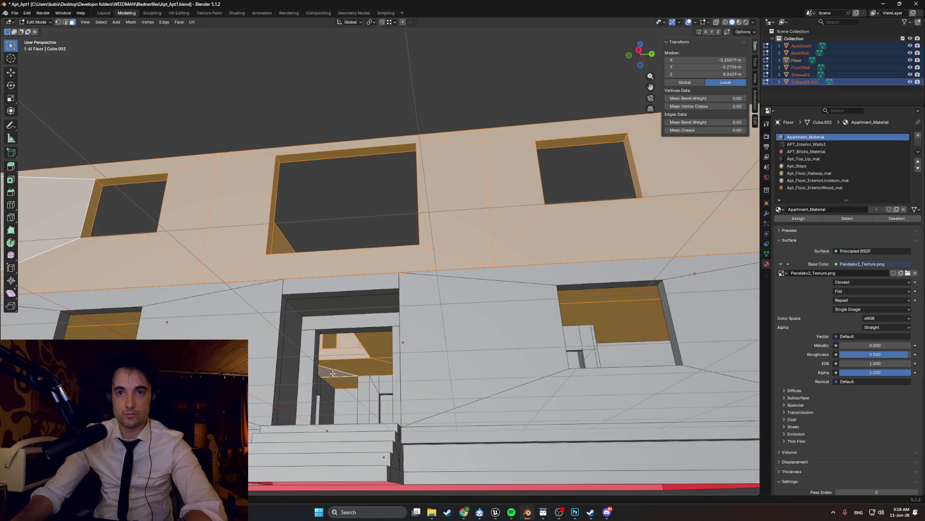
pyautogui.hotkey('alt', 'a')
pyautogui.scroll(-5, 332, 374)
pyautogui.moveTo(361, 347)
pyautogui.mouseDown(button='middle')
pyautogui.moveTo(472, 380)
pyautogui.moveTo(403, 357)
pyautogui.moveTo(391, 367)
pyautogui.moveTo(328, 338)
pyautogui.moveTo(265, 350)
pyautogui.moveTo(345, 385)
pyautogui.moveTo(368, 381)
pyautogui.moveTo(360, 363)
pyautogui.mouseUp(button='middle')
pyautogui.press('a')
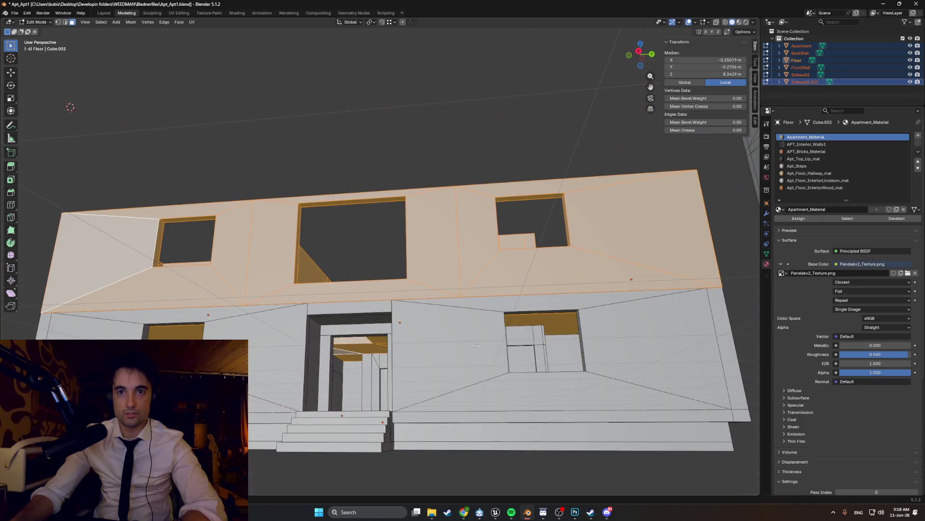
# Step: View the building from below and flat from the front, then unhide the other building objects
pyautogui.moveTo(440, 338)
pyautogui.mouseDown(button='middle')
pyautogui.moveTo(399, 295)
pyautogui.moveTo(418, 276)
pyautogui.moveTo(382, 292)
pyautogui.mouseUp(button='middle')
pyautogui.hotkey('alt', 'z')
pyautogui.press('KP_1')
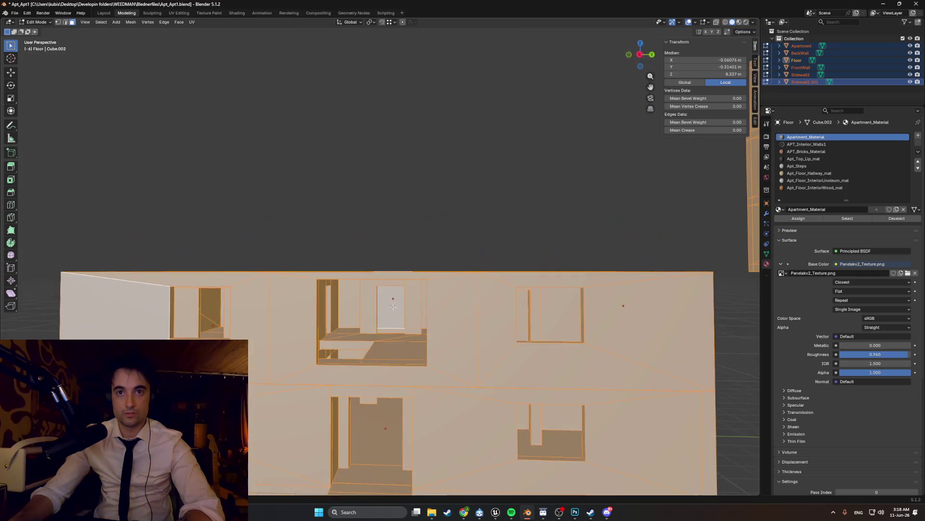
pyautogui.hotkey('alt', 'h')
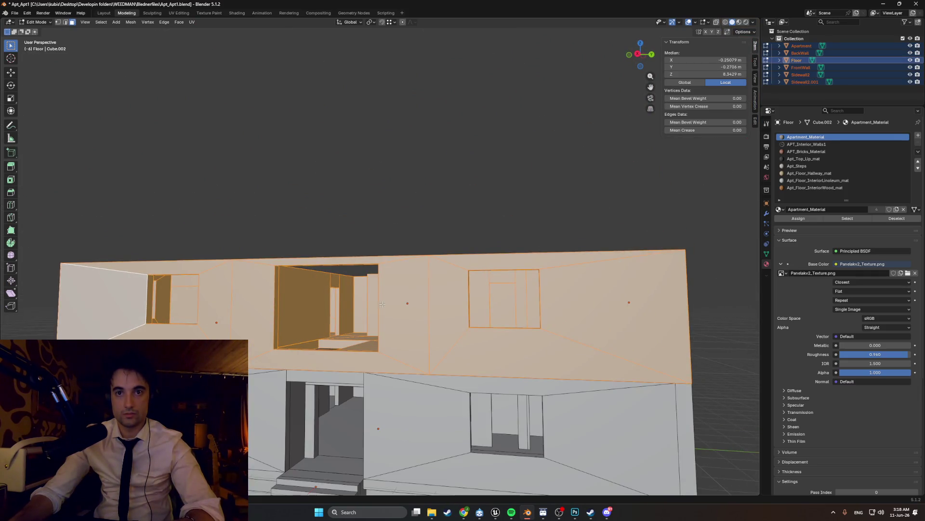
# Step: Walk first-person forward through the building interior and settle the view where it ends
pyautogui.moveTo(383, 306); pyautogui.dragTo(347, 307, button='middle')
pyautogui.scroll(5, 306, 311)
pyautogui.hotkey('shift', '`')
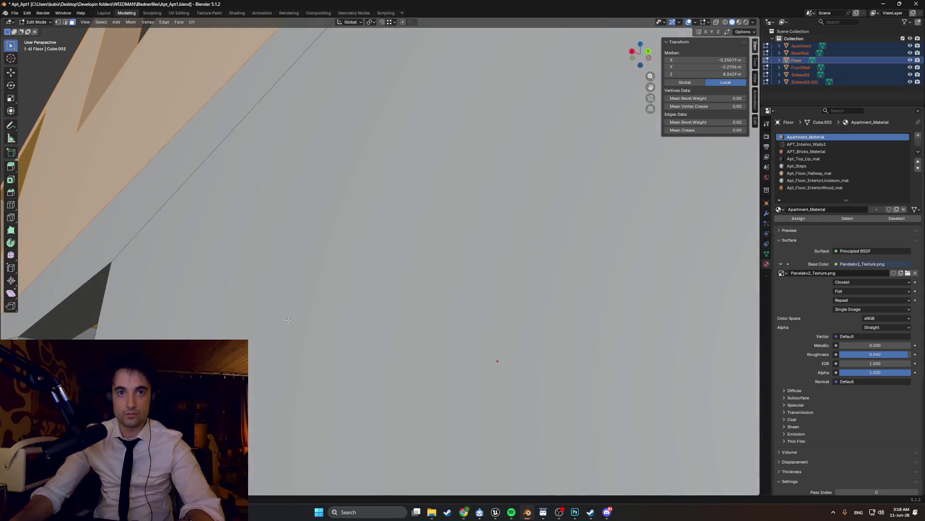
pyautogui.press('w')
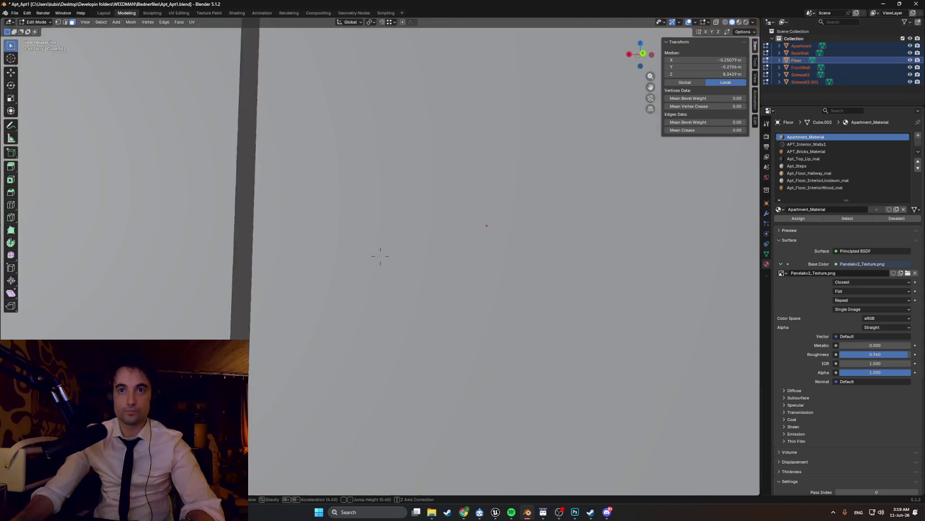
pyautogui.press('s')
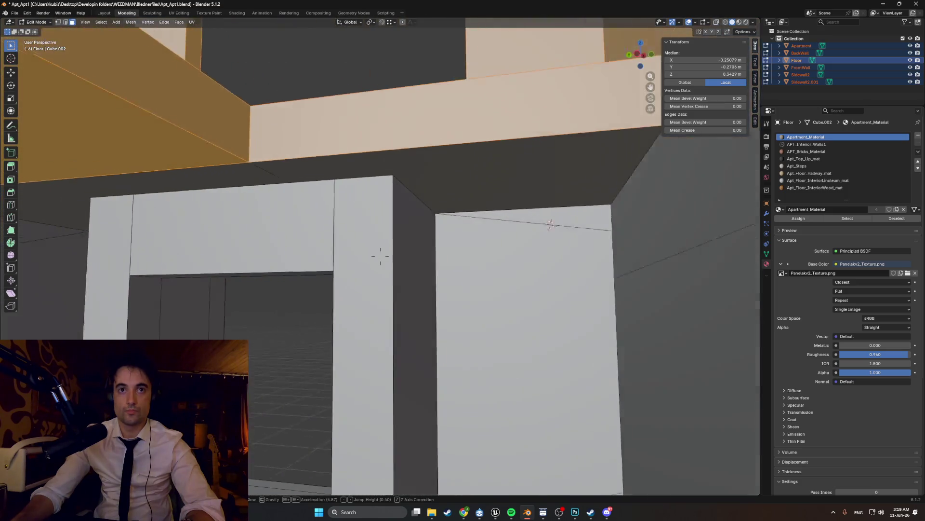
pyautogui.click(290, 320)
# Step: Select the upper storey, hide and reveal it again, then view both storeys from Right Orthographic
pyautogui.keyDown('shift'); pyautogui.click(373, 219); pyautogui.keyUp('shift')
pyautogui.keyDown('shift'); pyautogui.click(338, 234); pyautogui.keyUp('shift')
pyautogui.scroll(-8, 406, 238)
pyautogui.moveTo(405, 238)
pyautogui.mouseDown(button='middle')
pyautogui.moveTo(388, 268)
pyautogui.moveTo(401, 256)
pyautogui.mouseUp(button='middle')
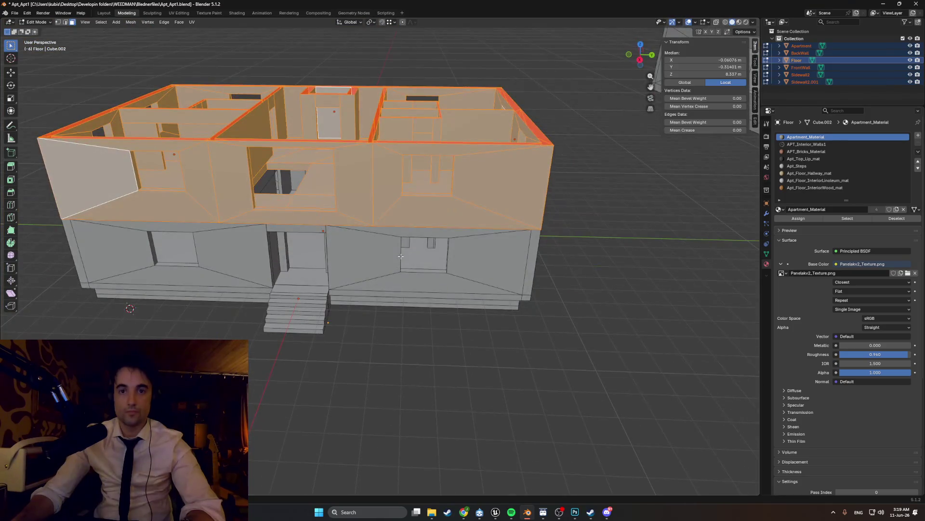
pyautogui.hotkey('alt', 'a')
pyautogui.moveTo(436, 217); pyautogui.dragTo(409, 217, button='middle')
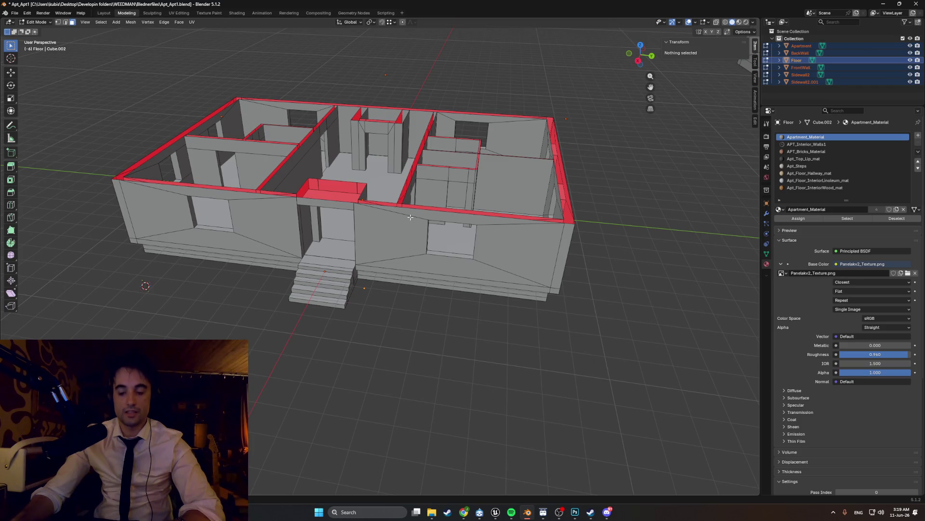
pyautogui.hotkey('alt', 'h')
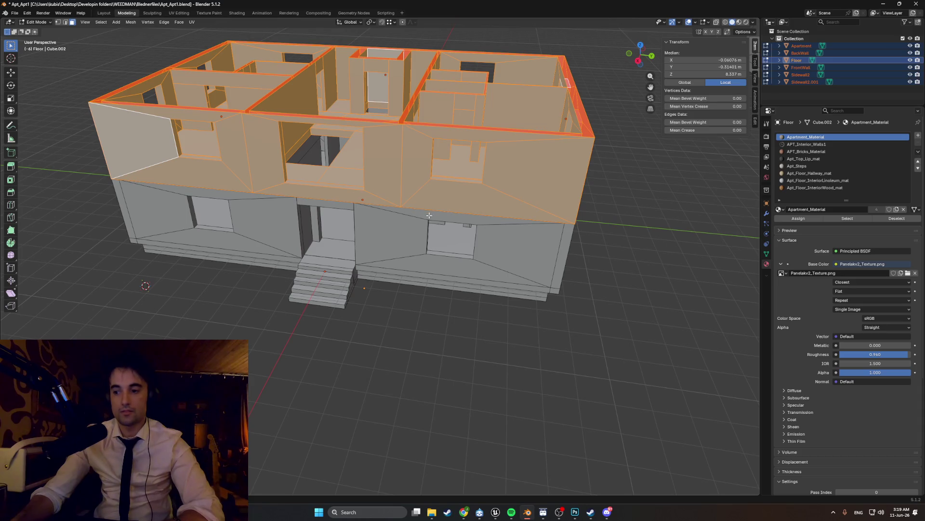
pyautogui.moveTo(457, 196); pyautogui.dragTo(646, 267, button='middle')
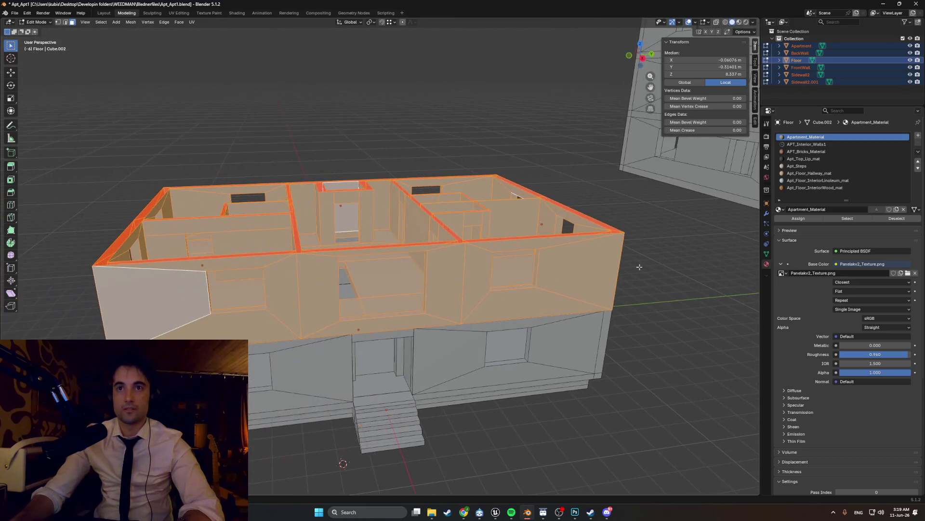
pyautogui.press('KP_3')
pyautogui.scroll(-2, 471, 231)
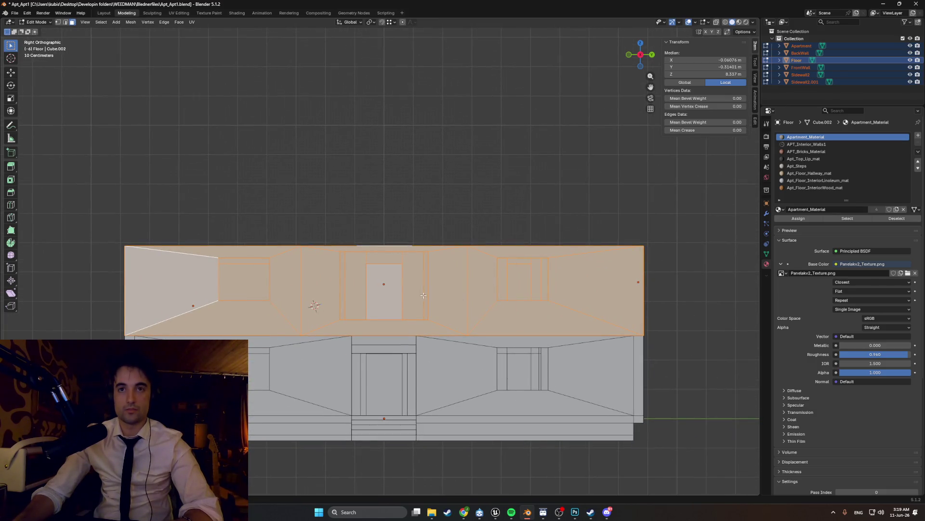
pyautogui.press('g')
pyautogui.press('z')
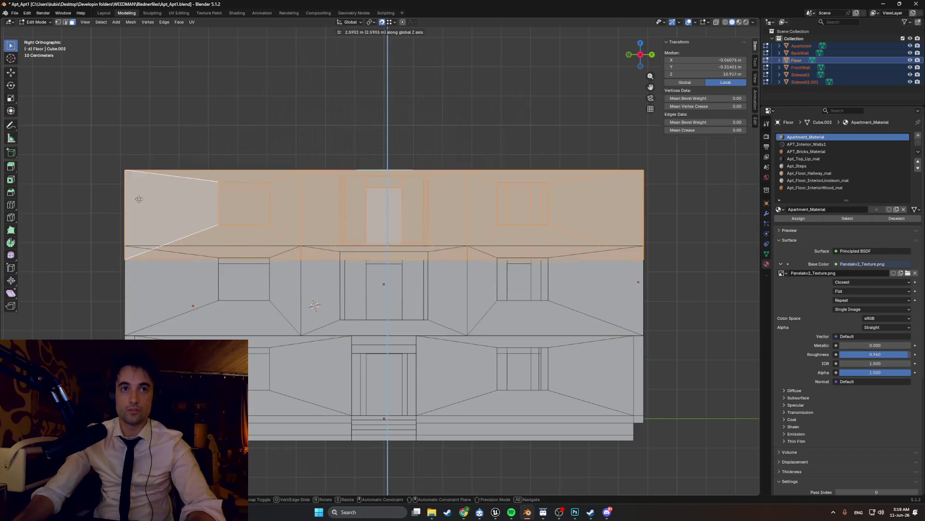
pyautogui.click(154, 174)
pyautogui.moveTo(155, 176)
pyautogui.mouseDown(button='middle')
pyautogui.moveTo(287, 249)
pyautogui.moveTo(323, 251)
pyautogui.mouseUp(button='middle')
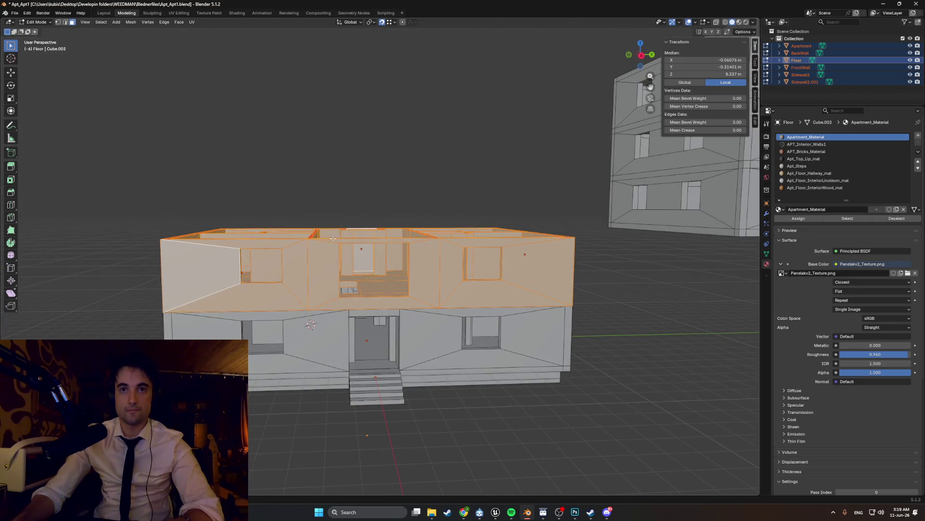
# Step: Duplicate the upper storey and raise the copy straight up above the building along Z
pyautogui.press('g')
pyautogui.press('z')
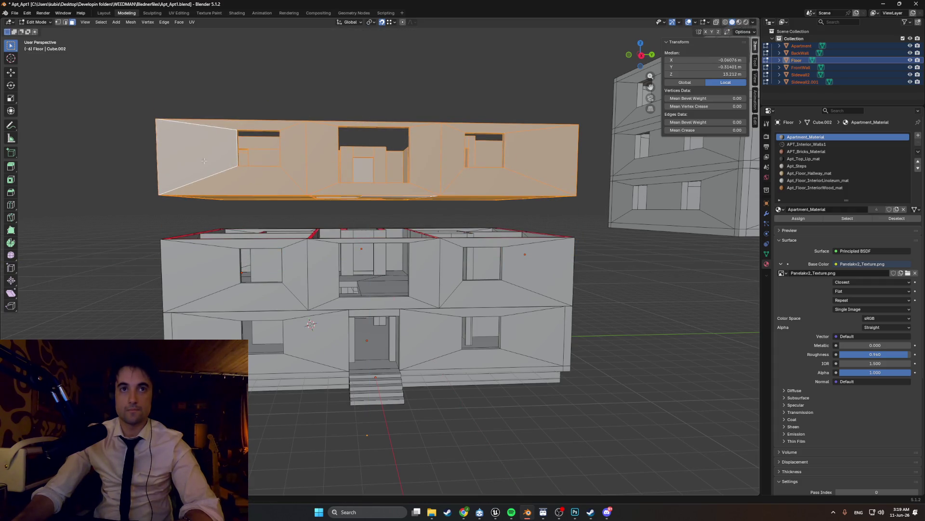
pyautogui.moveTo(222, 162); pyautogui.dragTo(324, 260, button='middle')
pyautogui.scroll(6, 323, 261)
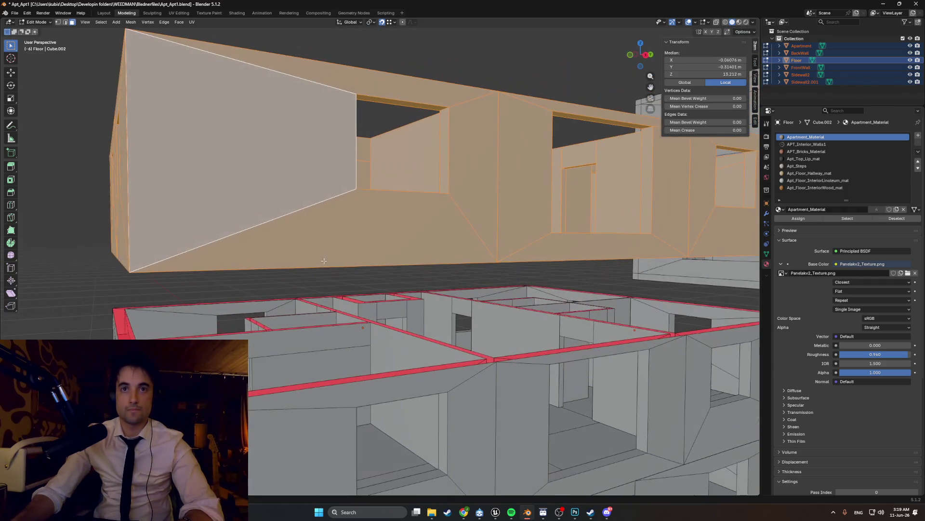
pyautogui.scroll(-5, 323, 260)
pyautogui.moveTo(324, 260)
pyautogui.mouseDown(button='middle')
pyautogui.moveTo(550, 254)
pyautogui.moveTo(295, 212)
pyautogui.mouseUp(button='middle')
pyautogui.scroll(-5, 549, 255)
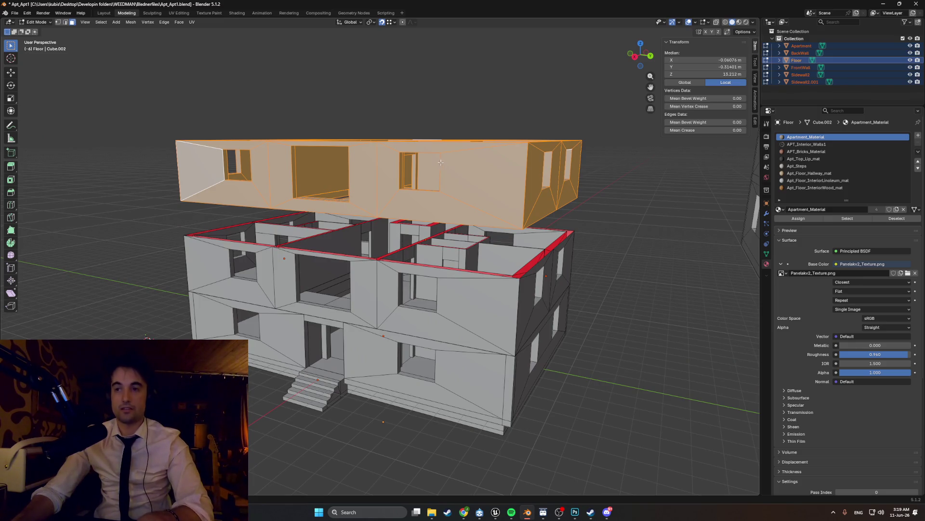
pyautogui.moveTo(402, 167)
pyautogui.mouseDown(button='middle')
pyautogui.moveTo(417, 163)
pyautogui.moveTo(396, 178)
pyautogui.mouseUp(button='middle')
# Step: In wireframe, box-select the floating storey, deselect everything and return to Object Mode
pyautogui.click(282, 176)
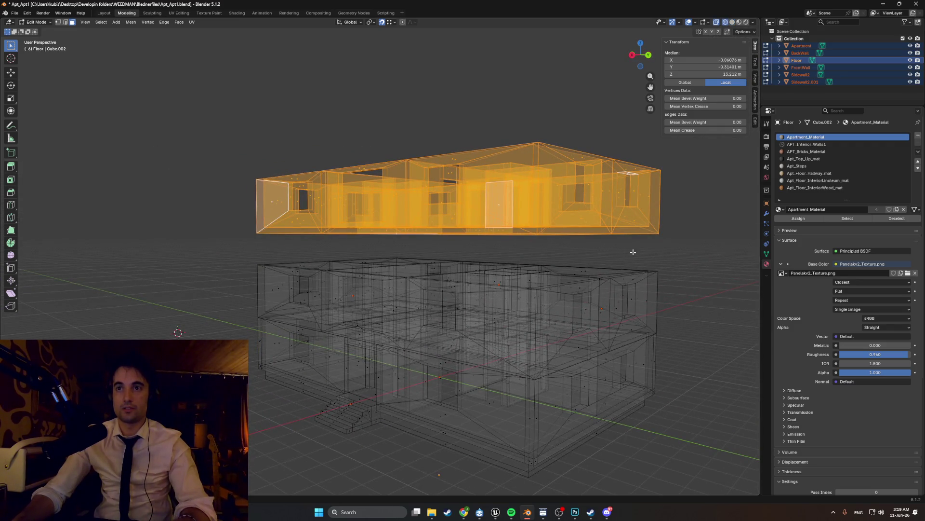
pyautogui.moveTo(614, 233); pyautogui.dragTo(196, 147)
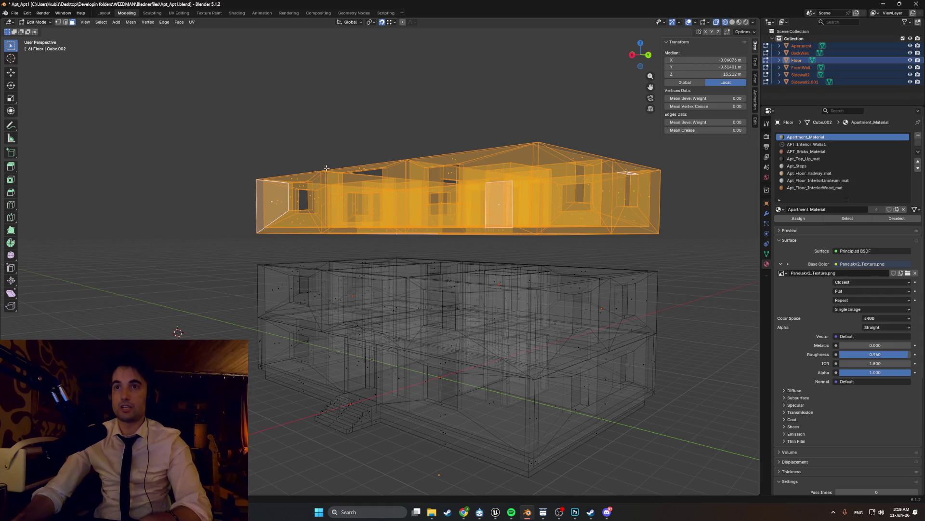
pyautogui.moveTo(325, 169); pyautogui.dragTo(289, 115, button='middle')
pyautogui.hotkey('alt', 'a')
pyautogui.press('Tab')
pyautogui.press('Tab')
pyautogui.press('Tab')
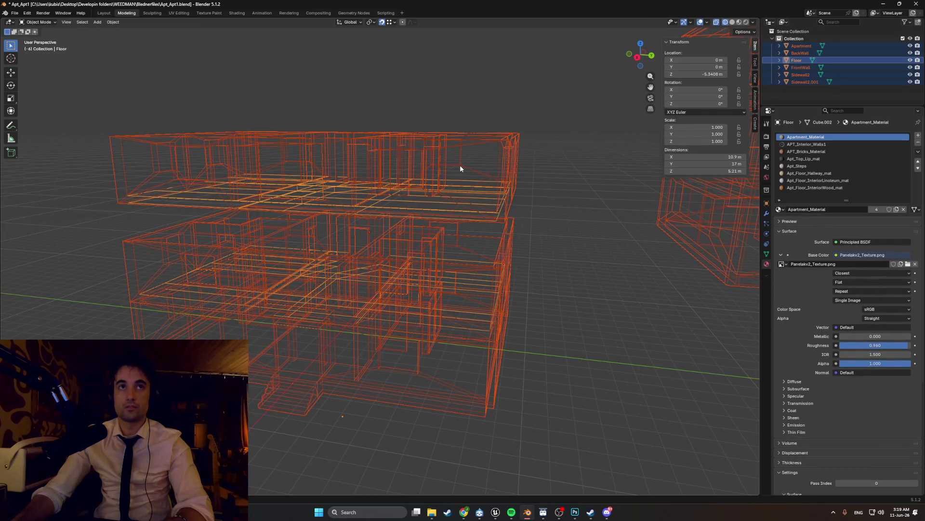
# Step: Make BackWall the active object and return the model to solid display
pyautogui.click(517, 242)
pyautogui.click(418, 177)
pyautogui.moveTo(416, 175)
pyautogui.mouseDown(button='middle')
pyautogui.moveTo(381, 169)
pyautogui.moveTo(462, 189)
pyautogui.mouseUp(button='middle')
pyautogui.click(420, 174)
# Step: Switch back to wireframe and box-select every wall and floor object across the building
pyautogui.press('z')
pyautogui.click(348, 176)
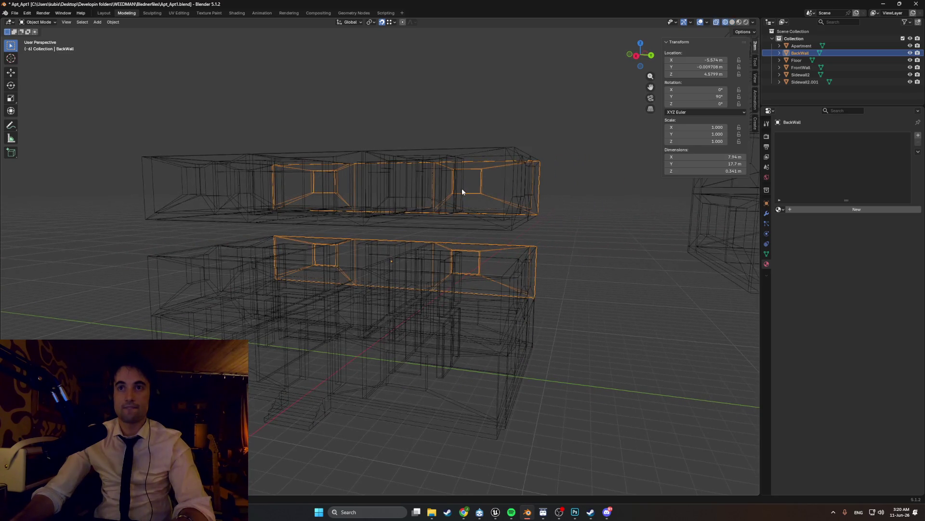
pyautogui.moveTo(547, 227); pyautogui.dragTo(553, 228, button='middle')
pyautogui.moveTo(553, 229); pyautogui.dragTo(95, 128)
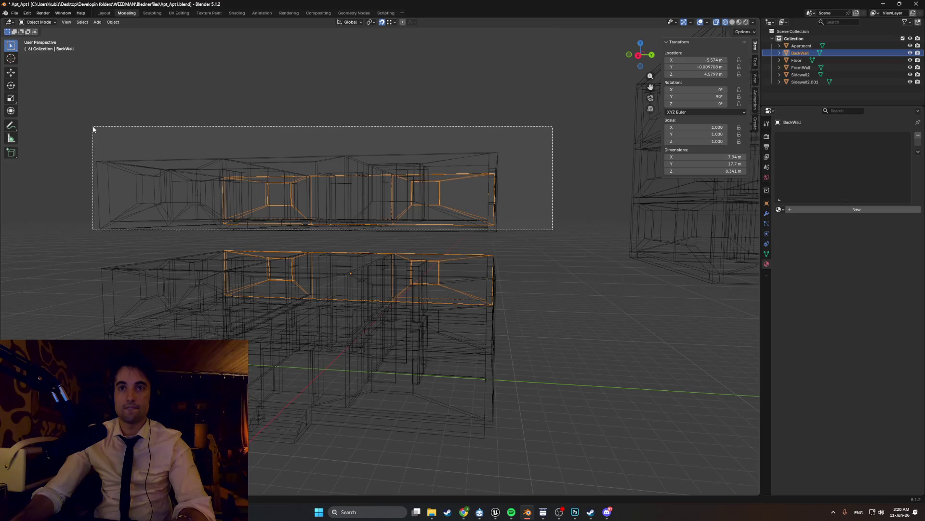
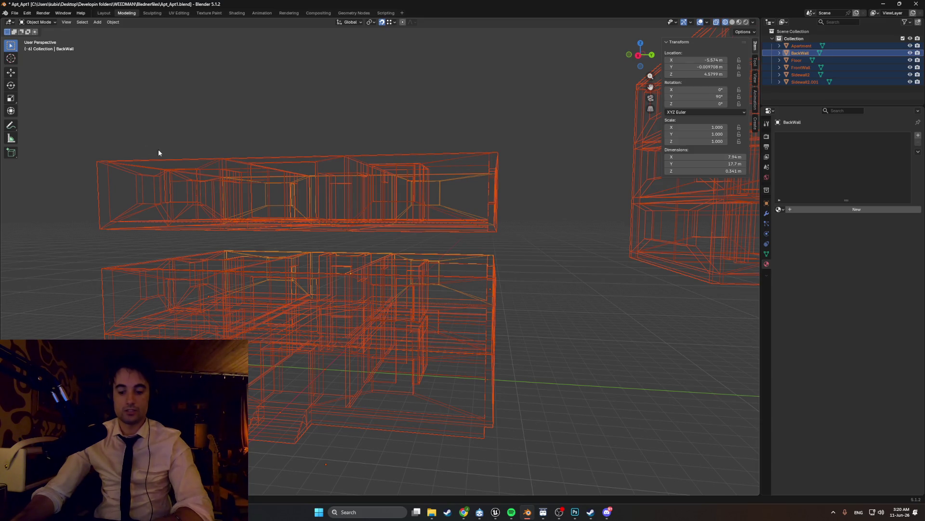
# Step: Join the building pieces into one BackWall object and check it in solid and wireframe shading
pyautogui.hotkey('ctrl', 'j')
pyautogui.moveTo(156, 149); pyautogui.dragTo(390, 202, button='middle')
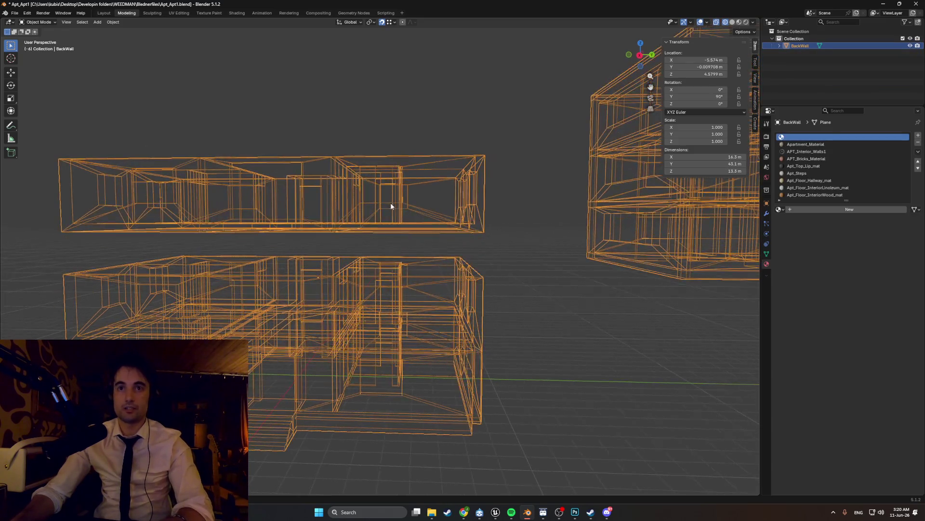
pyautogui.press('z')
pyautogui.click(433, 212)
pyautogui.press('z')
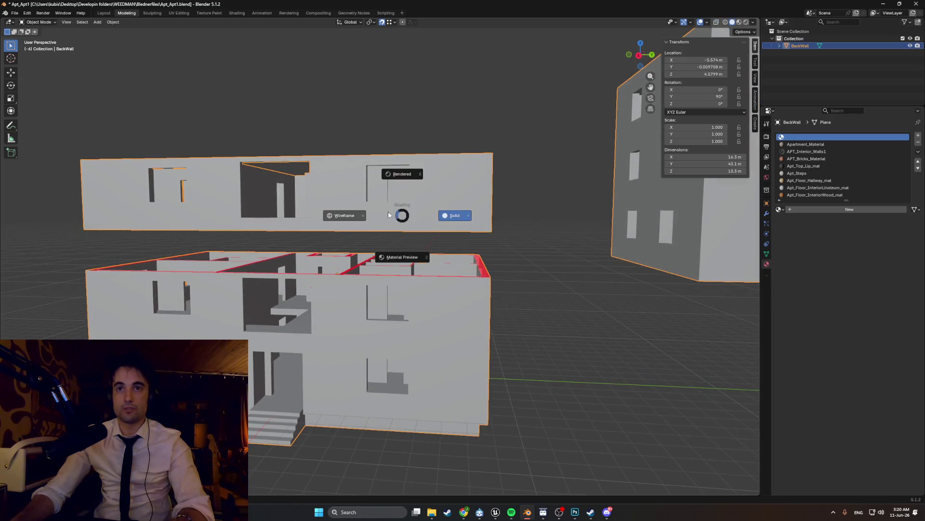
pyautogui.click(344, 215)
pyautogui.moveTo(361, 217); pyautogui.dragTo(376, 217, button='middle')
pyautogui.moveTo(491, 222); pyautogui.dragTo(80, 135)
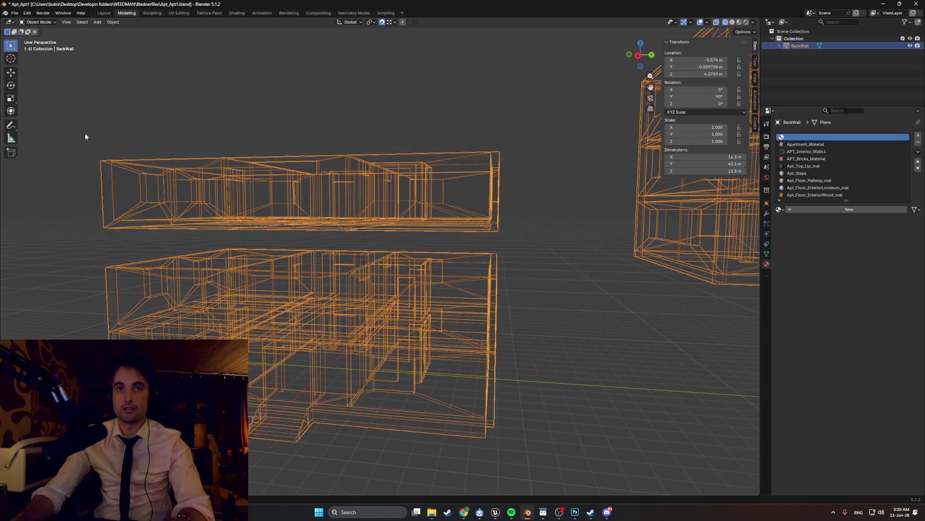
pyautogui.click(181, 146)
pyautogui.moveTo(238, 165); pyautogui.dragTo(312, 191, button='middle')
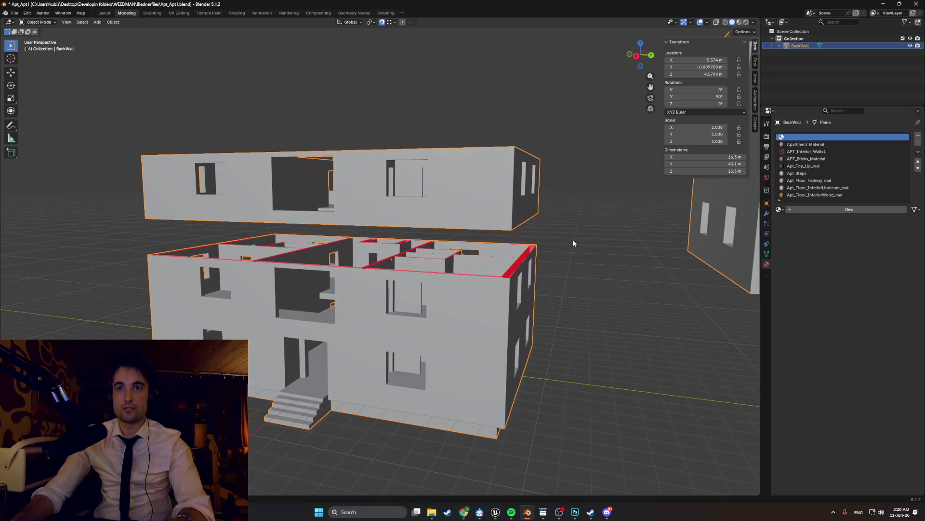
pyautogui.moveTo(319, 158); pyautogui.dragTo(331, 167, button='middle')
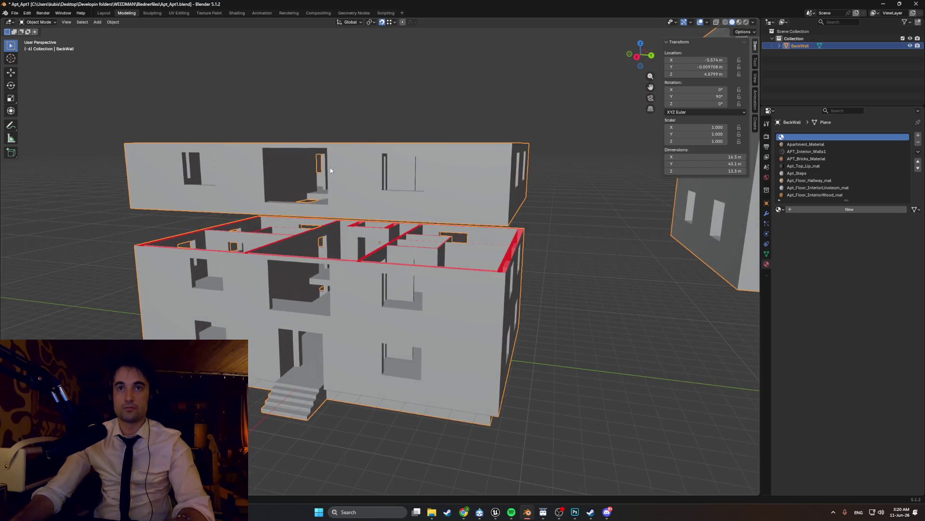
pyautogui.hotkey('shift', 'z')
# Step: Select the upper floor's bottom corner vertex and snap the 3D cursor onto it
pyautogui.press('Tab')
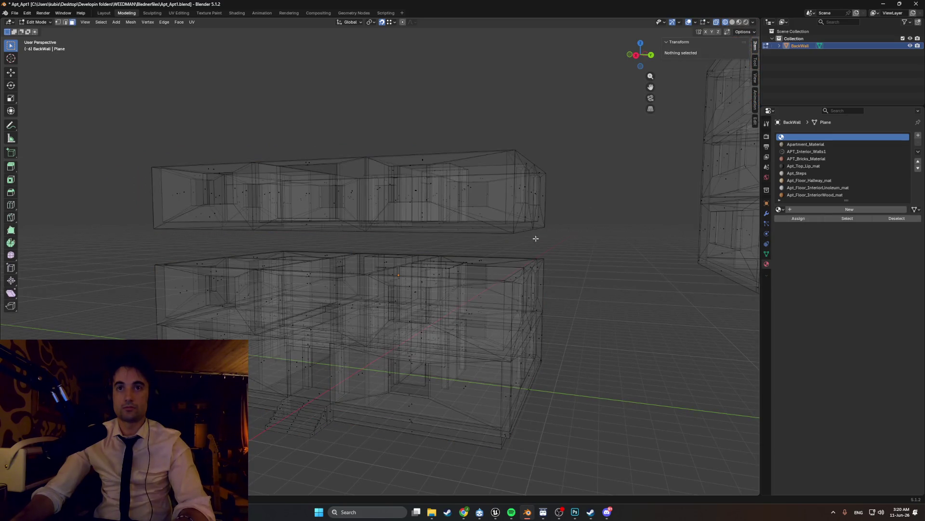
pyautogui.moveTo(576, 246); pyautogui.dragTo(96, 125)
pyautogui.scroll(3, 96, 125)
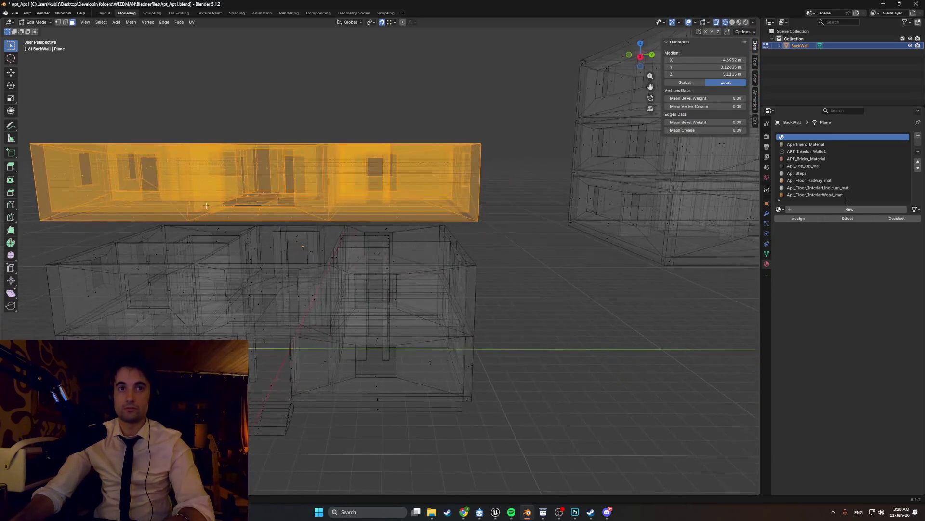
pyautogui.keyDown('shift'); pyautogui.moveTo(145, 144); pyautogui.dragTo(282, 176, button='middle'); pyautogui.keyUp('shift')
pyautogui.scroll(3, 282, 177)
pyautogui.scroll(2, 282, 177)
pyautogui.hotkey('shift', 'z')
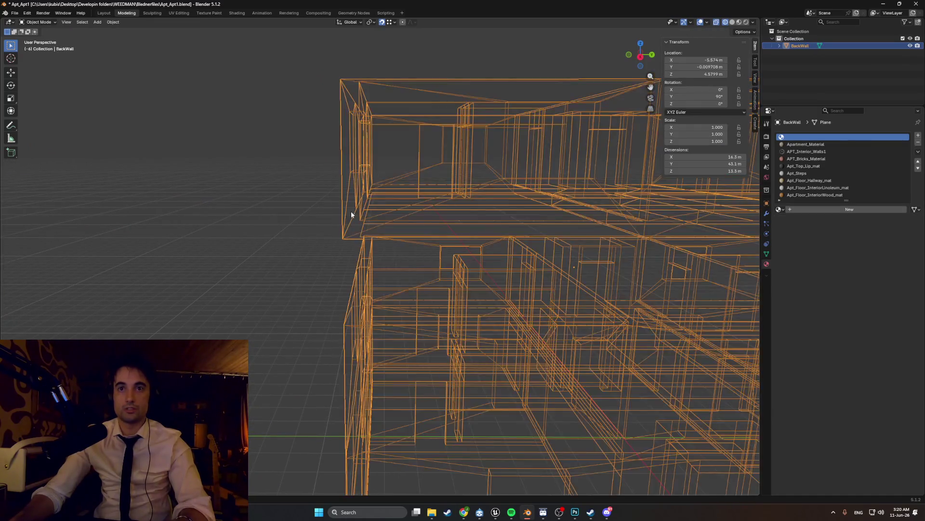
pyautogui.scroll(2, 350, 215)
pyautogui.hotkey('shift', 'z')
pyautogui.press('1')
pyautogui.click(330, 236)
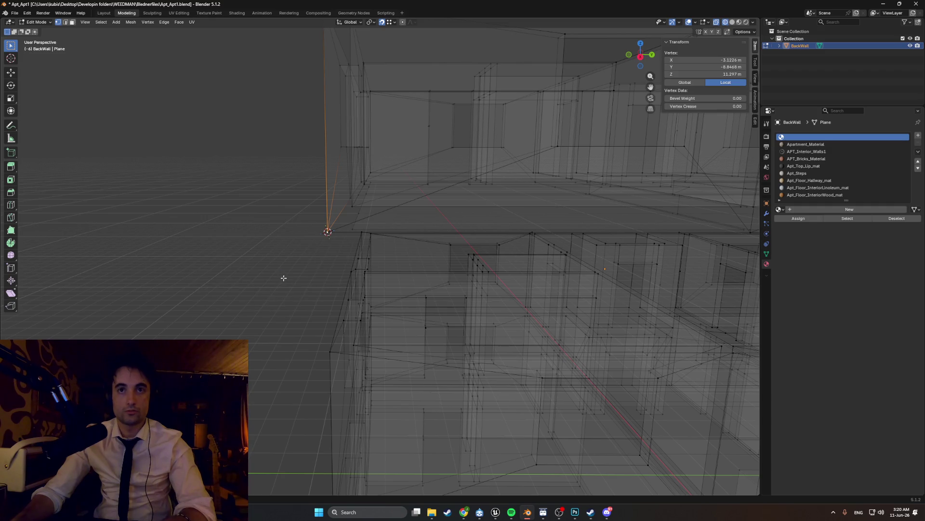
pyautogui.press('Escape')
pyautogui.press('Tab')
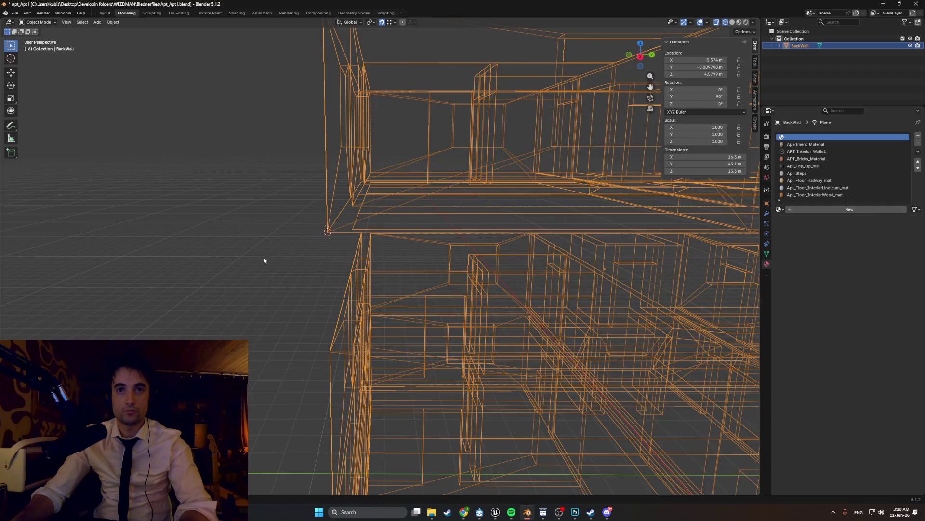
pyautogui.moveTo(217, 258)
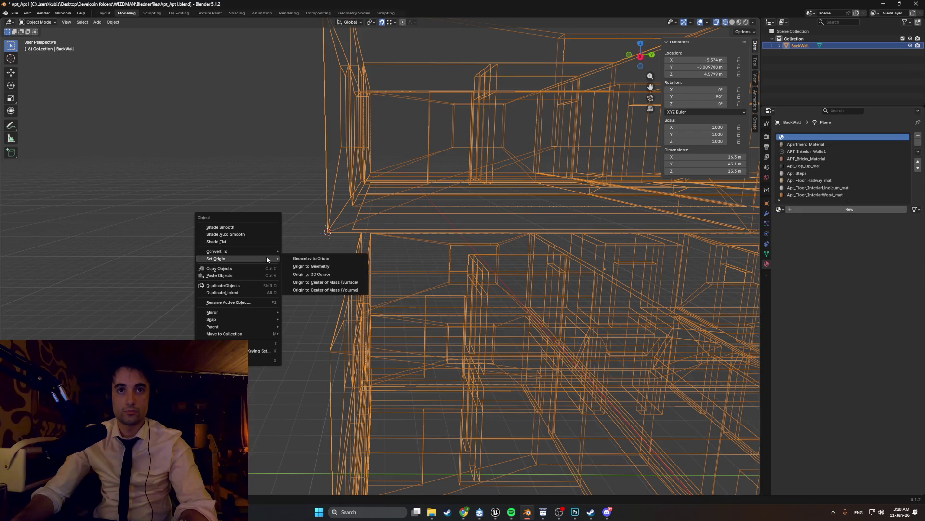
# Step: Set the BackWall object's origin to the 3D cursor position
pyautogui.click(298, 275)
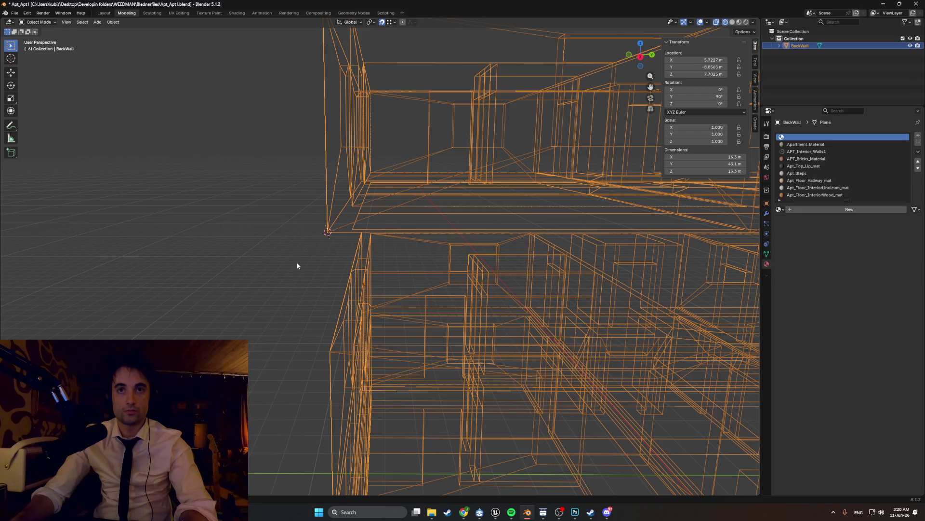
pyautogui.press('Tab')
pyautogui.moveTo(297, 248)
pyautogui.mouseDown(button='middle')
pyautogui.moveTo(288, 237)
pyautogui.moveTo(293, 248)
pyautogui.moveTo(313, 250)
pyautogui.moveTo(458, 243)
pyautogui.mouseUp(button='middle')
pyautogui.press('a')
pyautogui.press('Tab')
pyautogui.press('Tab')
# Step: Move the upper floor block straight down along Z onto the storeys below, viewed in solid shading
pyautogui.moveTo(670, 257); pyautogui.dragTo(206, 122)
pyautogui.scroll(3, 361, 195)
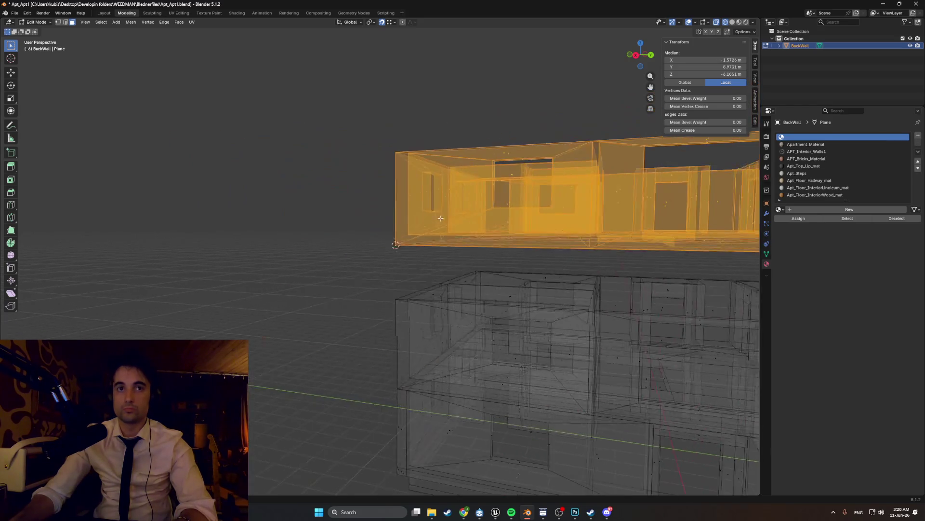
pyautogui.moveTo(361, 196); pyautogui.dragTo(367, 199, button='middle')
pyautogui.scroll(2, 368, 199)
pyautogui.press('g')
pyautogui.press('z')
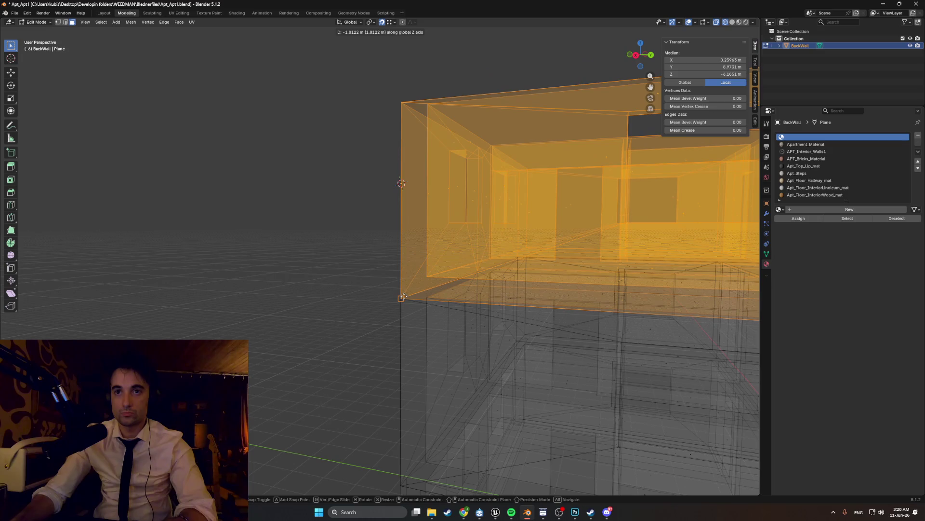
pyautogui.scroll(-3, 401, 183)
pyautogui.moveTo(401, 188)
pyautogui.mouseDown(button='middle')
pyautogui.moveTo(386, 233)
pyautogui.moveTo(406, 289)
pyautogui.moveTo(384, 230)
pyautogui.moveTo(420, 268)
pyautogui.moveTo(469, 222)
pyautogui.mouseUp(button='middle')
pyautogui.click(484, 282)
pyautogui.press('KP_1')
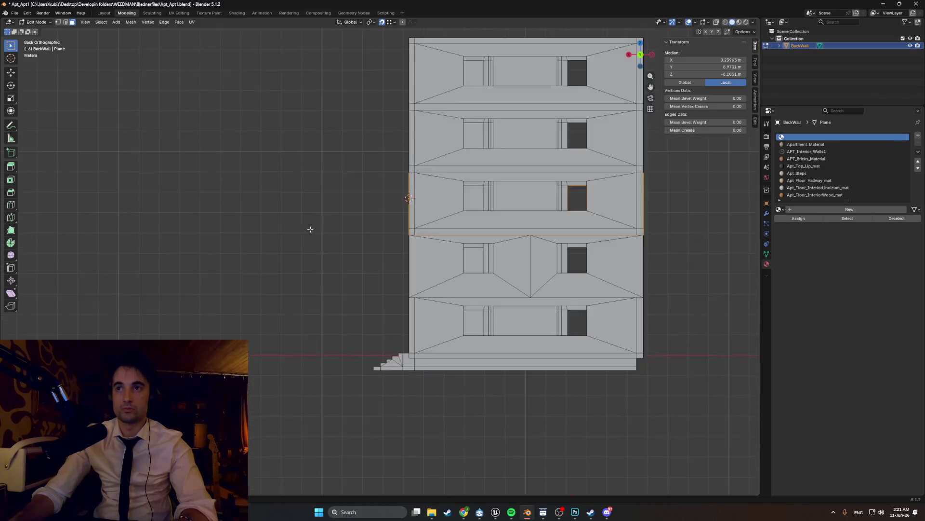
# Step: Align the top floor's height along Z from the right view and verify it from front and perspective
pyautogui.press('KP_3')
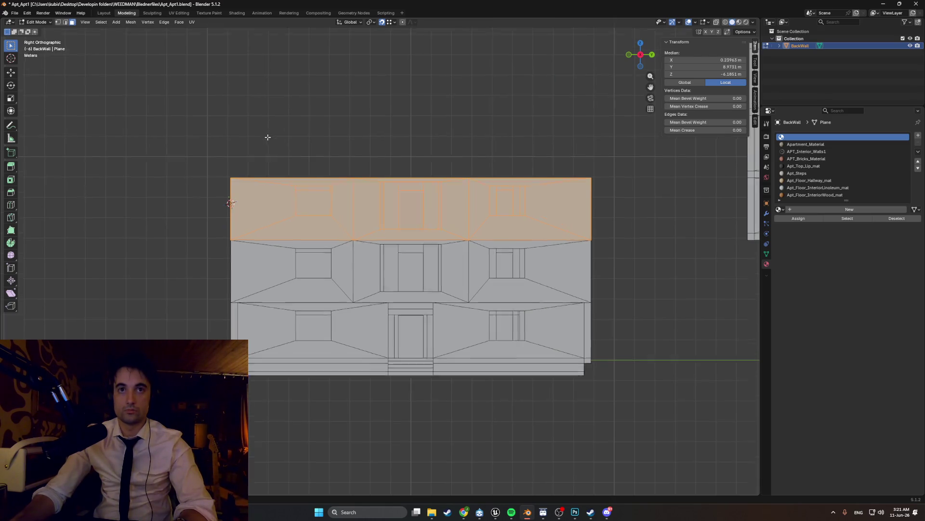
pyautogui.keyDown('shift'); pyautogui.moveTo(272, 128); pyautogui.dragTo(267, 248, button='middle'); pyautogui.keyUp('shift')
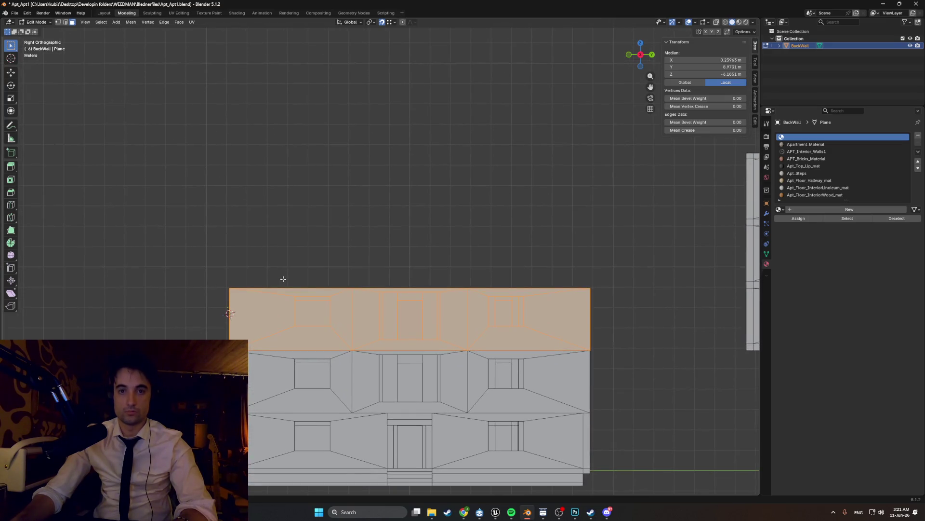
pyautogui.press('g')
pyautogui.press('z')
pyautogui.click(282, 210)
pyautogui.scroll(2, 242, 233)
pyautogui.press('z')
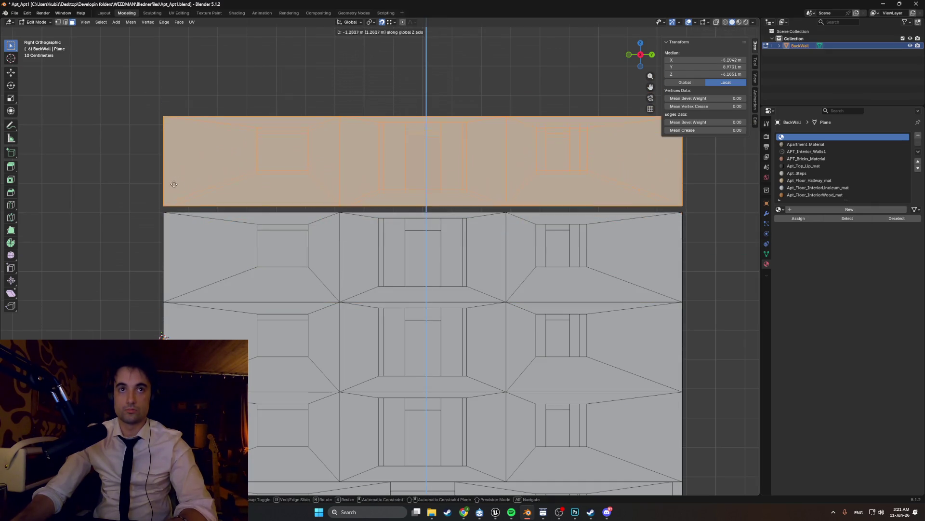
pyautogui.scroll(-3, 160, 211)
pyautogui.moveTo(167, 212); pyautogui.dragTo(265, 210, button='middle')
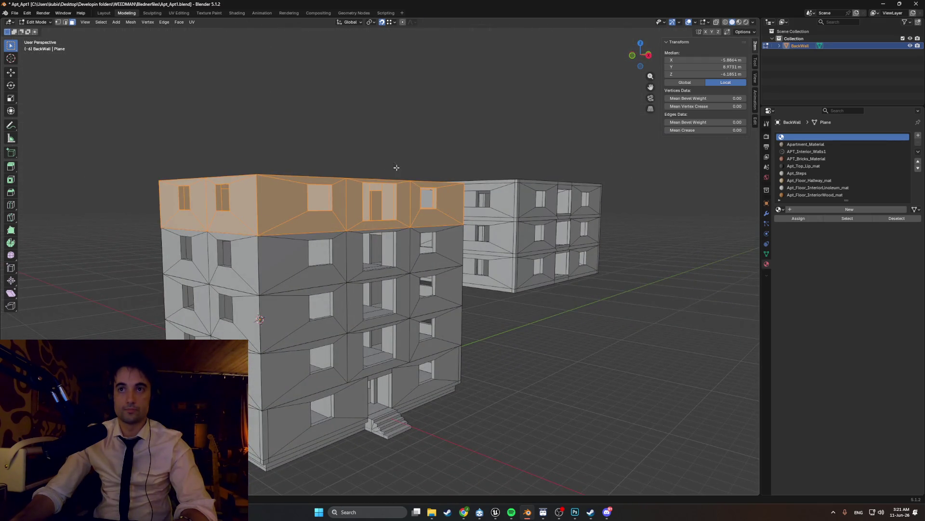
pyautogui.press('KP_1')
pyautogui.scroll(3, 356, 303)
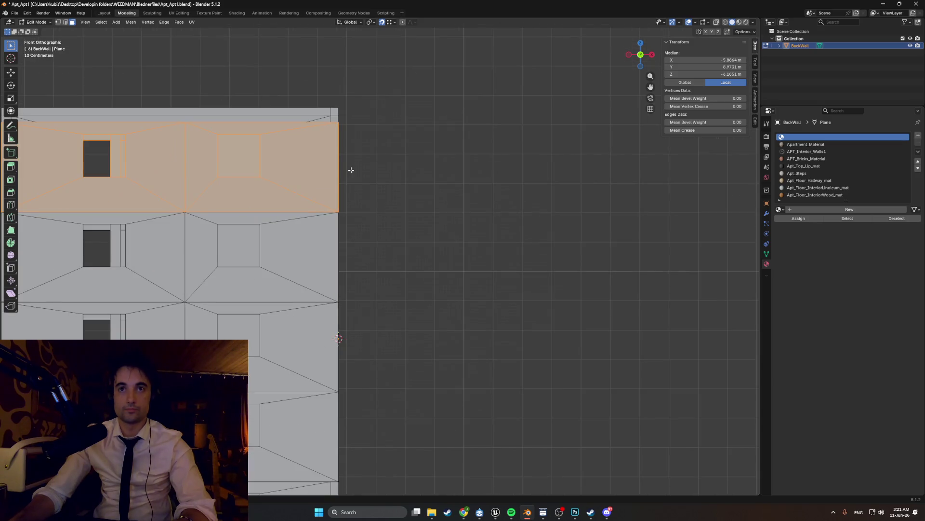
pyautogui.scroll(2, 356, 305)
pyautogui.moveTo(376, 210); pyautogui.dragTo(304, 217, button='middle')
pyautogui.moveTo(362, 229)
pyautogui.mouseDown(button='middle')
pyautogui.moveTo(340, 238)
pyautogui.moveTo(376, 224)
pyautogui.moveTo(313, 250)
pyautogui.moveTo(329, 238)
pyautogui.moveTo(323, 223)
pyautogui.moveTo(266, 242)
pyautogui.mouseUp(button='middle')
pyautogui.press('KP_1')
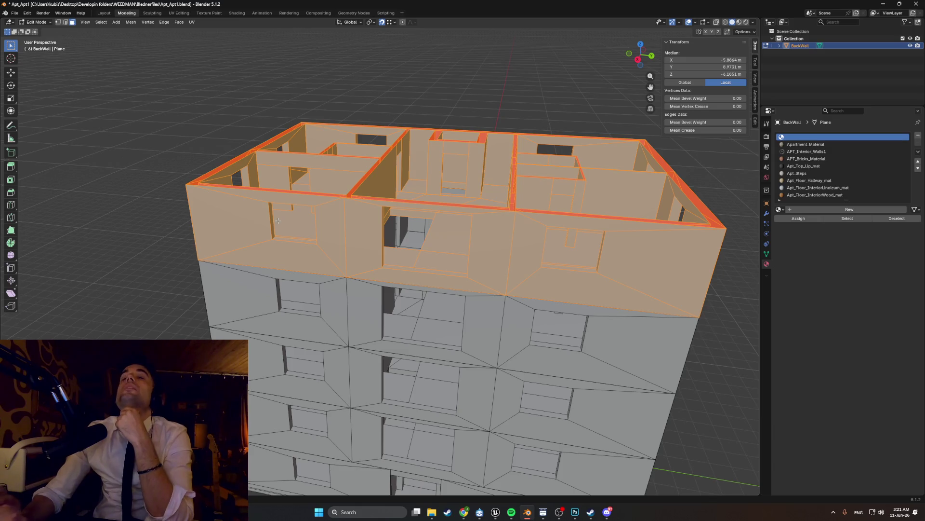
pyautogui.moveTo(283, 169)
pyautogui.mouseDown(button='middle')
pyautogui.moveTo(371, 154)
pyautogui.moveTo(445, 249)
pyautogui.moveTo(388, 250)
pyautogui.moveTo(414, 318)
pyautogui.moveTo(444, 262)
pyautogui.moveTo(459, 298)
pyautogui.moveTo(433, 304)
pyautogui.moveTo(422, 290)
pyautogui.mouseUp(button='middle')
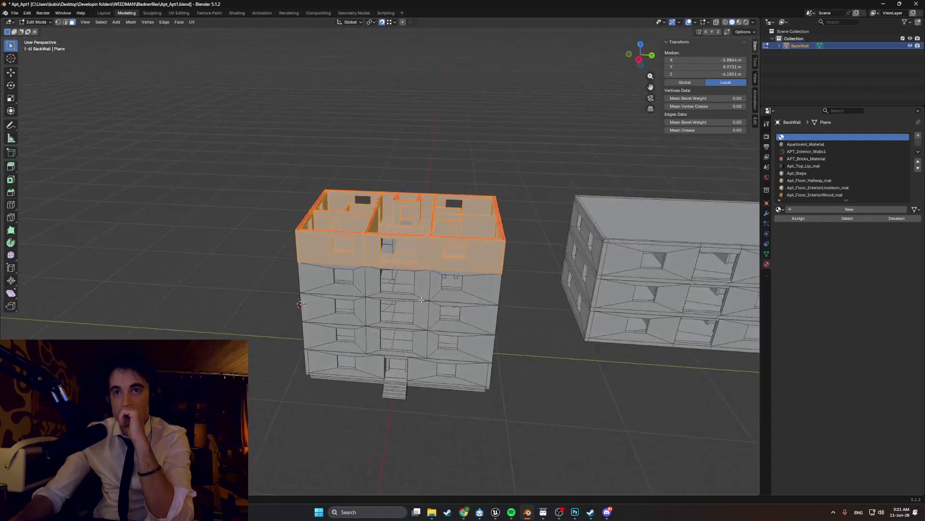
# Step: Merge overlapping vertices by distance across the whole mesh, removing 325 duplicates
pyautogui.press('Tab')
pyautogui.press('Tab')
pyautogui.press('a')
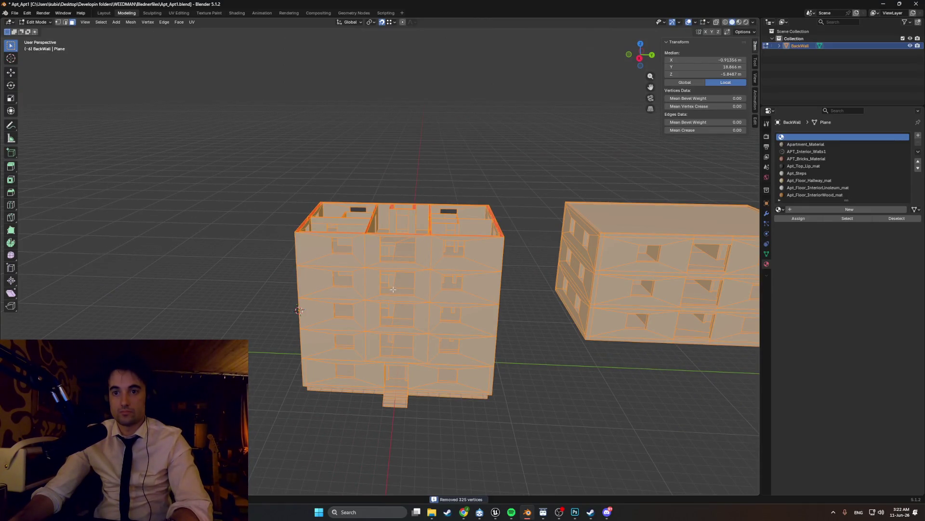
pyautogui.hotkey('alt', 'a')
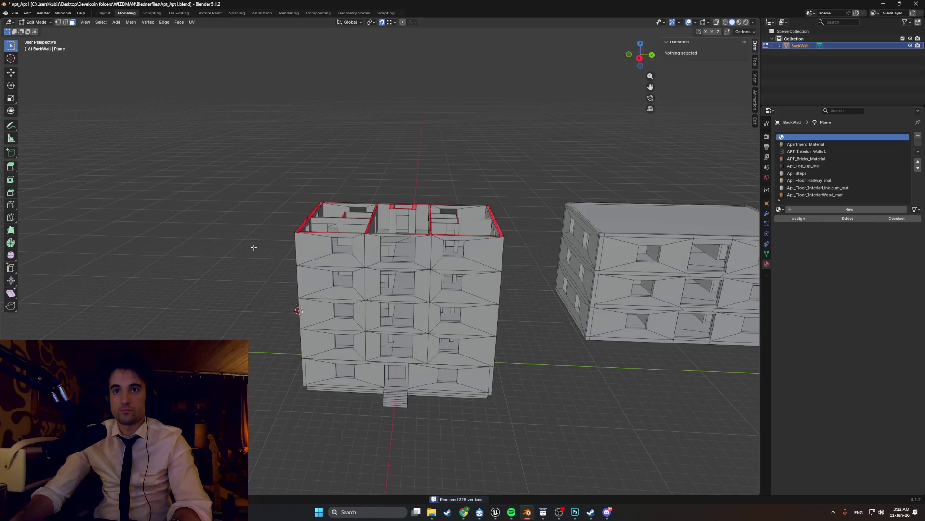
# Step: Move a stray vertex inside the top floor's rooms to fix the wall corner
pyautogui.moveTo(259, 257)
pyautogui.mouseDown(button='middle')
pyautogui.moveTo(354, 246)
pyautogui.moveTo(293, 298)
pyautogui.mouseUp(button='middle')
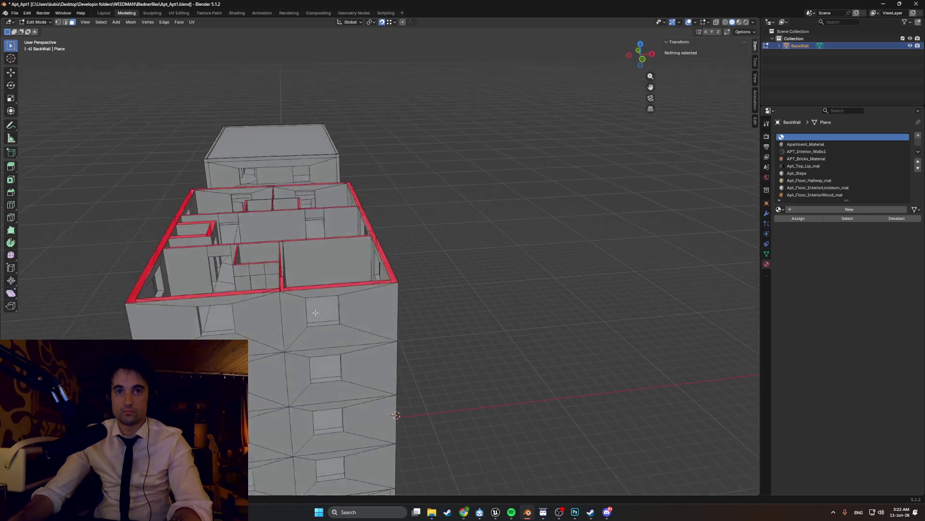
pyautogui.scroll(4, 294, 298)
pyautogui.scroll(4, 325, 311)
pyautogui.moveTo(326, 311); pyautogui.dragTo(369, 336, button='middle')
pyautogui.scroll(3, 368, 336)
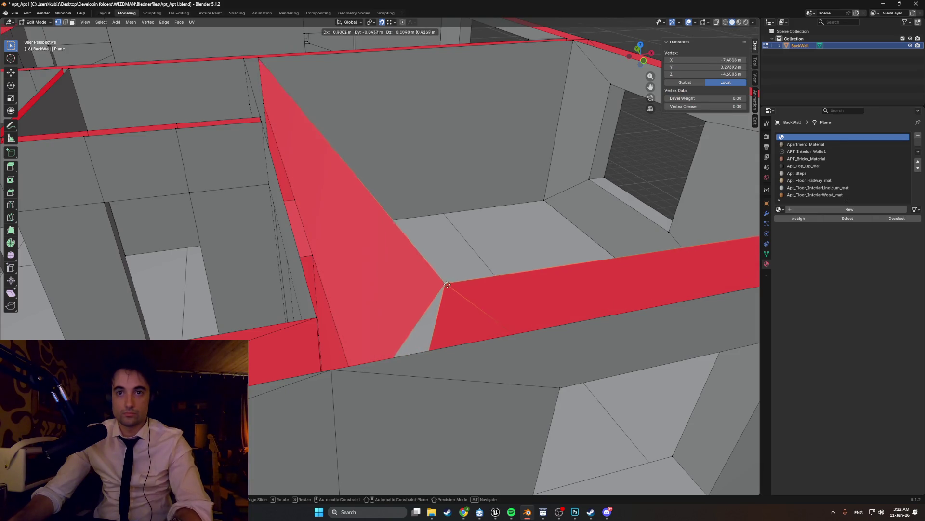
pyautogui.click(454, 280)
pyautogui.scroll(-5, 454, 279)
pyautogui.moveTo(434, 275)
pyautogui.mouseDown(button='middle')
pyautogui.moveTo(376, 325)
pyautogui.moveTo(366, 351)
pyautogui.mouseUp(button='middle')
pyautogui.scroll(5, 367, 351)
pyautogui.moveTo(362, 289)
pyautogui.mouseDown(button='middle')
pyautogui.moveTo(303, 217)
pyautogui.moveTo(260, 112)
pyautogui.mouseUp(button='middle')
pyautogui.press('g')
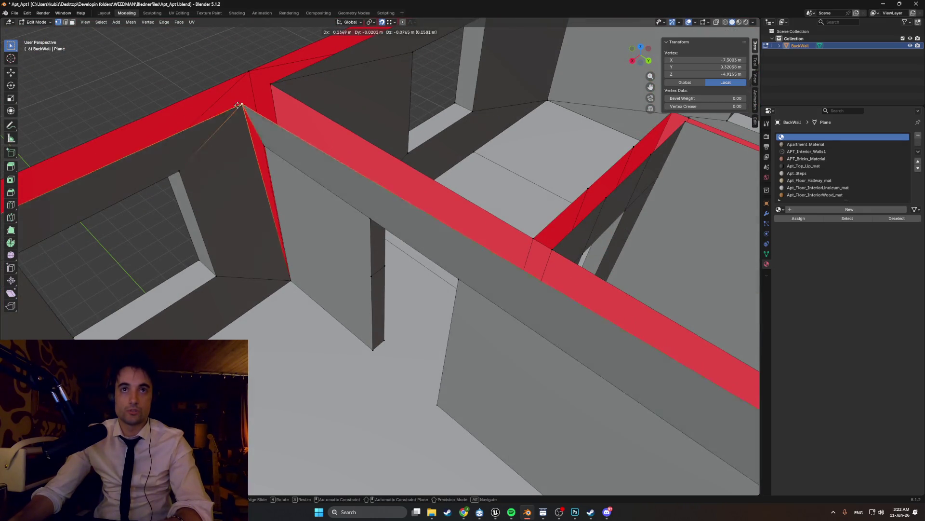
pyautogui.click(255, 93)
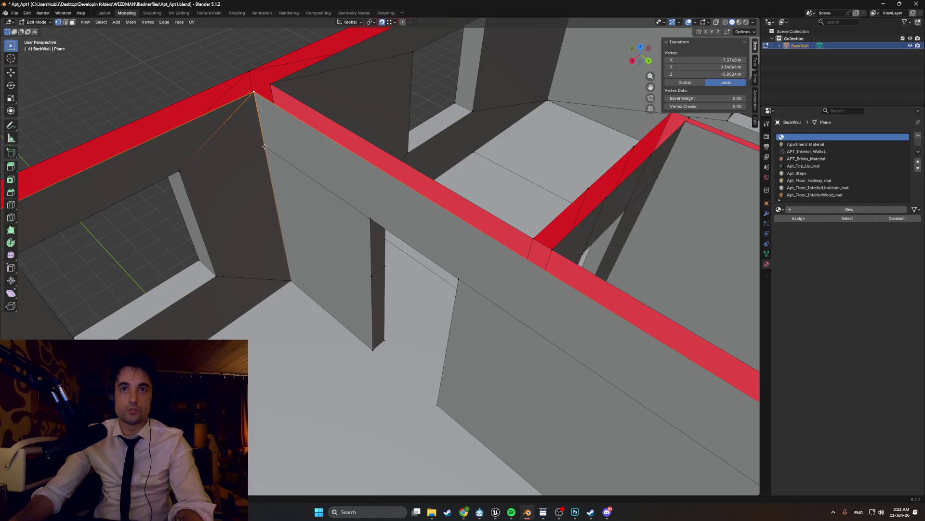
# Step: Move a doorway wall vertex vertically into place and target the stray edge across the door jamb
pyautogui.moveTo(371, 209)
pyautogui.mouseDown(button='middle')
pyautogui.moveTo(386, 206)
pyautogui.moveTo(337, 225)
pyautogui.moveTo(327, 150)
pyautogui.mouseUp(button='middle')
pyautogui.click(386, 206)
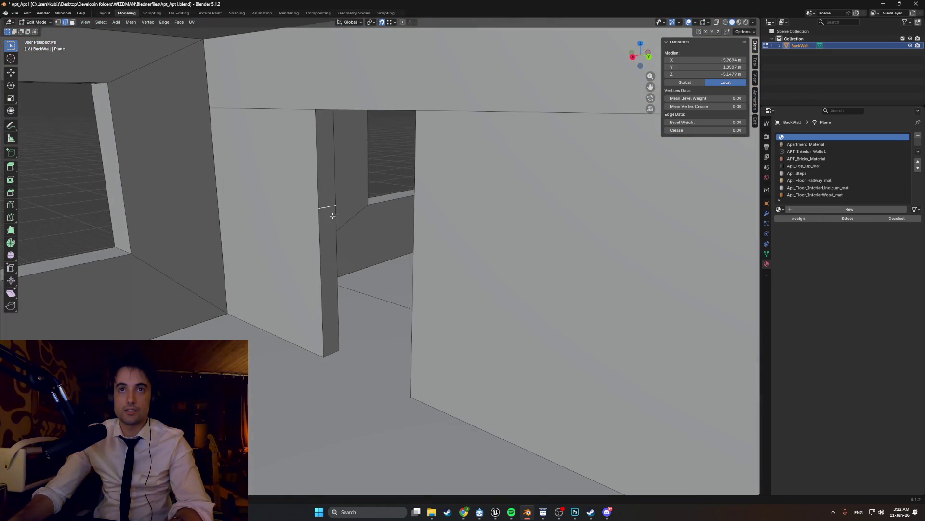
pyautogui.press('g')
pyautogui.press('z')
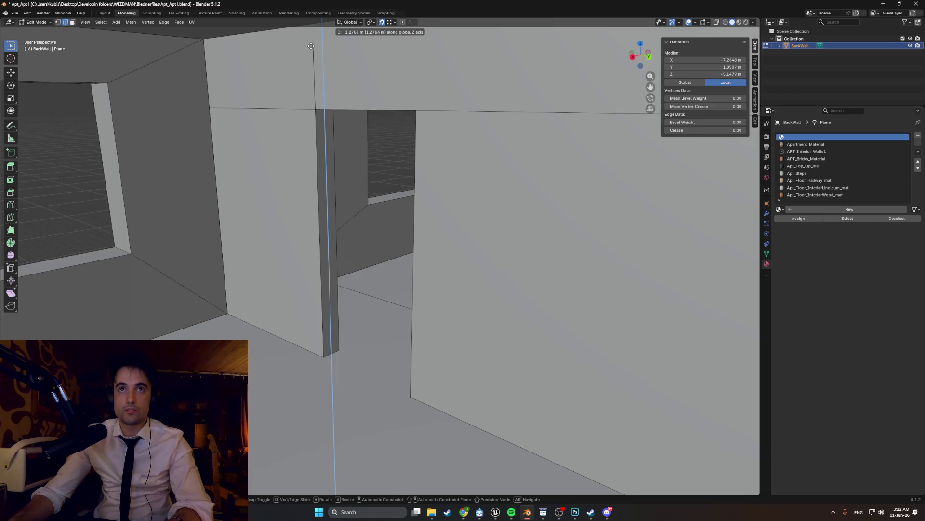
pyautogui.click(311, 76)
pyautogui.moveTo(312, 108)
pyautogui.mouseDown(button='middle')
pyautogui.moveTo(353, 225)
pyautogui.moveTo(362, 210)
pyautogui.moveTo(393, 203)
pyautogui.moveTo(313, 298)
pyautogui.mouseUp(button='middle')
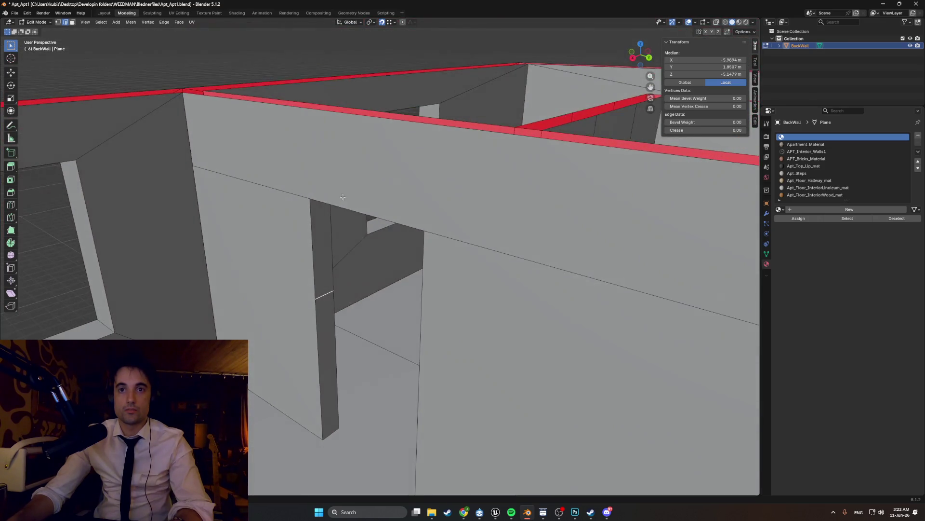
pyautogui.rightClick(325, 295)
# Step: Dissolve the stray doorway edge and delete further stray elements on the walls
pyautogui.click(346, 300)
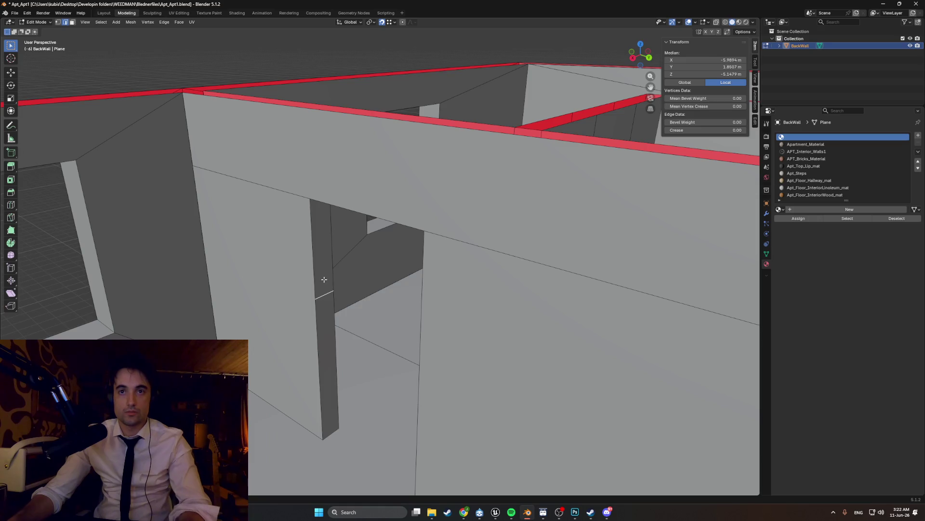
pyautogui.rightClick(333, 284)
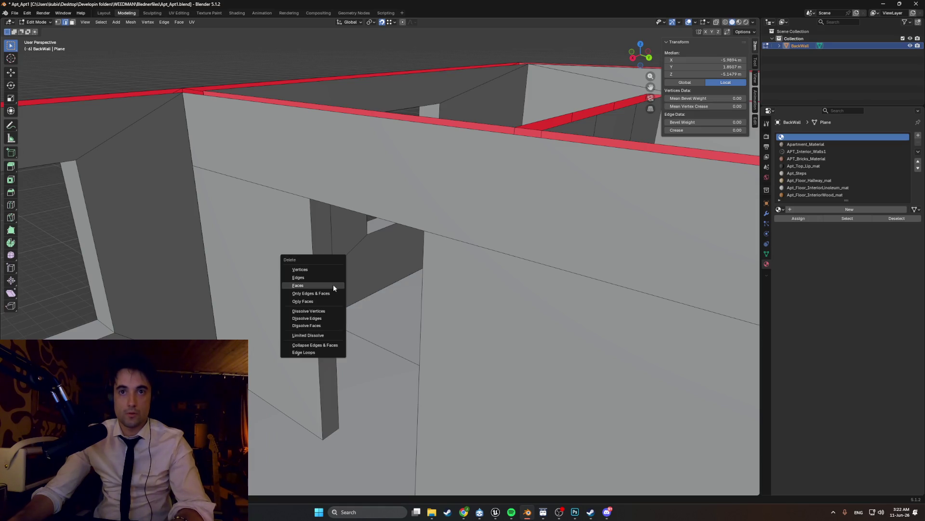
pyautogui.click(328, 317)
pyautogui.moveTo(328, 307)
pyautogui.mouseDown(button='middle')
pyautogui.moveTo(300, 249)
pyautogui.moveTo(275, 290)
pyautogui.mouseUp(button='middle')
pyautogui.click(248, 355)
pyautogui.press('x')
pyautogui.click(248, 355)
pyautogui.moveTo(260, 347); pyautogui.dragTo(251, 354, button='middle')
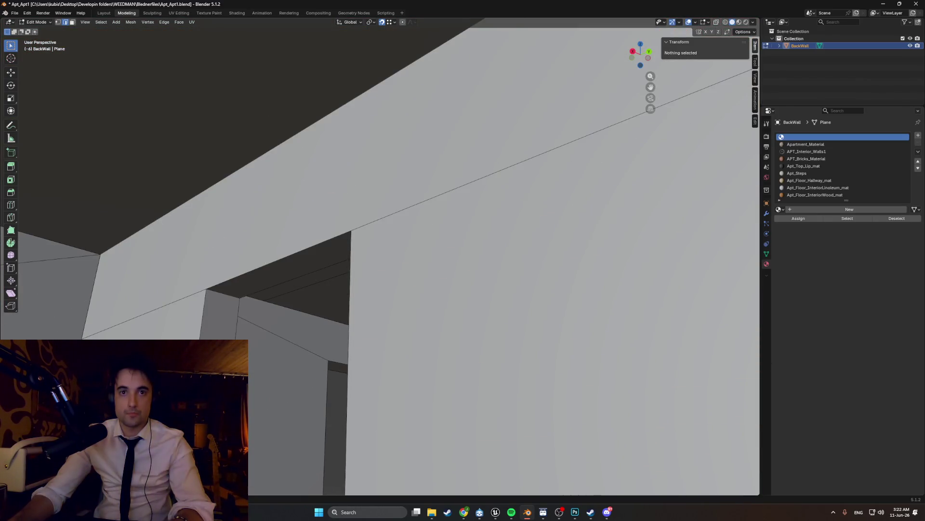
pyautogui.click(434, 195)
pyautogui.press('x')
# Step: Delete the remaining stray elements and leftover edge, then save the apartment file
pyautogui.moveTo(290, 253); pyautogui.dragTo(233, 252, button='middle')
pyautogui.click(199, 154)
pyautogui.press('x')
pyautogui.moveTo(203, 159)
pyautogui.mouseDown(button='middle')
pyautogui.moveTo(172, 334)
pyautogui.moveTo(331, 238)
pyautogui.moveTo(333, 297)
pyautogui.moveTo(347, 300)
pyautogui.moveTo(333, 217)
pyautogui.moveTo(341, 102)
pyautogui.moveTo(383, 213)
pyautogui.moveTo(452, 216)
pyautogui.moveTo(296, 227)
pyautogui.moveTo(376, 225)
pyautogui.mouseUp(button='middle')
pyautogui.press('a')
pyautogui.hotkey('alt', 'a')
pyautogui.click(333, 302)
pyautogui.press('x')
pyautogui.click(353, 307)
pyautogui.scroll(-4, 381, 208)
pyautogui.hotkey('ctrl', 's')
pyautogui.scroll(2, 380, 225)
pyautogui.scroll(2, 385, 224)
pyautogui.scroll(-3, 385, 225)
# Step: Start repositioning a facade vertex where several BackWall faces meet
pyautogui.moveTo(557, 279)
pyautogui.mouseDown(button='middle')
pyautogui.moveTo(506, 282)
pyautogui.moveTo(571, 347)
pyautogui.mouseUp(button='middle')
pyautogui.click(406, 205)
pyautogui.press('g')
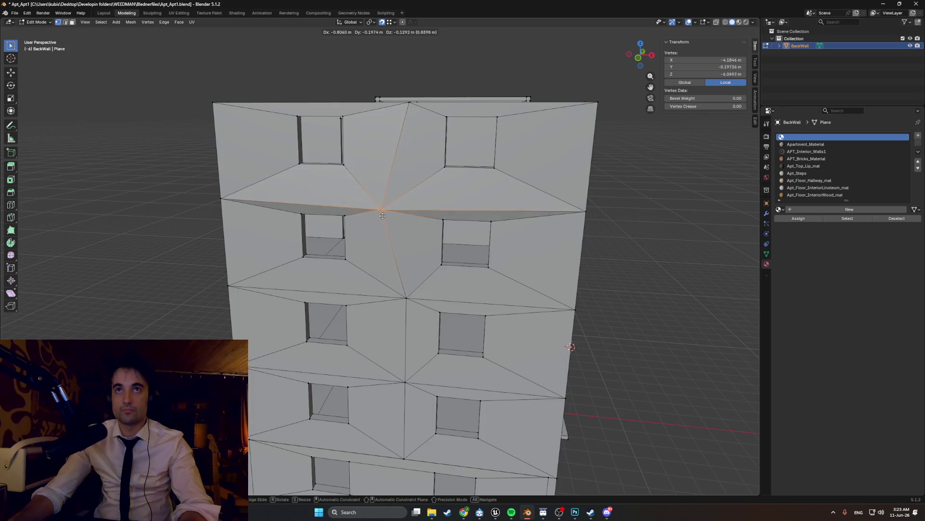
# Step: Cancel the facade vertex move, inspect the top wall edges from above and clear the selection
pyautogui.press('Escape')
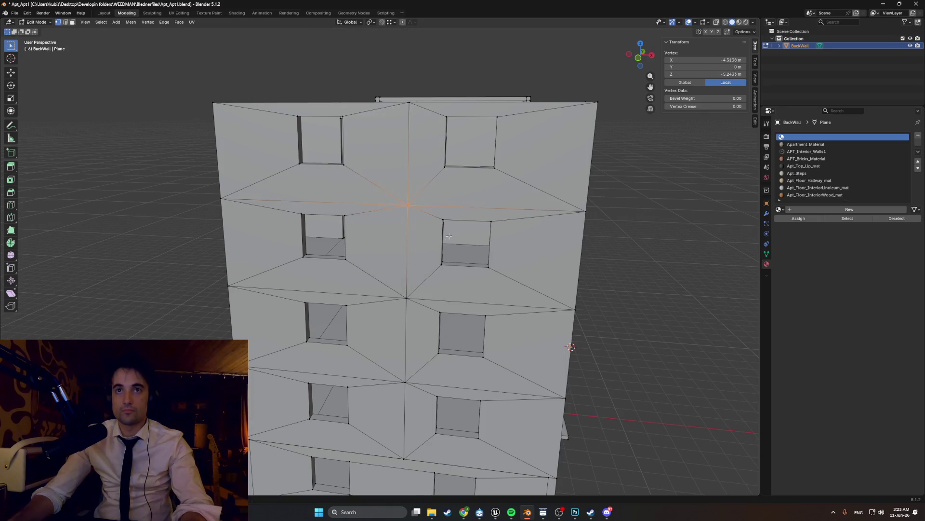
pyautogui.scroll(-5, 449, 237)
pyautogui.moveTo(449, 237)
pyautogui.mouseDown(button='middle')
pyautogui.moveTo(315, 238)
pyautogui.moveTo(333, 217)
pyautogui.moveTo(347, 267)
pyautogui.moveTo(395, 255)
pyautogui.moveTo(371, 281)
pyautogui.mouseUp(button='middle')
pyautogui.scroll(3, 340, 247)
pyautogui.scroll(3, 394, 254)
pyautogui.keyDown('shift'); pyautogui.click(445, 252); pyautogui.keyUp('shift')
pyautogui.keyDown('shift'); pyautogui.click(441, 230); pyautogui.keyUp('shift')
pyautogui.scroll(-2, 385, 241)
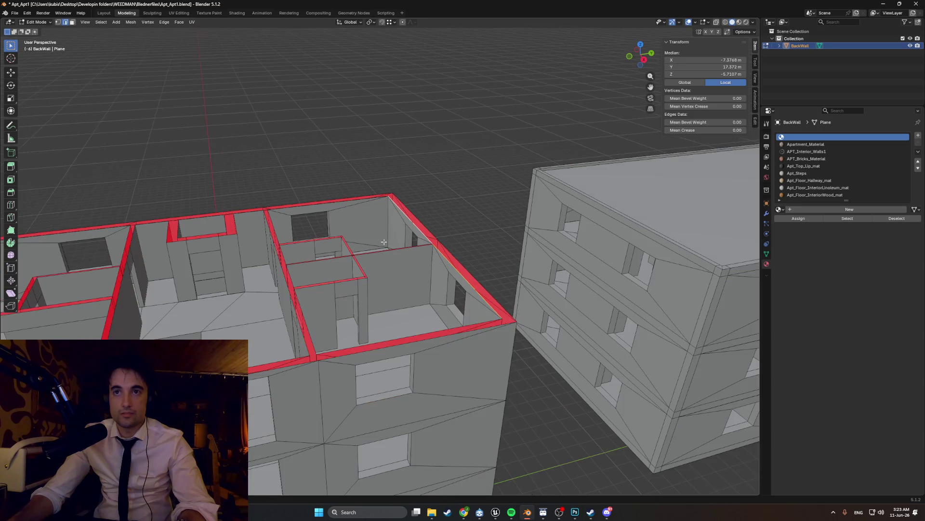
pyautogui.hotkey('alt', 'a')
pyautogui.moveTo(321, 230)
pyautogui.mouseDown(button='middle')
pyautogui.moveTo(314, 209)
pyautogui.moveTo(396, 216)
pyautogui.mouseUp(button='middle')
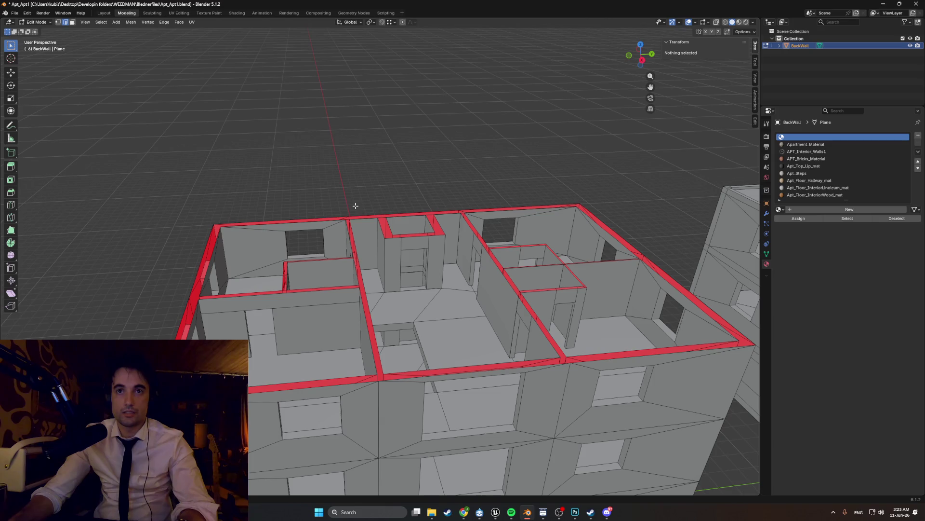
pyautogui.scroll(-3, 342, 198)
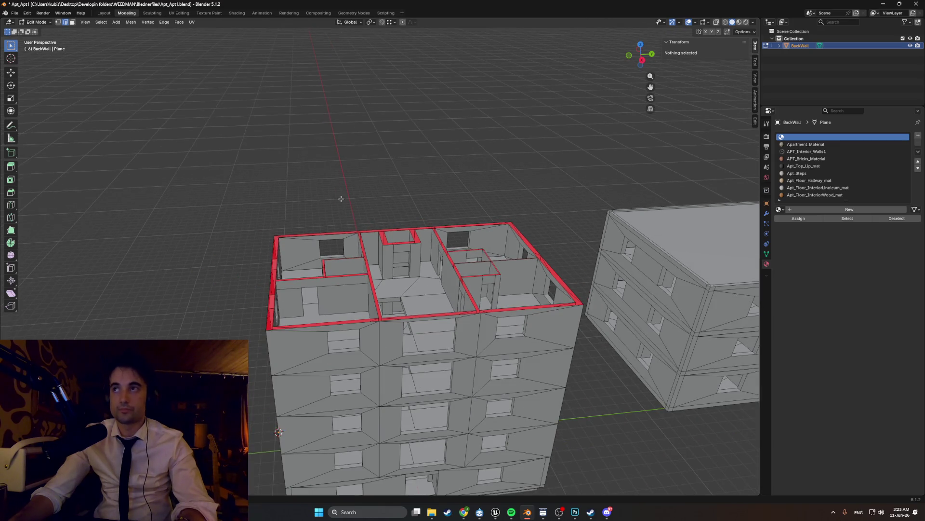
pyautogui.hotkey('shift', 'a')
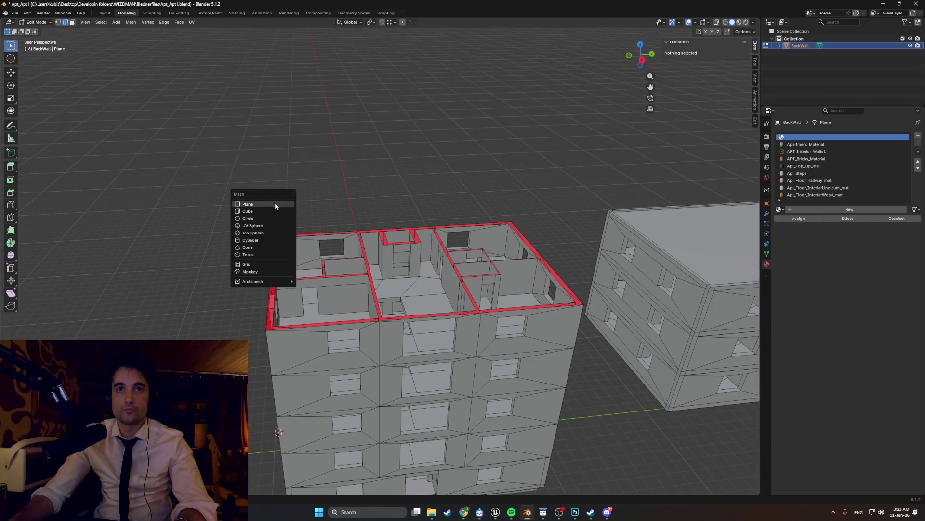
# Step: Add a plane beside the building in top view and separate it into its own BackWall.001 object
pyautogui.click(281, 203)
pyautogui.press('g')
pyautogui.click(283, 213)
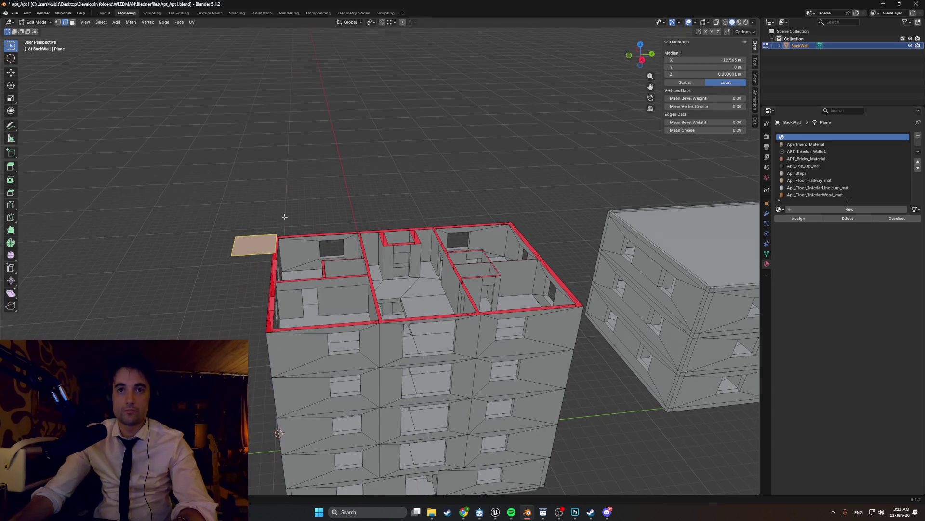
pyautogui.scroll(-2, 283, 213)
pyautogui.press('KP_3')
pyautogui.press('KP_7')
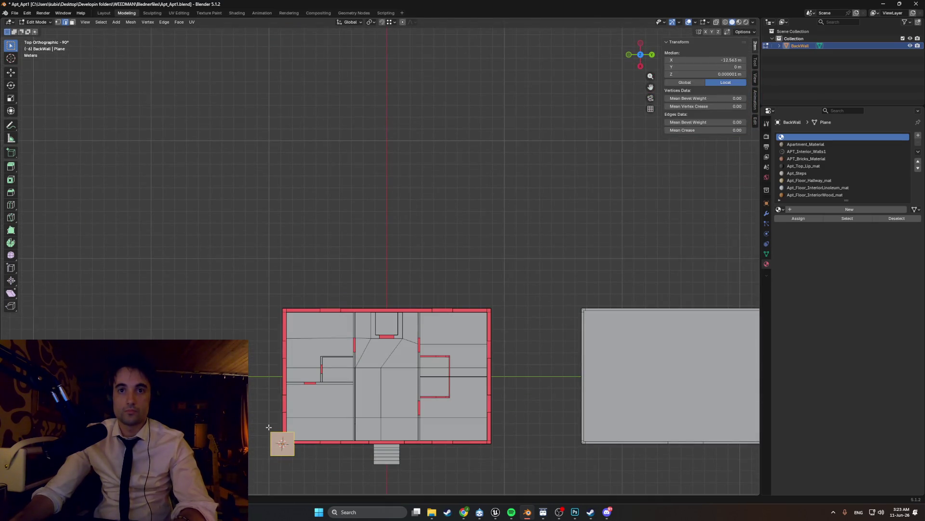
pyautogui.press('g')
pyautogui.press('y')
pyautogui.click(275, 374)
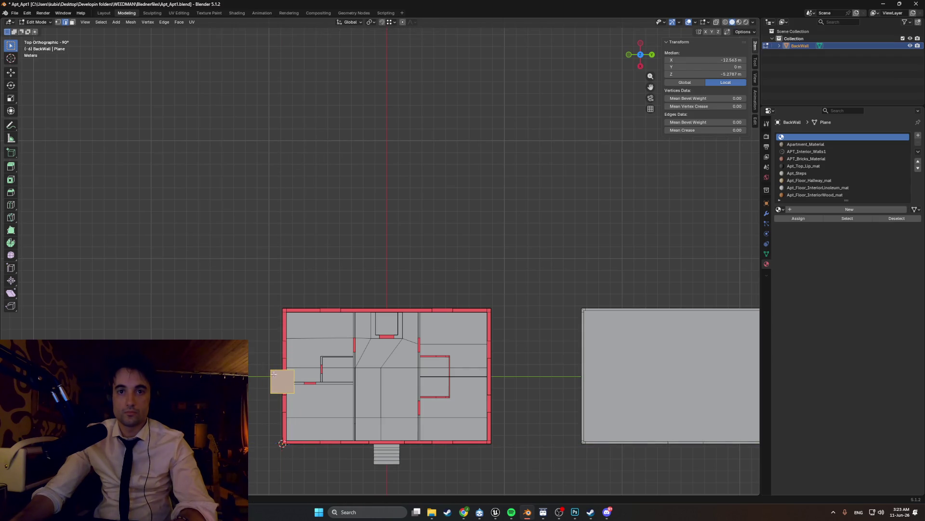
pyautogui.press('p')
pyautogui.click(319, 388)
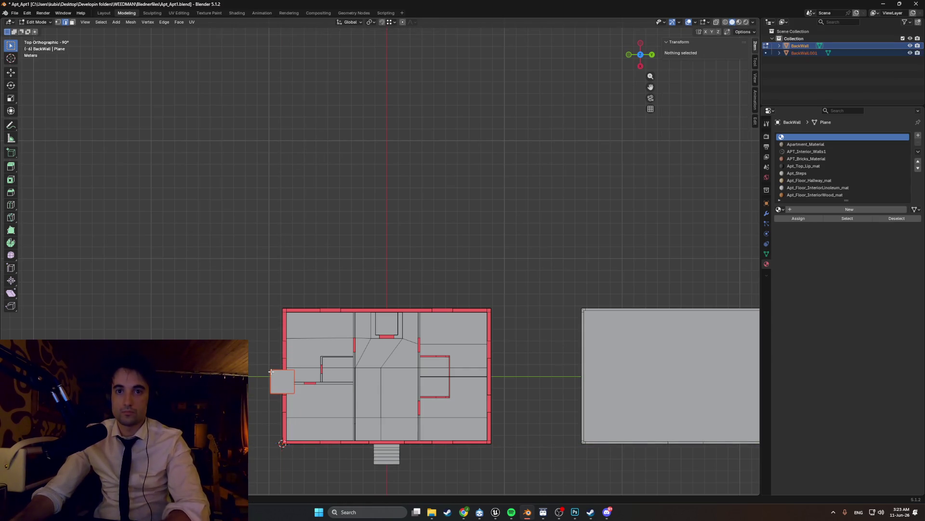
# Step: Extrude the plane into a strip spanning the floor plan between the left and right walls
pyautogui.moveTo(264, 376); pyautogui.dragTo(426, 321, button='middle')
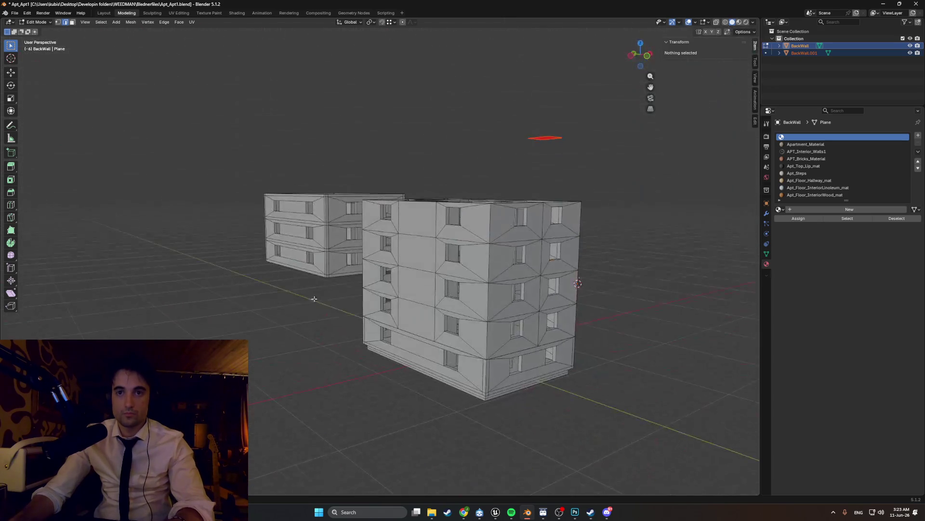
pyautogui.press('KP_1')
pyautogui.press('KP_7')
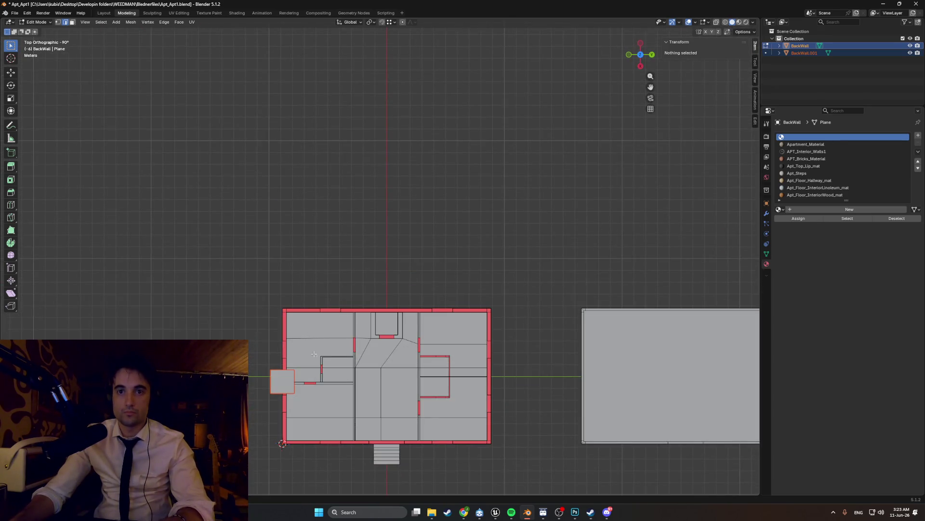
pyautogui.click(279, 381)
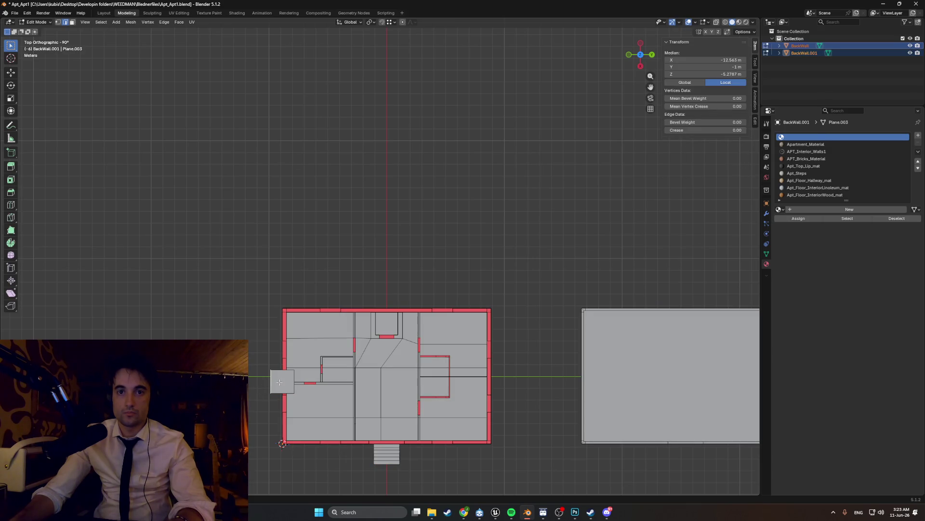
pyautogui.keyDown('shift'); pyautogui.moveTo(295, 379); pyautogui.dragTo(285, 304, button='middle'); pyautogui.keyUp('shift')
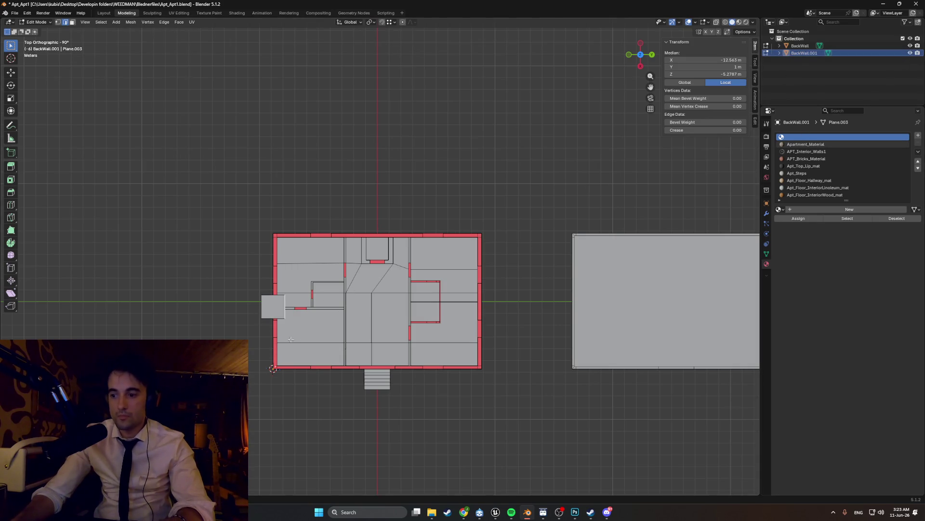
pyautogui.press('e')
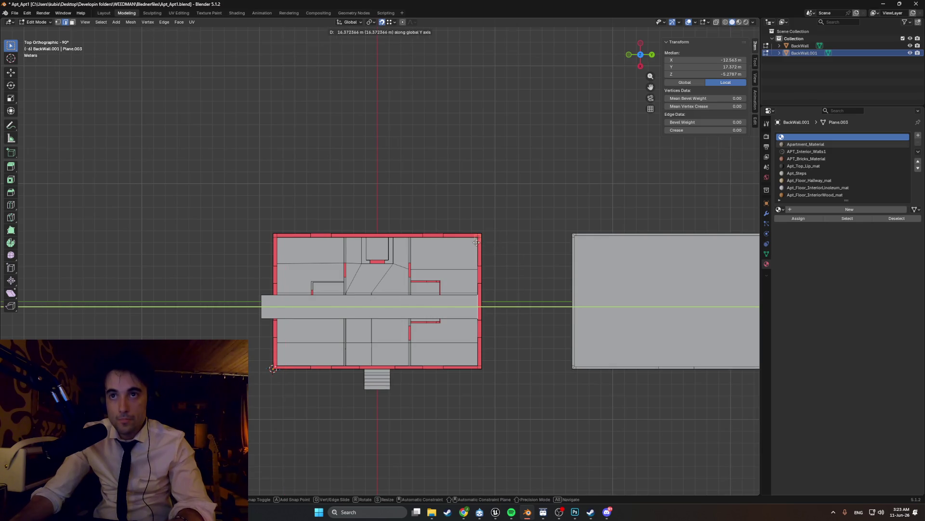
pyautogui.click(230, 333)
pyautogui.scroll(2, 229, 333)
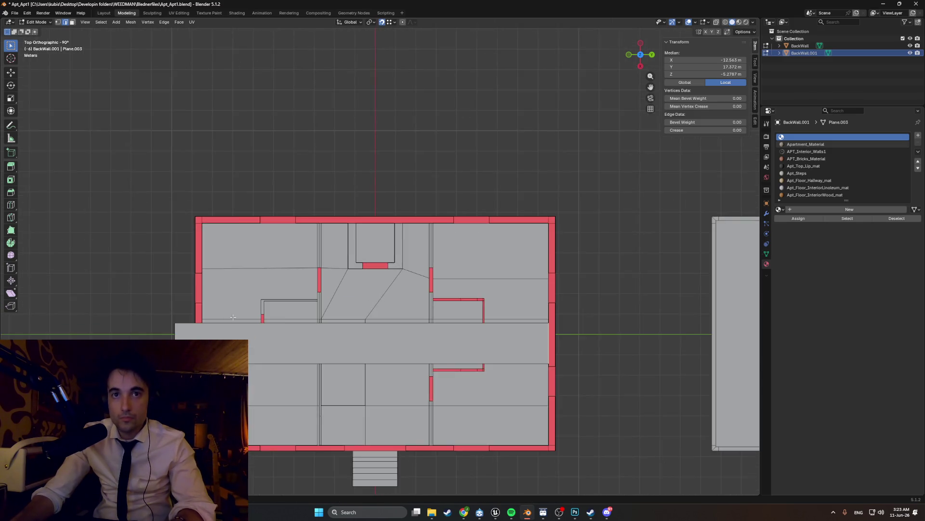
pyautogui.scroll(2, 291, 266)
pyautogui.press('g')
pyautogui.press('y')
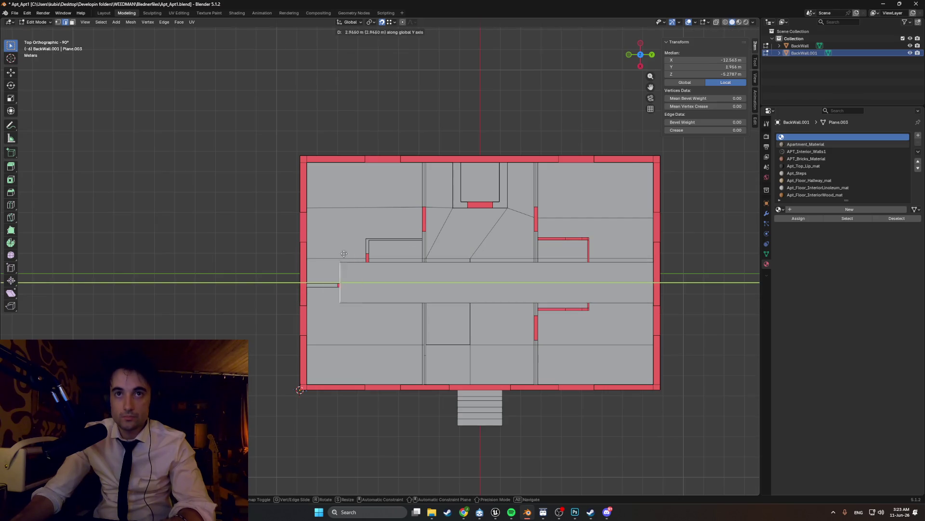
pyautogui.click(308, 258)
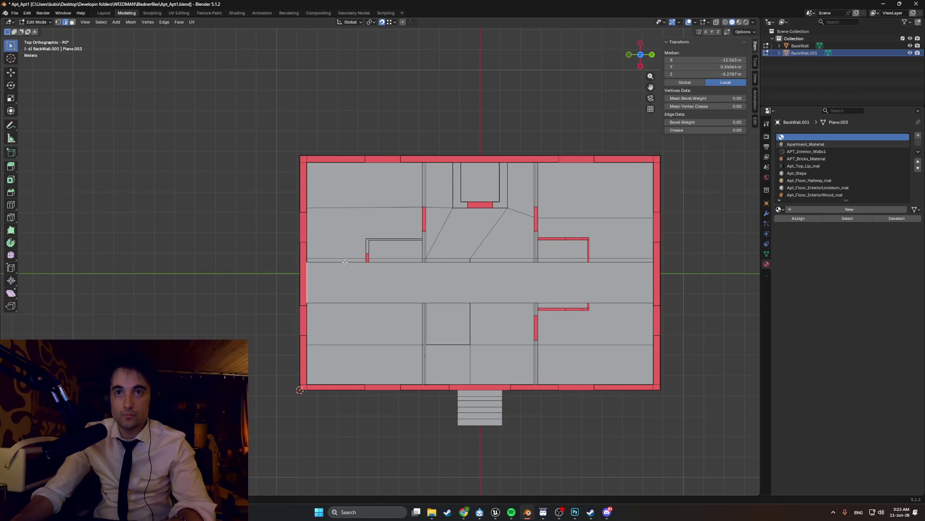
# Step: Stretch the strip's upper and lower edges along Y to reach the outer walls
pyautogui.press('g')
pyautogui.press('y')
pyautogui.click(333, 218)
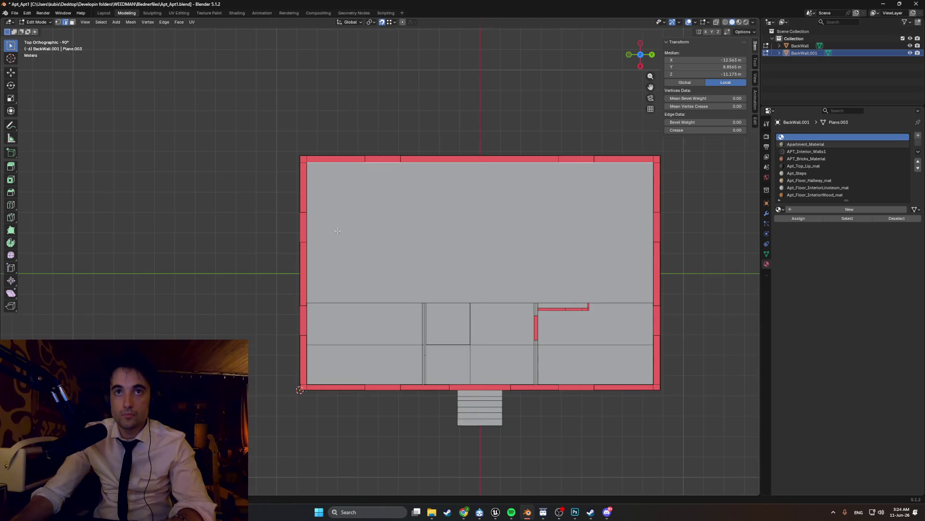
pyautogui.press('g')
pyautogui.press('y')
# Step: Finish covering the lower rooms and raise the roof plane above the building
pyautogui.click(347, 361)
pyautogui.moveTo(348, 361)
pyautogui.mouseDown(button='middle')
pyautogui.moveTo(410, 334)
pyautogui.moveTo(458, 237)
pyautogui.moveTo(433, 174)
pyautogui.moveTo(468, 185)
pyautogui.moveTo(463, 201)
pyautogui.mouseUp(button='middle')
pyautogui.scroll(-3, 432, 174)
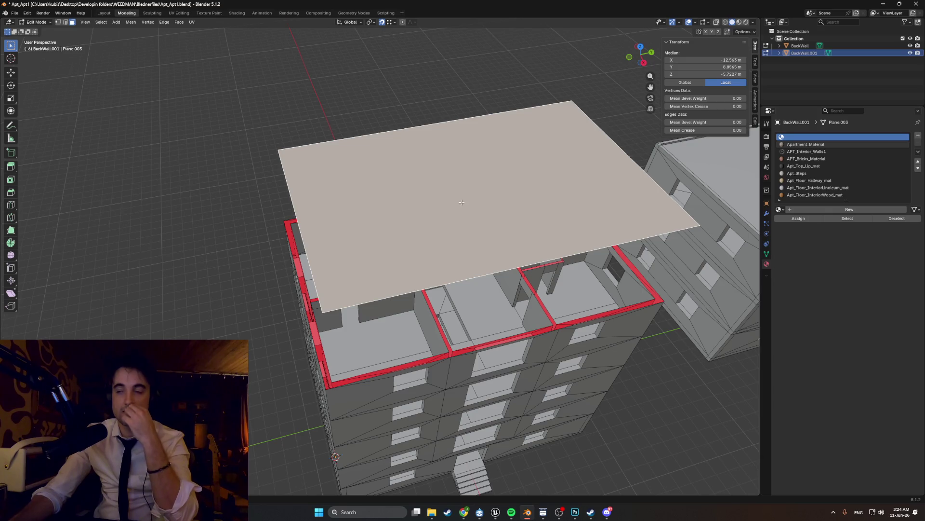
pyautogui.moveTo(461, 204); pyautogui.dragTo(443, 229, button='middle')
pyautogui.press('g')
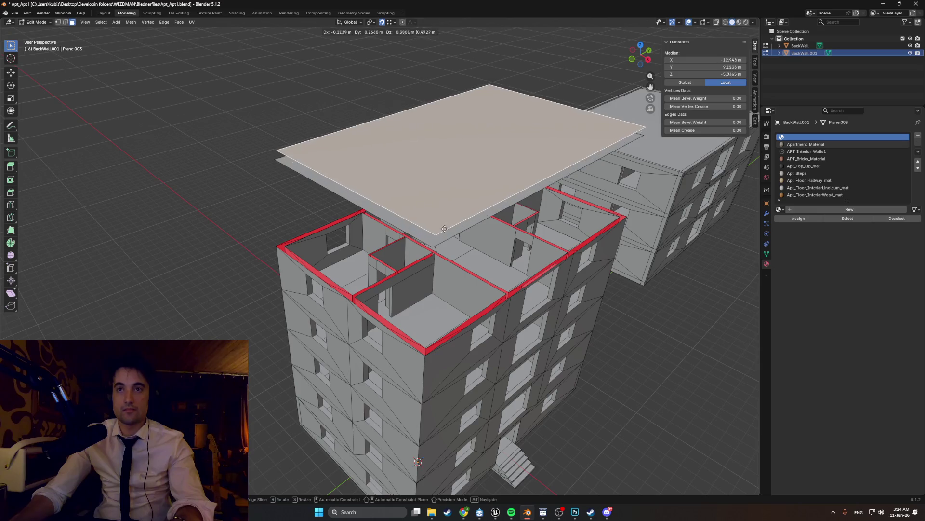
pyautogui.click(447, 237)
pyautogui.moveTo(447, 237); pyautogui.dragTo(444, 240, button='middle')
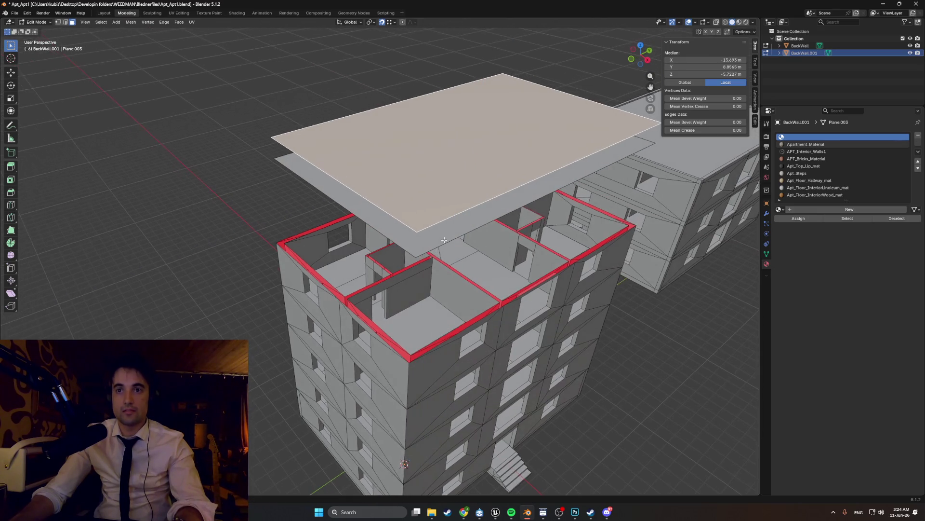
# Step: Select the floating slab's large face and inspect it from top and perspective views
pyautogui.click(423, 234)
pyautogui.press('g')
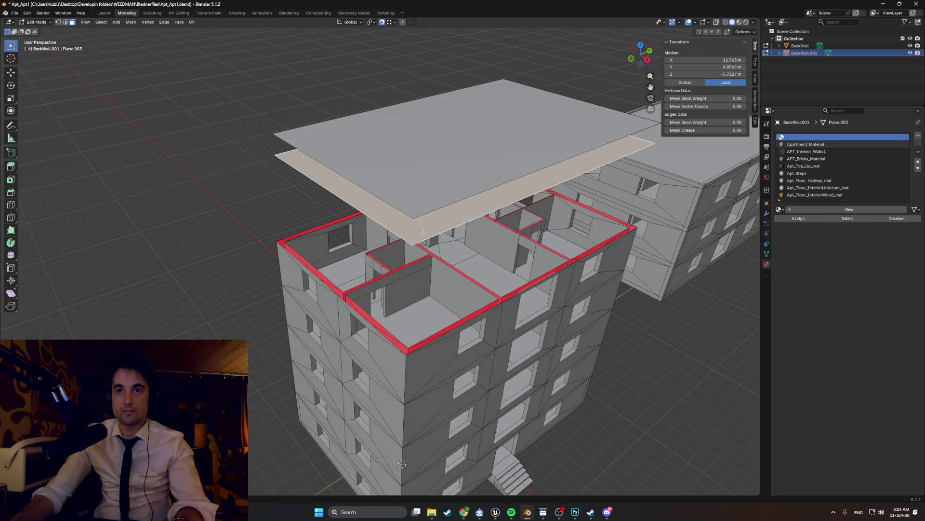
pyautogui.rightClick(421, 233)
pyautogui.click(427, 239)
pyautogui.moveTo(427, 239)
pyautogui.mouseDown(button='middle')
pyautogui.moveTo(469, 200)
pyautogui.moveTo(463, 230)
pyautogui.mouseUp(button='middle')
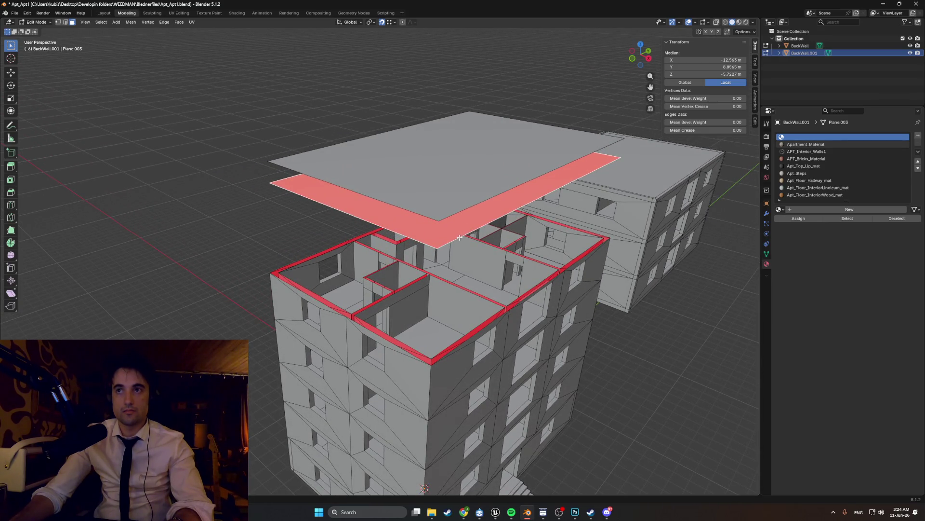
pyautogui.moveTo(465, 237); pyautogui.dragTo(409, 254, button='middle')
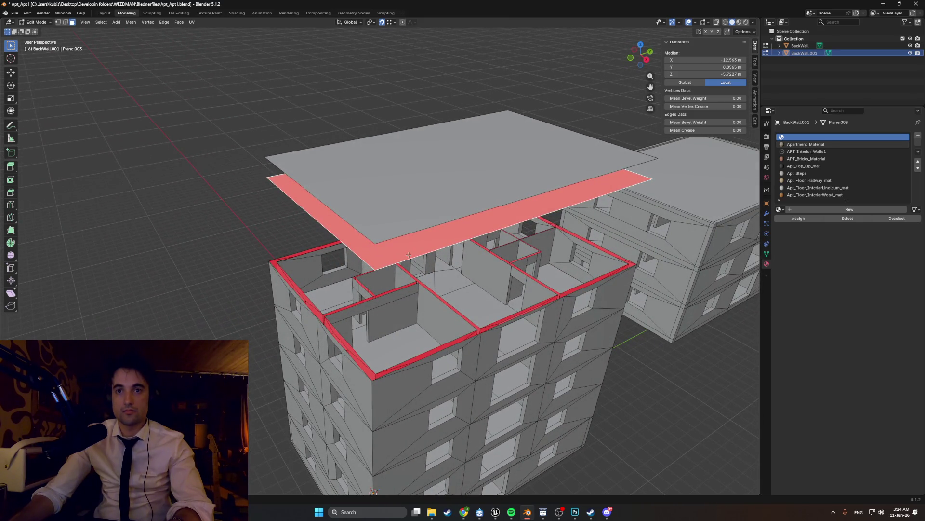
pyautogui.moveTo(409, 254); pyautogui.dragTo(443, 260, button='middle')
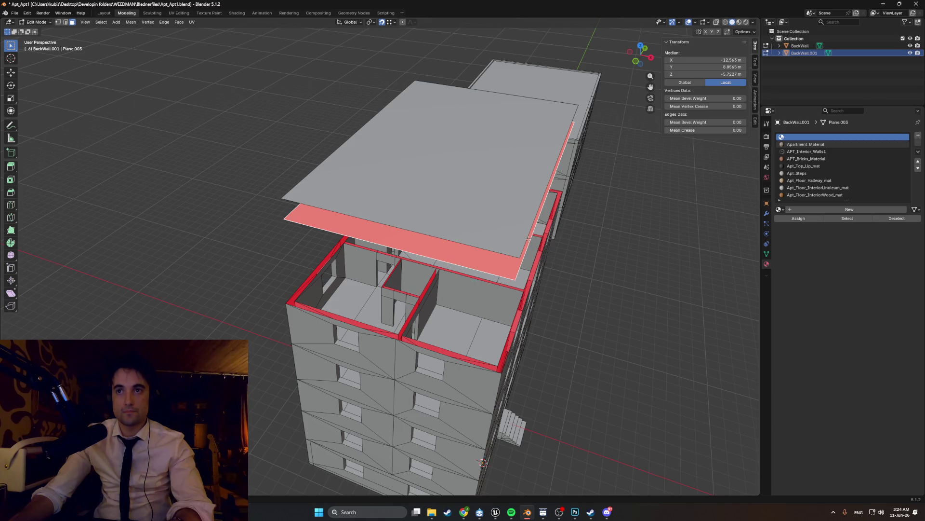
pyautogui.press('KP_7')
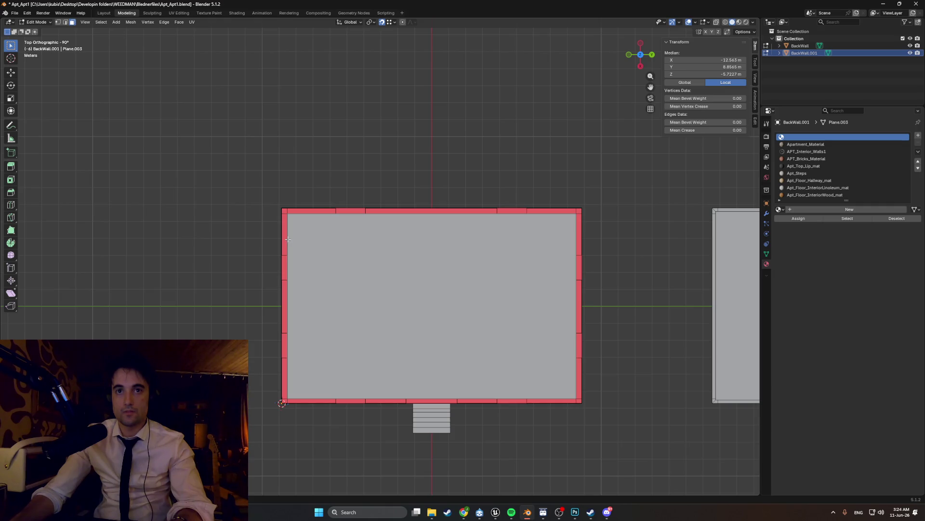
pyautogui.moveTo(285, 246); pyautogui.dragTo(436, 212, button='middle')
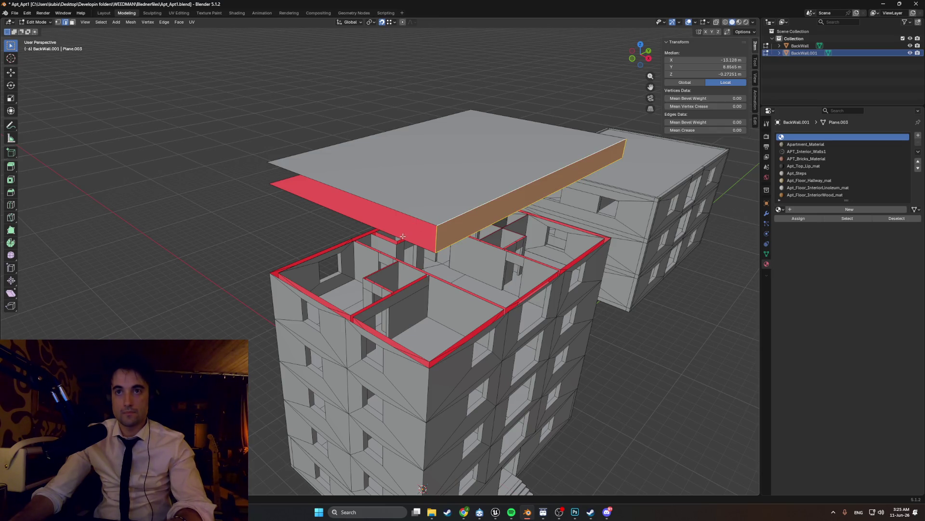
# Step: Select the floating slab's side faces for removal, keeping the underside face selected
pyautogui.keyDown('shift'); pyautogui.click(403, 237); pyautogui.keyUp('shift')
pyautogui.keyDown('shift'); pyautogui.click(400, 215); pyautogui.keyUp('shift')
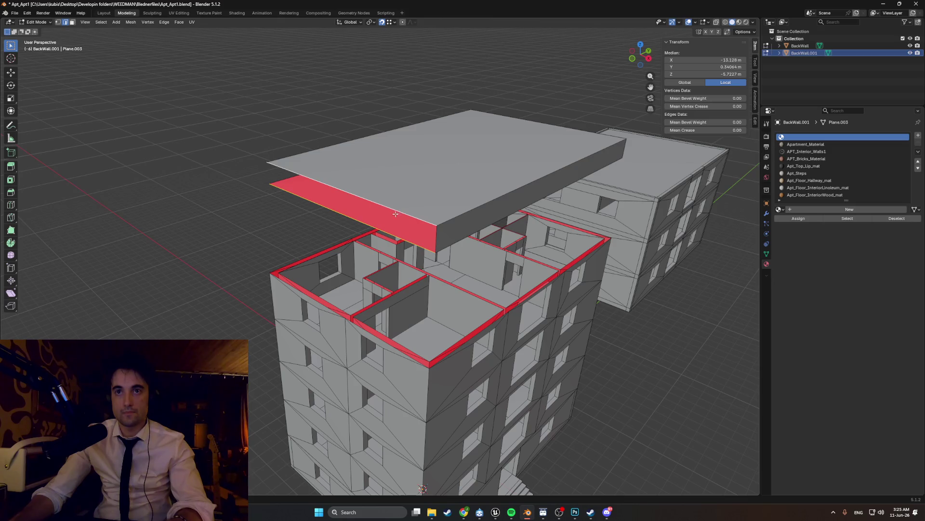
pyautogui.moveTo(401, 215)
pyautogui.mouseDown(button='middle')
pyautogui.moveTo(463, 210)
pyautogui.moveTo(464, 190)
pyautogui.mouseUp(button='middle')
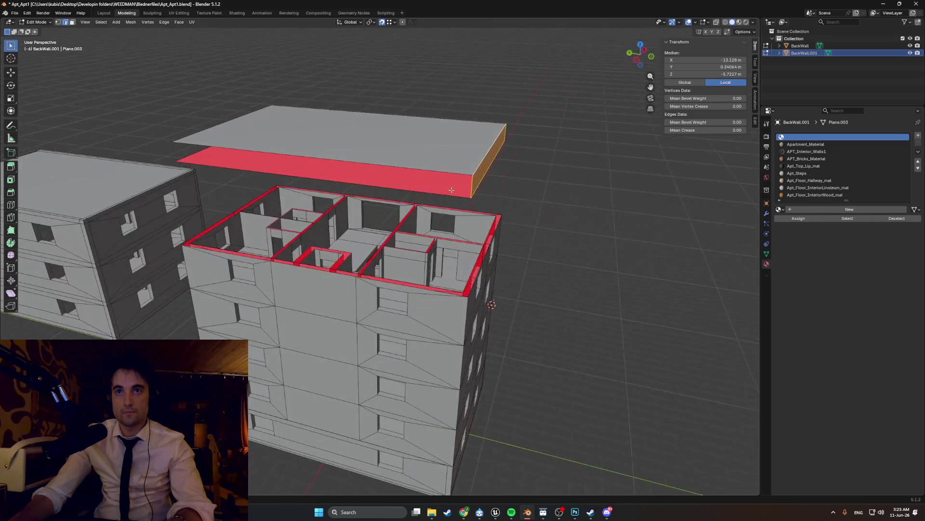
pyautogui.keyDown('shift'); pyautogui.click(411, 193); pyautogui.keyUp('shift')
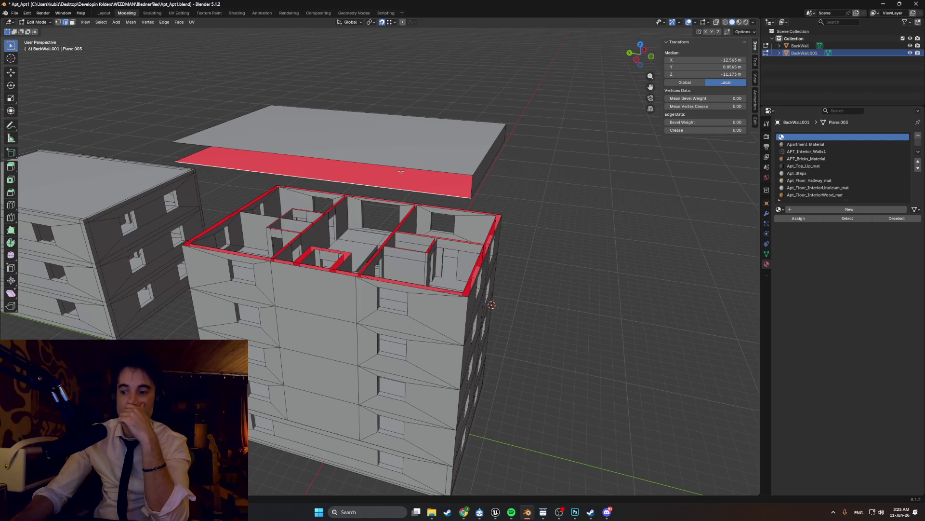
pyautogui.keyDown('shift'); pyautogui.click(485, 163); pyautogui.keyUp('shift')
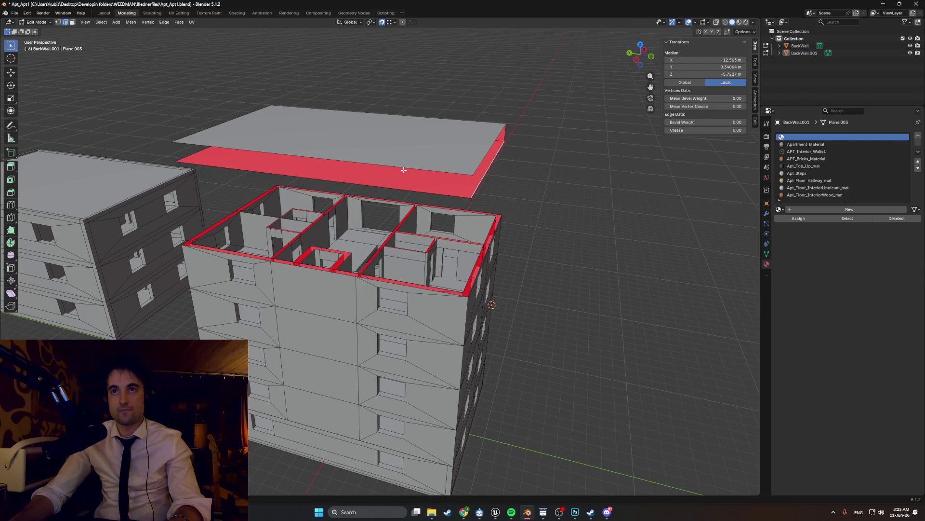
# Step: Inspect the remaining planes from lower down and select the lower slab plane
pyautogui.moveTo(439, 176); pyautogui.dragTo(400, 178, button='middle')
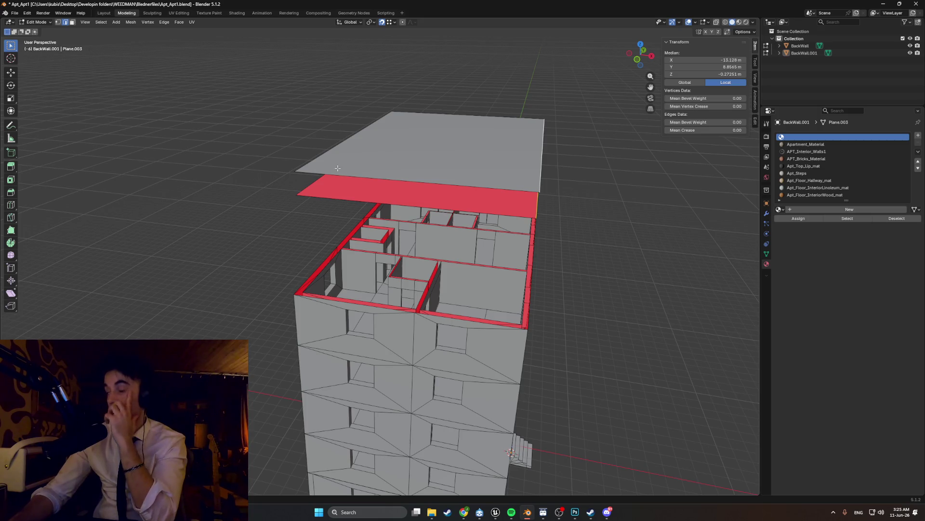
pyautogui.moveTo(442, 171); pyautogui.dragTo(387, 165, button='middle')
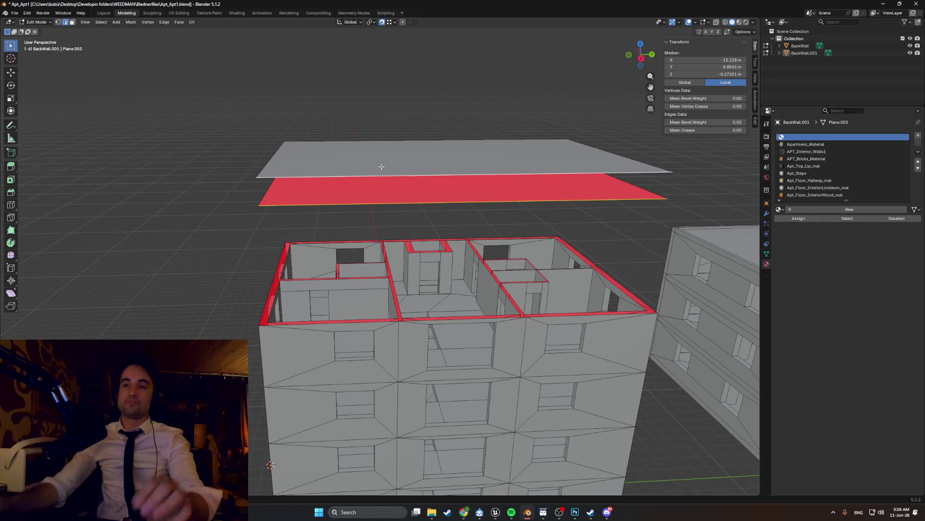
pyautogui.moveTo(381, 167)
pyautogui.mouseDown(button='middle')
pyautogui.moveTo(408, 169)
pyautogui.moveTo(402, 159)
pyautogui.moveTo(326, 217)
pyautogui.mouseUp(button='middle')
pyautogui.click(398, 160)
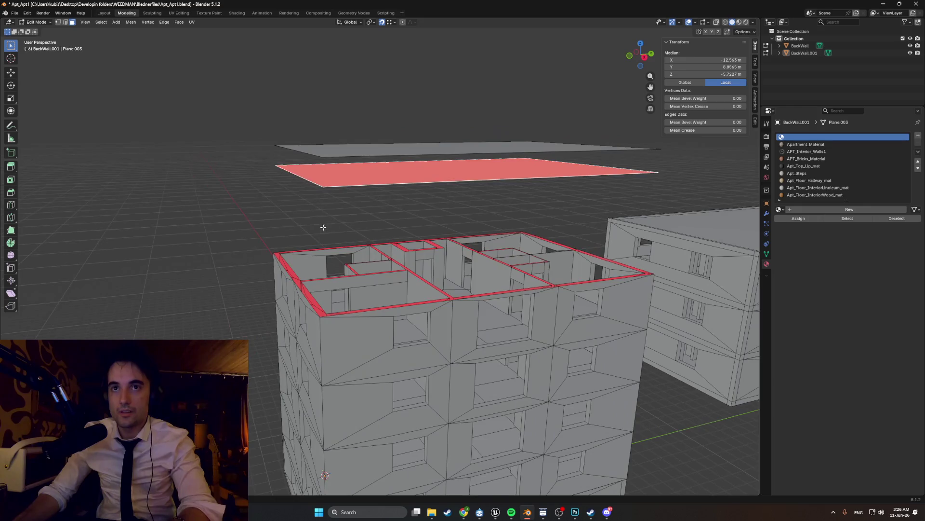
# Step: Drop the lower plane vertically (G Z) onto the apartment building's top
pyautogui.press('g')
pyautogui.press('z')
pyautogui.click(324, 307)
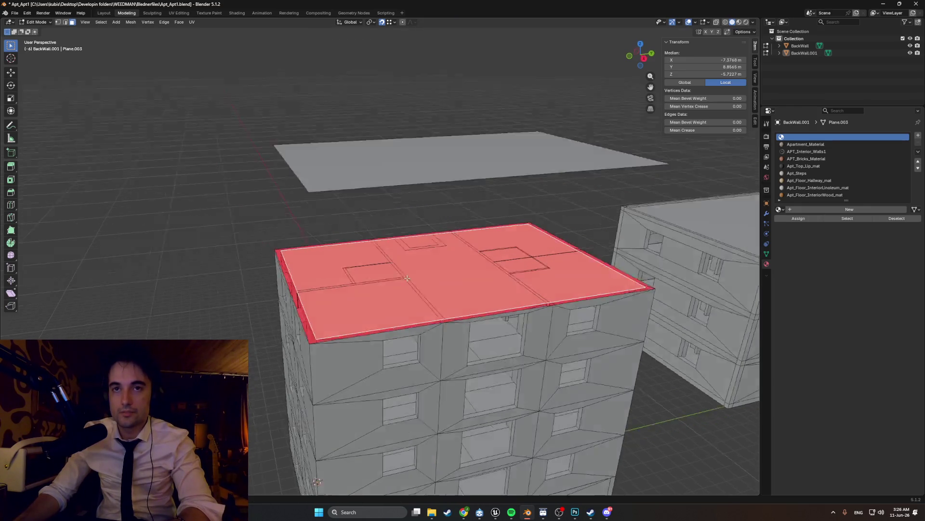
pyautogui.moveTo(325, 307); pyautogui.dragTo(423, 257, button='middle')
# Step: Check the roofed building from several angles and begin a small vertical height tweak
pyautogui.moveTo(451, 180)
pyautogui.mouseDown(button='middle')
pyautogui.moveTo(494, 230)
pyautogui.moveTo(460, 222)
pyautogui.moveTo(435, 291)
pyautogui.mouseUp(button='middle')
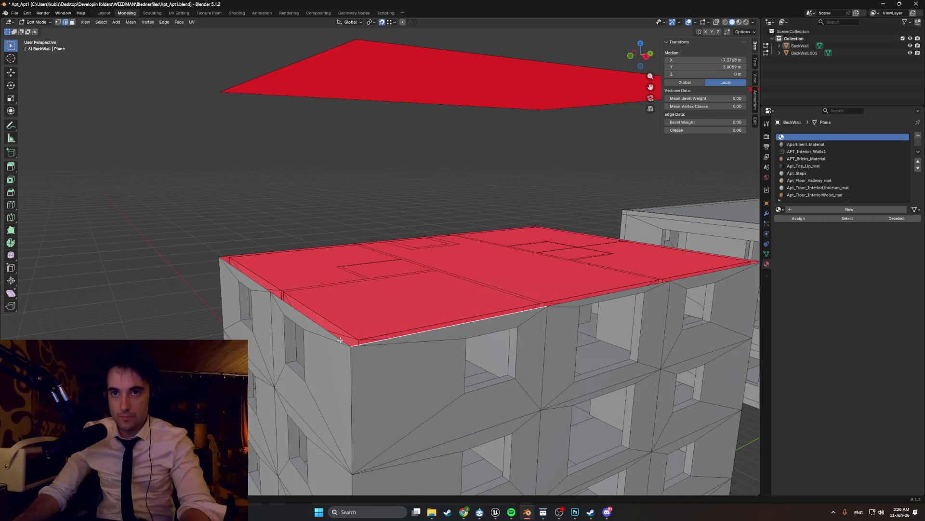
pyautogui.moveTo(444, 324); pyautogui.dragTo(450, 305, button='middle')
pyautogui.moveTo(412, 269)
pyautogui.mouseDown(button='middle')
pyautogui.moveTo(370, 316)
pyautogui.moveTo(405, 308)
pyautogui.moveTo(372, 297)
pyautogui.moveTo(380, 291)
pyautogui.mouseUp(button='middle')
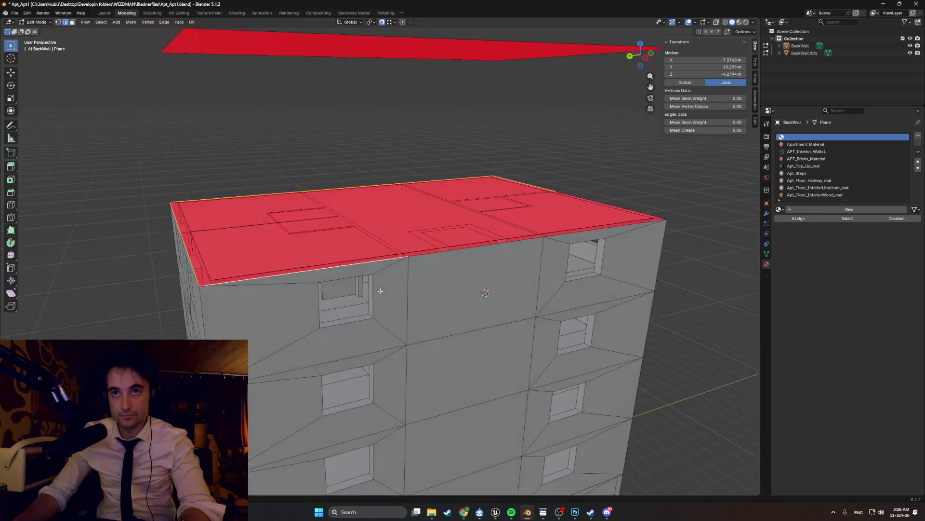
pyautogui.moveTo(506, 267)
pyautogui.mouseDown(button='middle')
pyautogui.moveTo(440, 261)
pyautogui.moveTo(463, 297)
pyautogui.moveTo(478, 302)
pyautogui.moveTo(462, 289)
pyautogui.moveTo(471, 279)
pyautogui.mouseUp(button='middle')
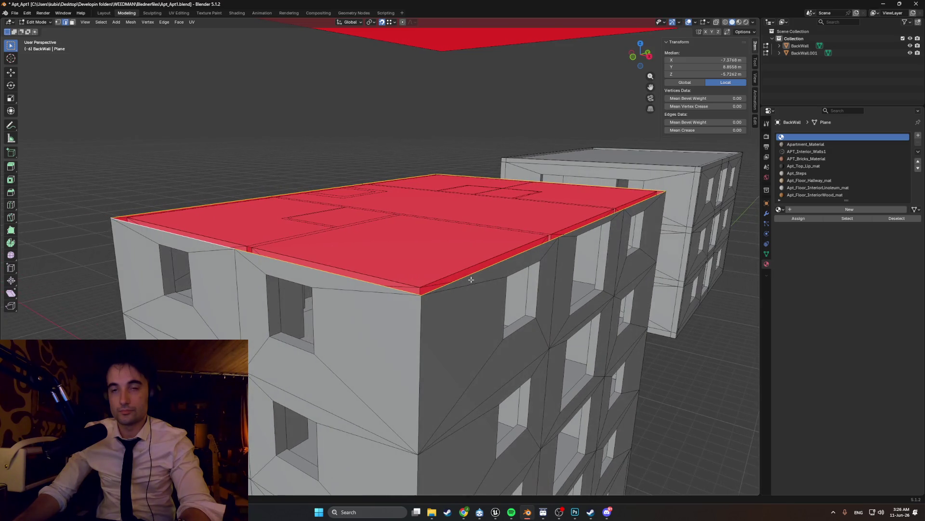
pyautogui.press('g')
pyautogui.press('z')
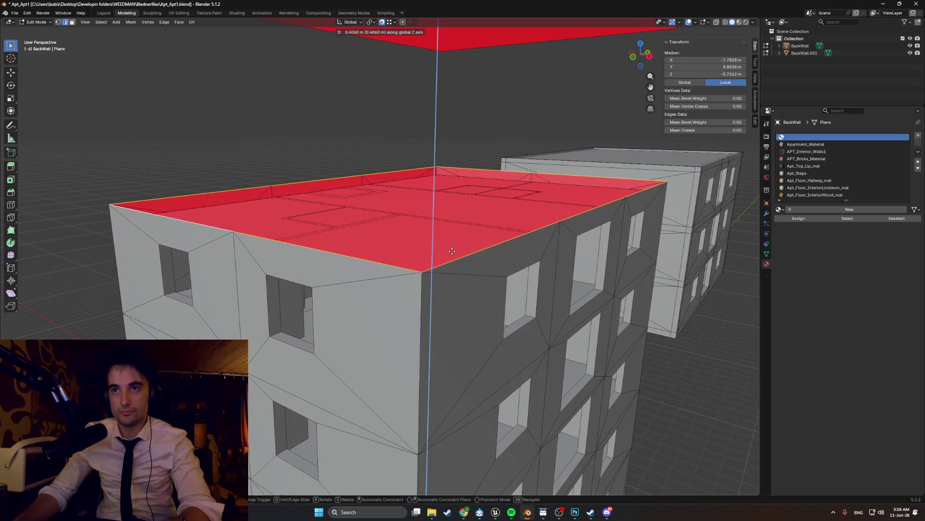
# Step: Confirm the small height adjustment and review it from the front and in perspective
pyautogui.click(496, 266)
pyautogui.press('KP_1')
pyautogui.scroll(2, 465, 251)
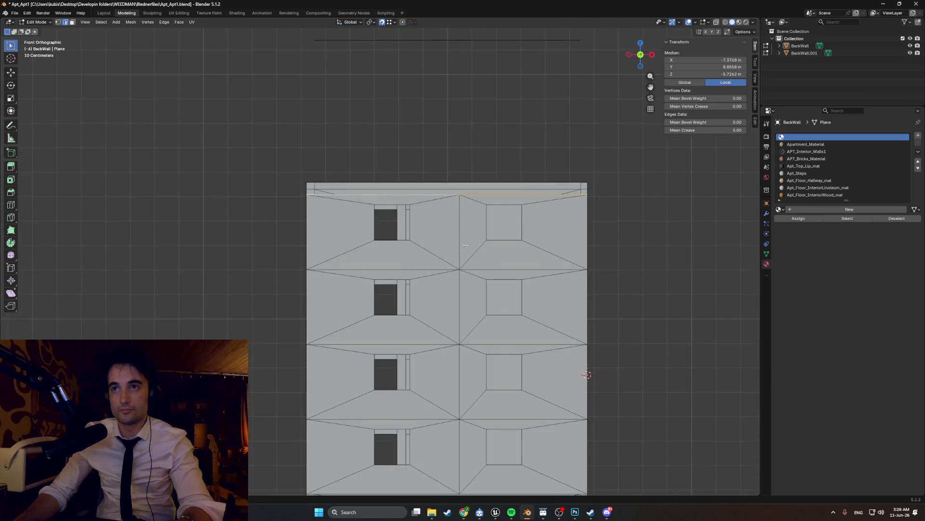
pyautogui.scroll(3, 587, 374)
pyautogui.moveTo(588, 374)
pyautogui.mouseDown(button='middle')
pyautogui.moveTo(506, 253)
pyautogui.moveTo(542, 206)
pyautogui.moveTo(588, 205)
pyautogui.moveTo(579, 232)
pyautogui.moveTo(570, 209)
pyautogui.moveTo(576, 214)
pyautogui.mouseUp(button='middle')
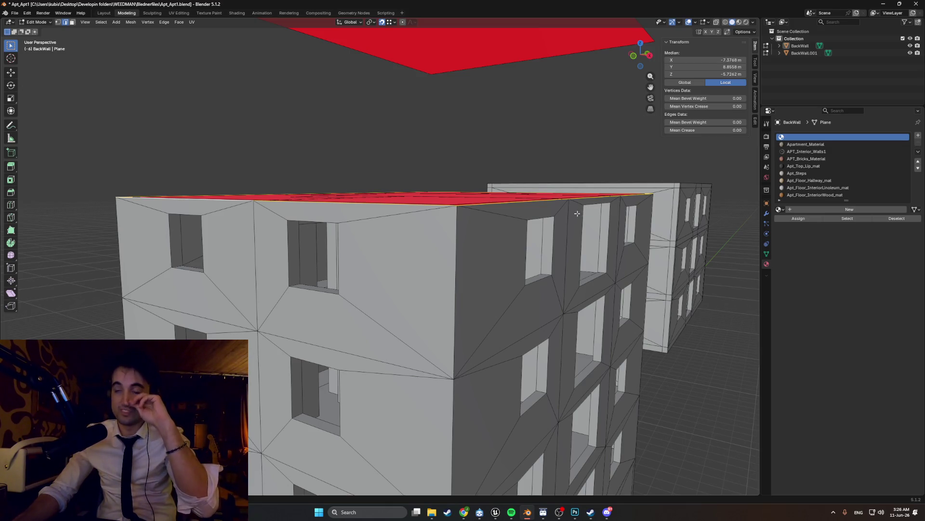
pyautogui.moveTo(577, 213)
pyautogui.mouseDown(button='middle')
pyautogui.moveTo(548, 209)
pyautogui.moveTo(528, 227)
pyautogui.moveTo(505, 218)
pyautogui.mouseUp(button='middle')
# Step: Raise the building's top edge loop vertically in two small G Z steps
pyautogui.press('g')
pyautogui.press('z')
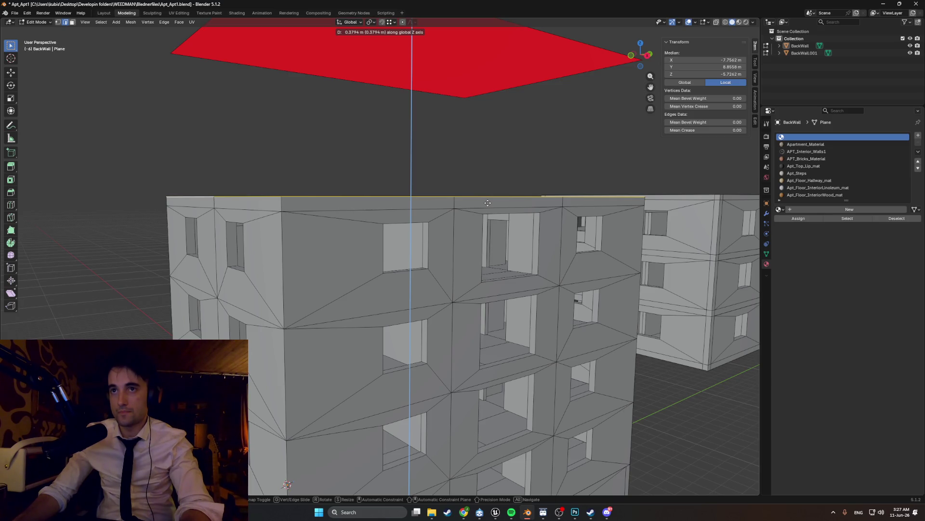
pyautogui.click(487, 208)
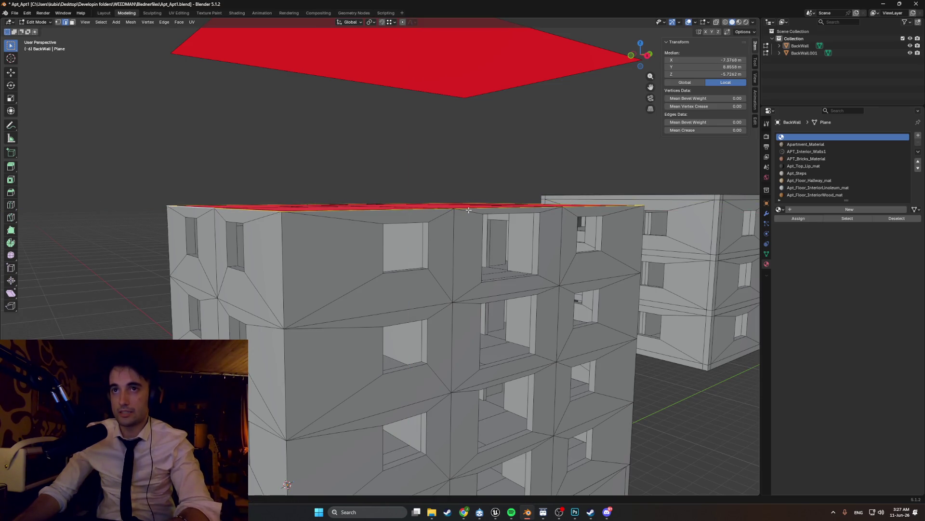
pyautogui.press('g')
pyautogui.press('z')
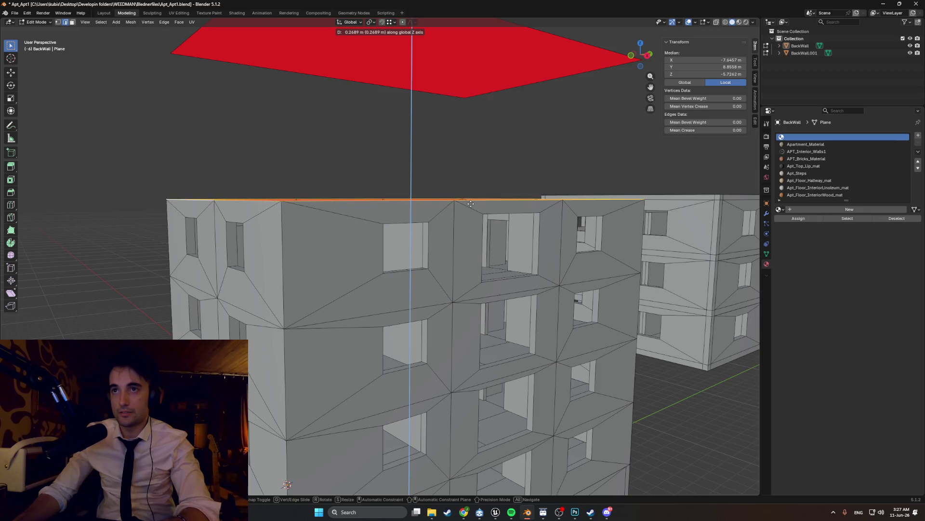
pyautogui.click(471, 205)
pyautogui.moveTo(471, 209)
pyautogui.mouseDown(button='middle')
pyautogui.moveTo(573, 213)
pyautogui.moveTo(421, 223)
pyautogui.mouseUp(button='middle')
# Step: Switch the viewport to wireframe and raise the top edge again from the front view
pyautogui.press('z')
pyautogui.click(608, 252)
pyautogui.press('KP_1')
pyautogui.scroll(-4, 384, 217)
pyautogui.scroll(4, 337, 218)
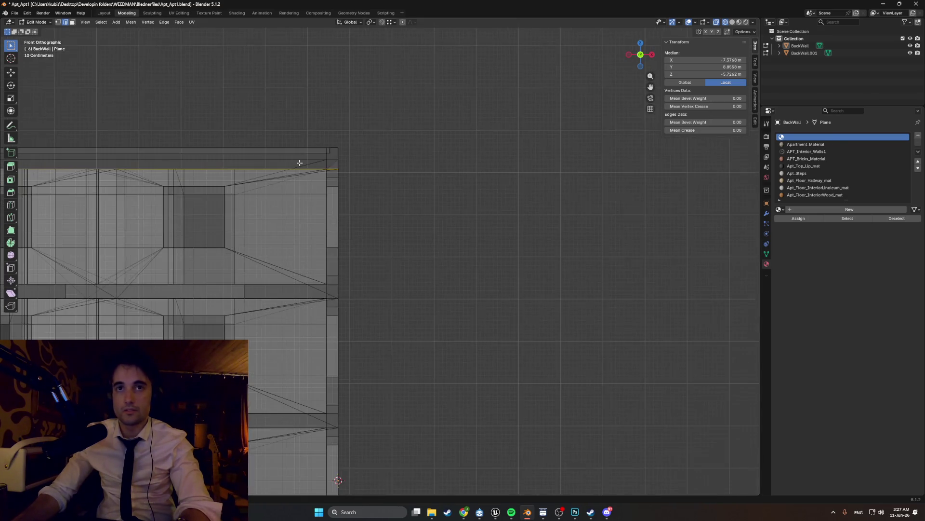
pyautogui.scroll(3, 362, 239)
pyautogui.scroll(2, 393, 261)
pyautogui.press('g')
pyautogui.press('z')
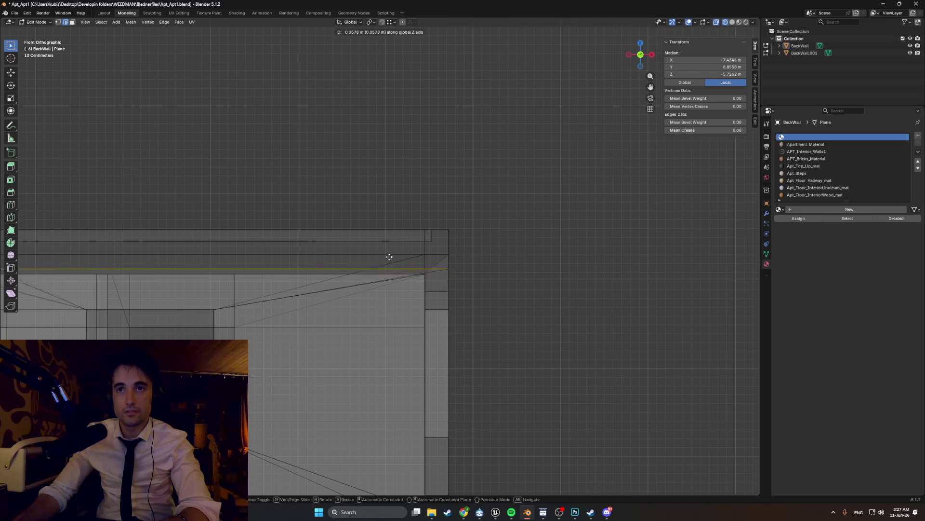
pyautogui.click(435, 250)
pyautogui.moveTo(441, 253)
pyautogui.mouseDown(button='middle')
pyautogui.moveTo(340, 245)
pyautogui.moveTo(451, 251)
pyautogui.moveTo(399, 264)
pyautogui.mouseUp(button='middle')
# Step: Nudge the top edge up once more in front view so it meets the roof plane
pyautogui.press('KP_1')
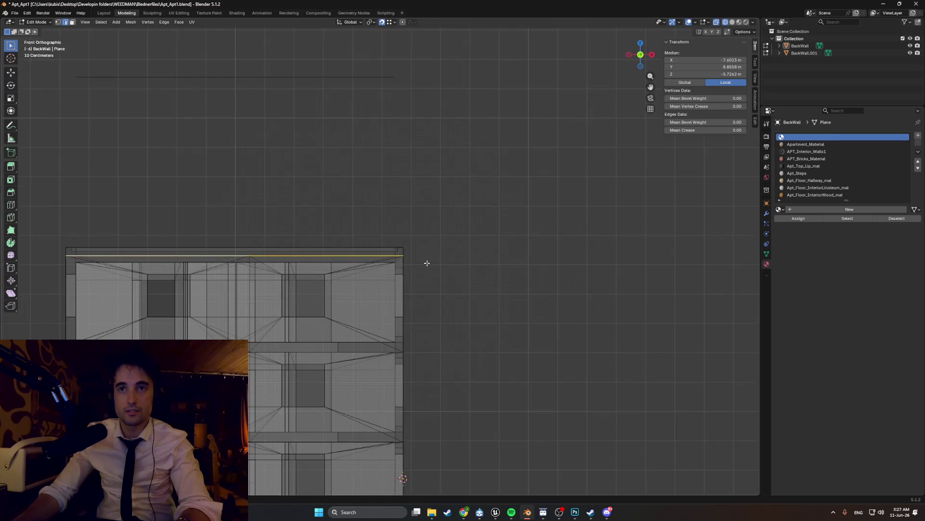
pyautogui.scroll(3, 434, 263)
pyautogui.press('g')
pyautogui.press('z')
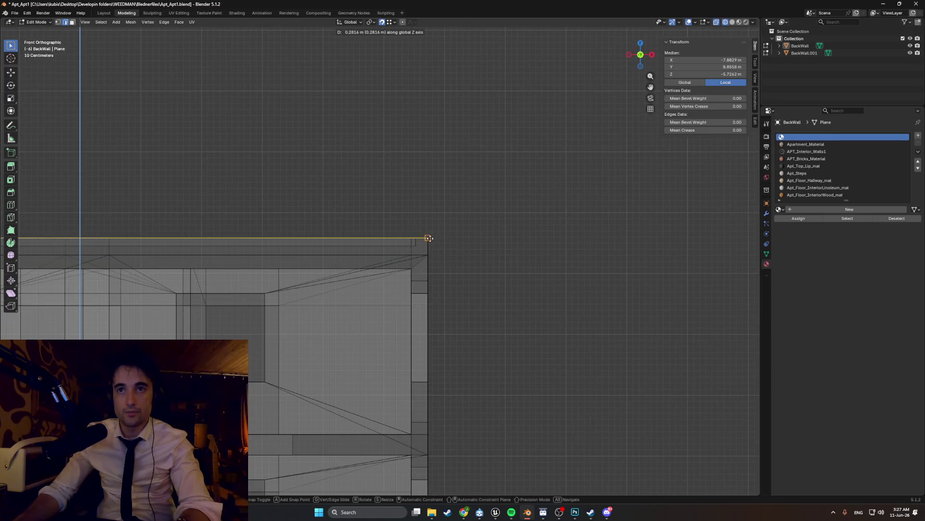
pyautogui.click(429, 238)
pyautogui.moveTo(428, 238); pyautogui.dragTo(423, 246, button='middle')
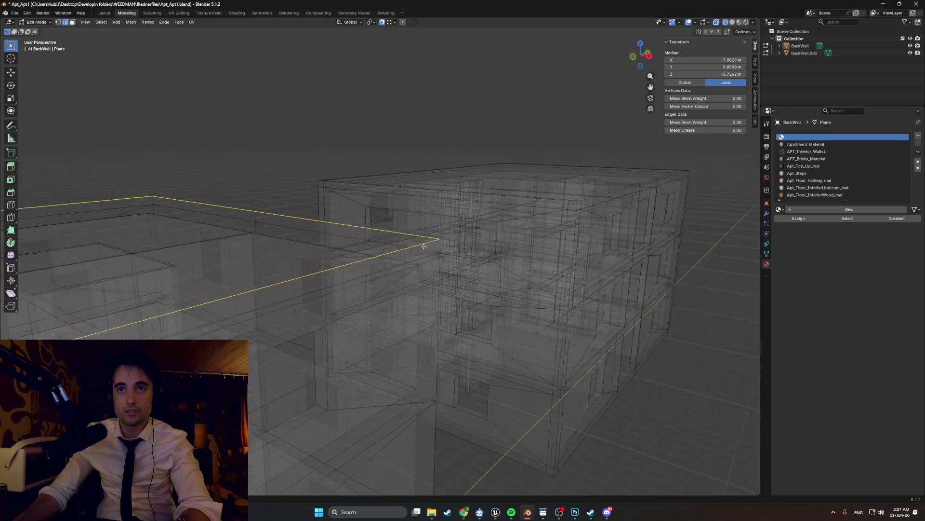
pyautogui.scroll(4, 423, 246)
pyautogui.scroll(-4, 424, 246)
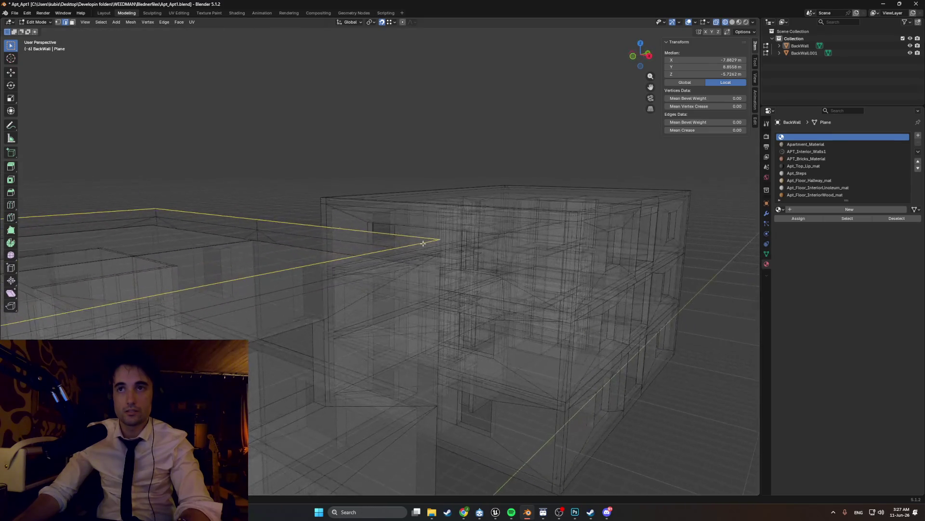
# Step: Return the viewport to solid shading and close in on the red roof face
pyautogui.moveTo(423, 243); pyautogui.dragTo(419, 257, button='middle')
pyautogui.press('z')
pyautogui.click(463, 260)
pyautogui.moveTo(419, 258); pyautogui.dragTo(472, 243, button='middle')
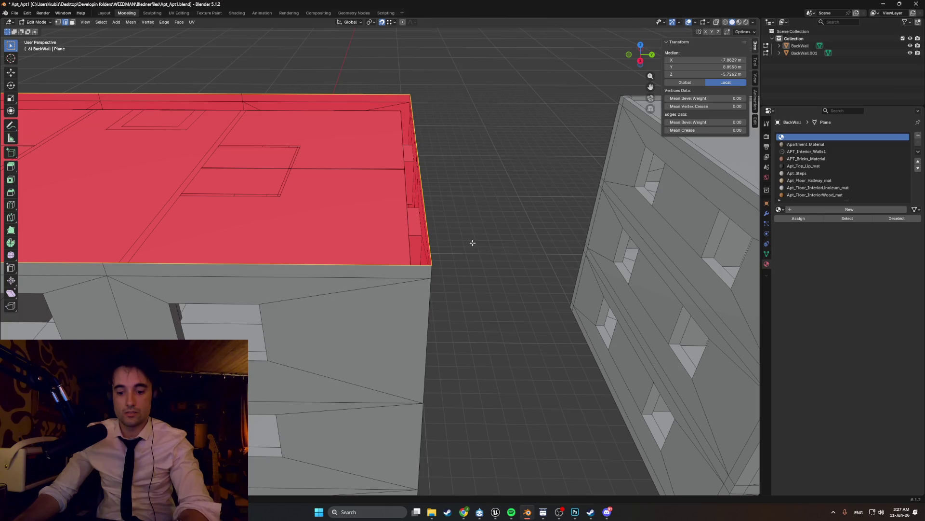
# Step: Try an inset on the red top face, cancel it, and start moving the face freely
pyautogui.press('i')
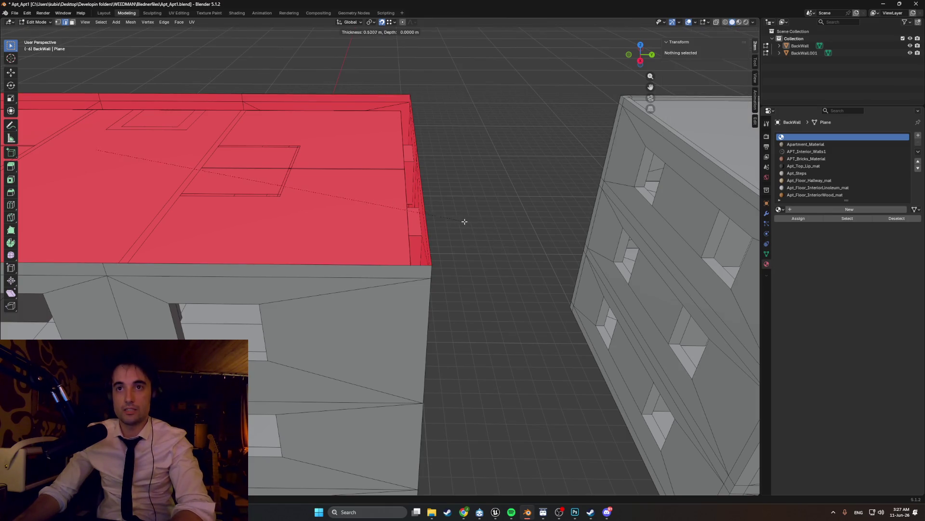
pyautogui.rightClick(310, 208)
pyautogui.scroll(1, 426, 232)
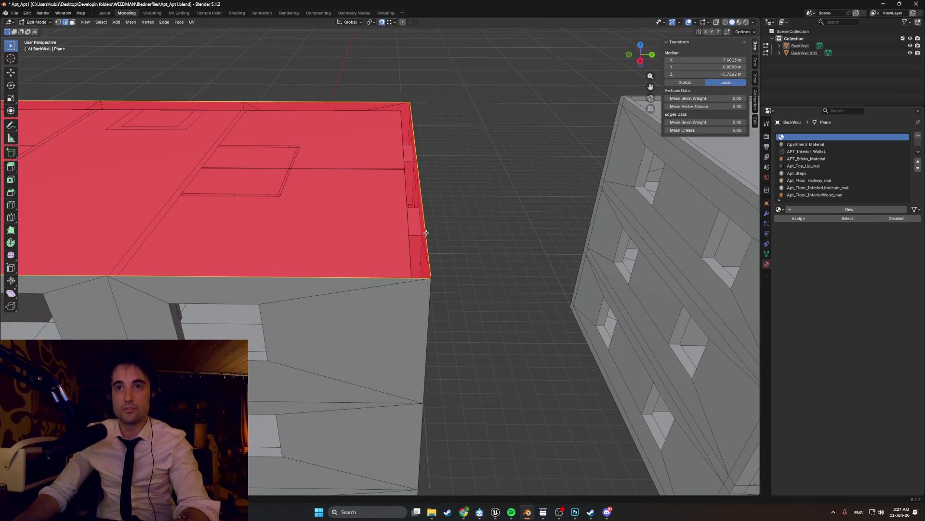
pyautogui.moveTo(425, 233); pyautogui.dragTo(398, 228, button='middle')
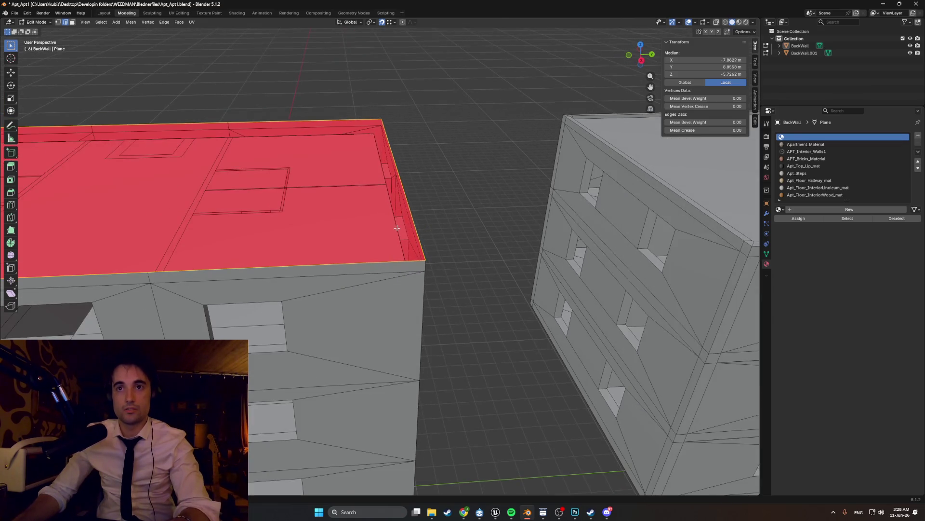
pyautogui.scroll(-1, 324, 223)
pyautogui.scroll(-1, 323, 224)
pyautogui.scroll(-1, 325, 228)
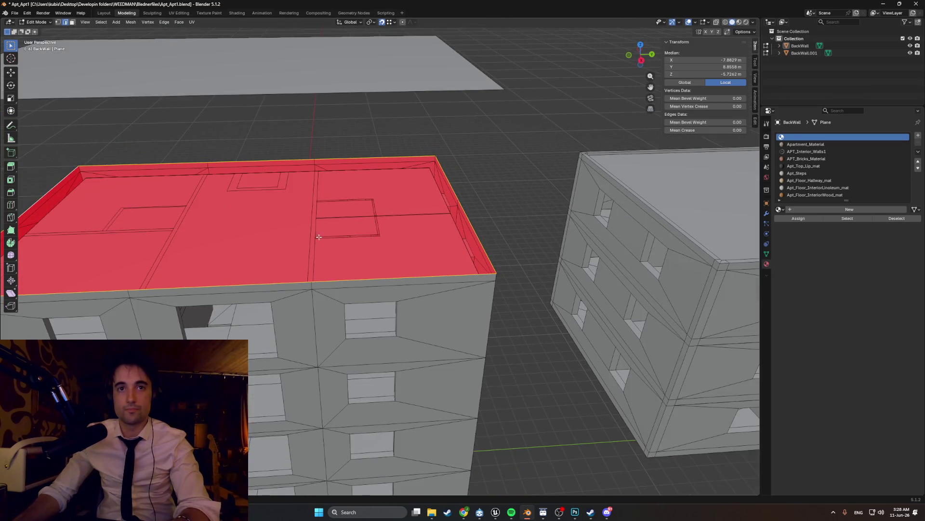
pyautogui.scroll(-1, 329, 236)
pyautogui.press('g')
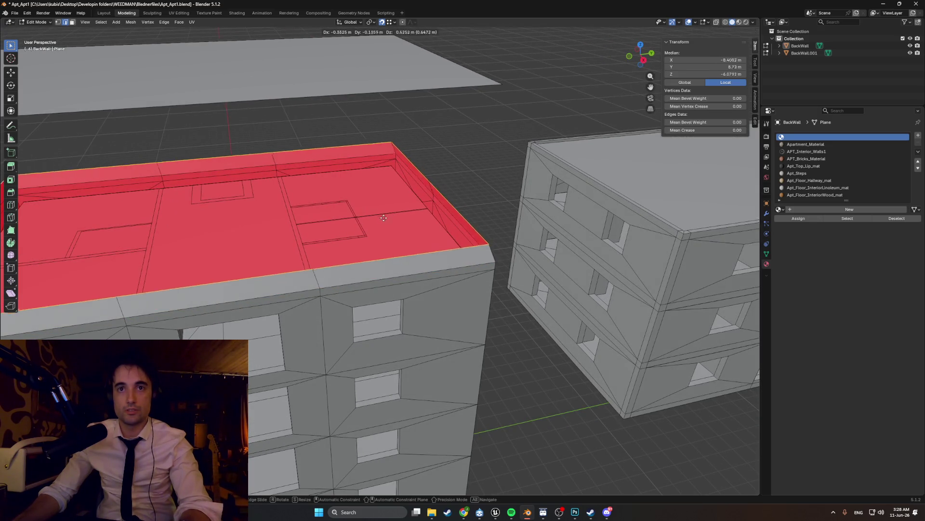
# Step: Confirm the roof face move and scale the inset roof faces down to about 0.95
pyautogui.click(391, 230)
pyautogui.press('i')
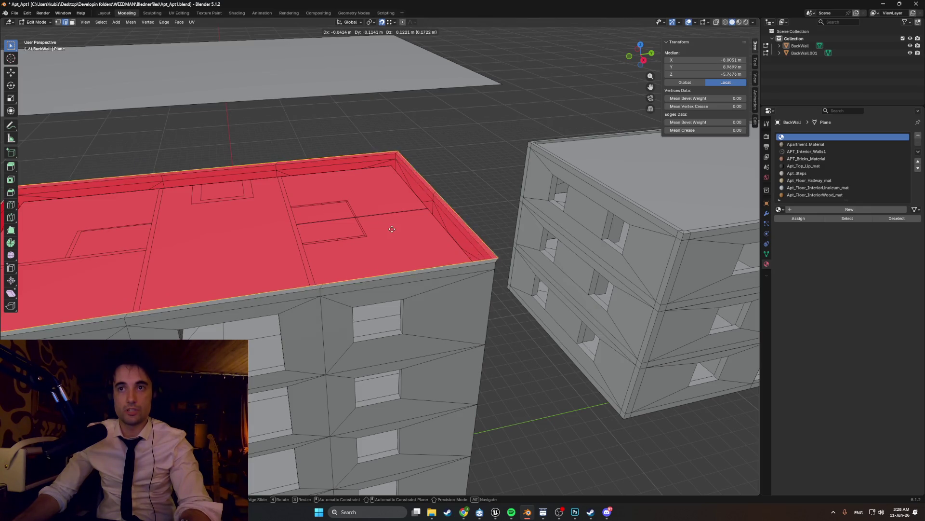
pyautogui.press('s')
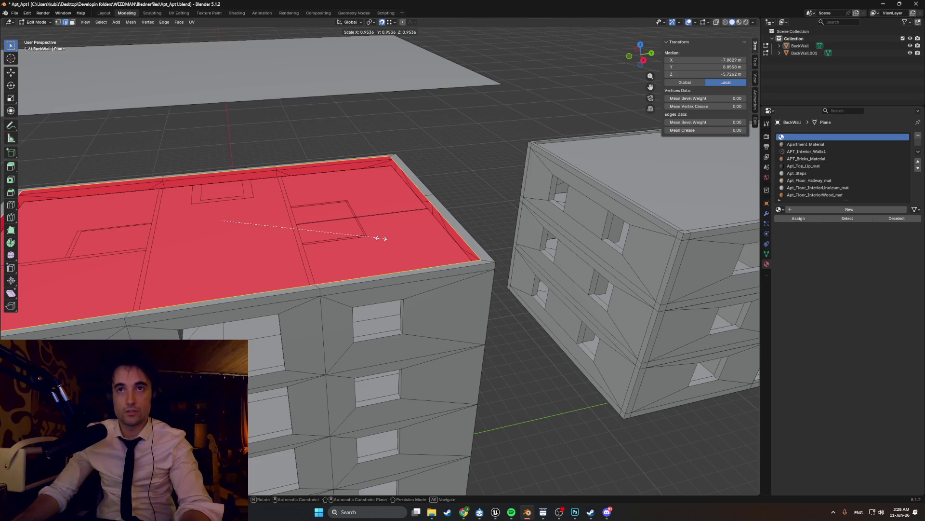
pyautogui.click(378, 237)
# Step: Inspect the roof corner and slide the selected roof faces along X
pyautogui.moveTo(378, 239)
pyautogui.mouseDown(button='middle')
pyautogui.moveTo(494, 256)
pyautogui.moveTo(485, 254)
pyautogui.mouseUp(button='middle')
pyautogui.scroll(3, 434, 246)
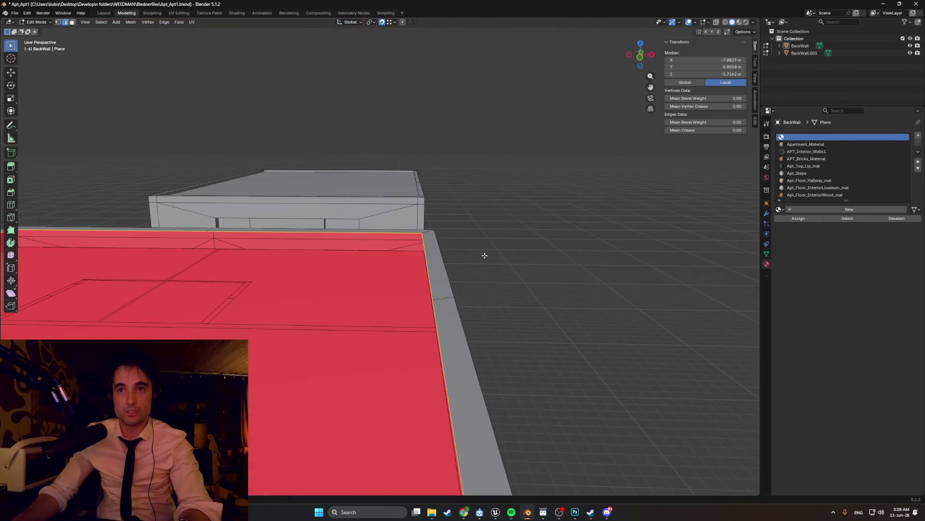
pyautogui.moveTo(430, 296); pyautogui.dragTo(306, 209, button='middle')
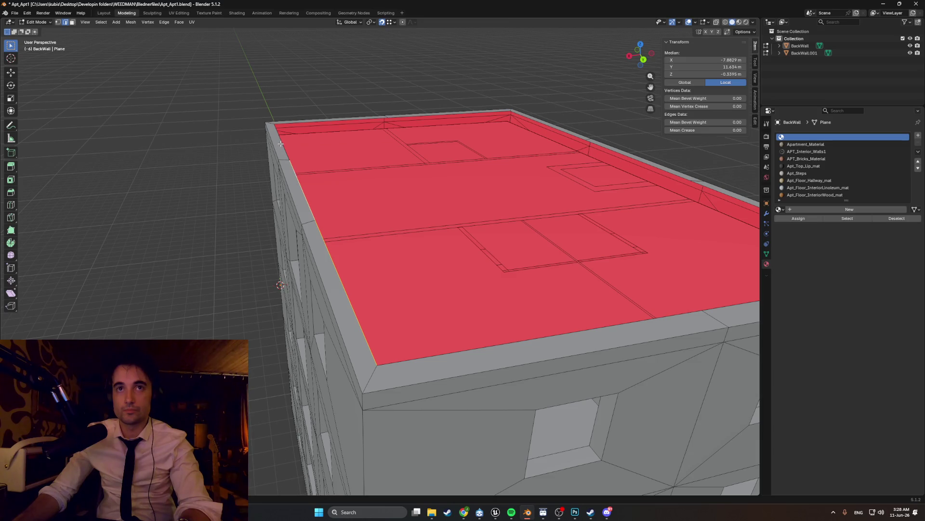
pyautogui.moveTo(281, 284); pyautogui.dragTo(303, 261, button='middle')
pyautogui.press('g')
pyautogui.press('x')
pyautogui.click(322, 229)
# Step: Select the BackWall rim edge and shift it along Y toward the parapet, starting a second Y move
pyautogui.moveTo(376, 260)
pyautogui.mouseDown(button='middle')
pyautogui.moveTo(477, 239)
pyautogui.moveTo(492, 134)
pyautogui.mouseUp(button='middle')
pyautogui.click(483, 134)
pyautogui.click(489, 132)
pyautogui.moveTo(494, 176)
pyautogui.mouseDown(button='middle')
pyautogui.moveTo(463, 217)
pyautogui.moveTo(455, 206)
pyautogui.mouseUp(button='middle')
pyautogui.press('g')
pyautogui.press('y')
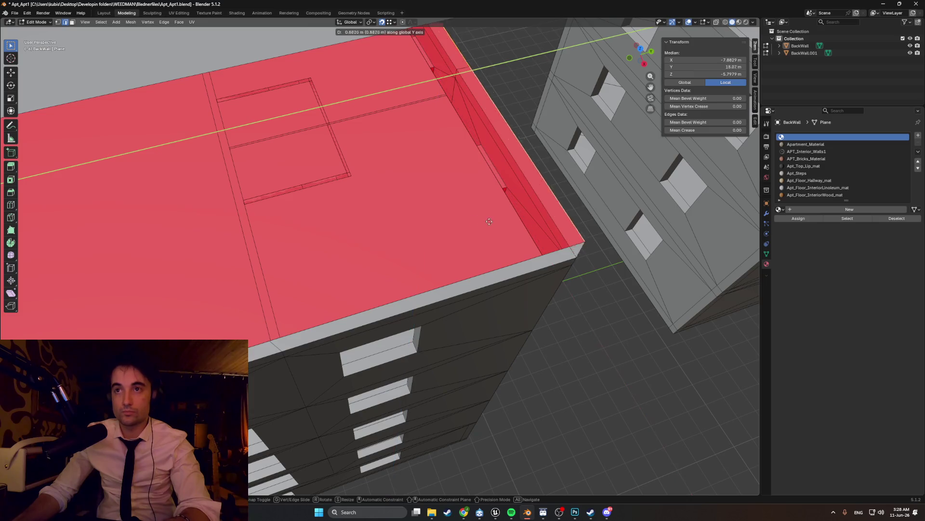
pyautogui.click(526, 257)
pyautogui.moveTo(526, 257)
pyautogui.mouseDown(button='middle')
pyautogui.moveTo(708, 198)
pyautogui.moveTo(405, 239)
pyautogui.mouseUp(button='middle')
pyautogui.press('g')
pyautogui.press('y')
# Step: Confirm the Y shift and nudge the red roof edge along Y once more
pyautogui.click(254, 258)
pyautogui.moveTo(255, 257)
pyautogui.mouseDown(button='middle')
pyautogui.moveTo(434, 296)
pyautogui.moveTo(614, 277)
pyautogui.mouseUp(button='middle')
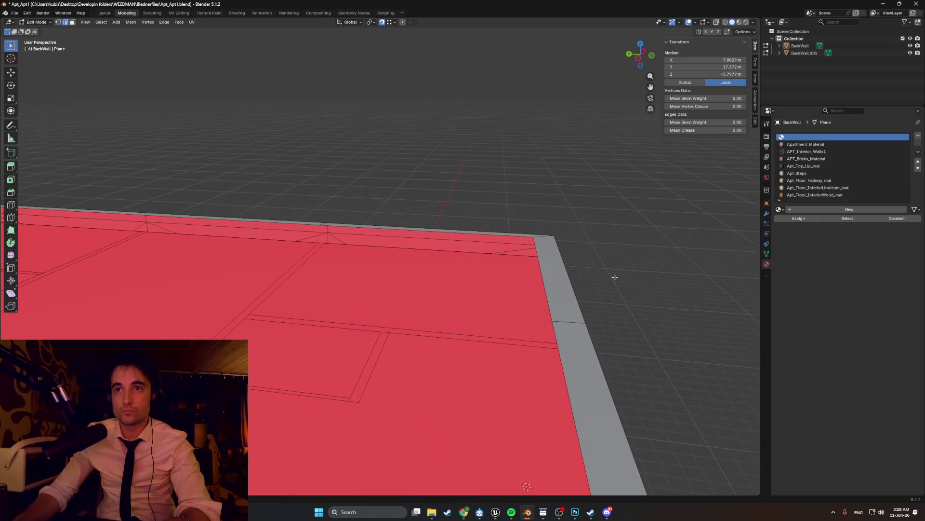
pyautogui.press('g')
pyautogui.press('y')
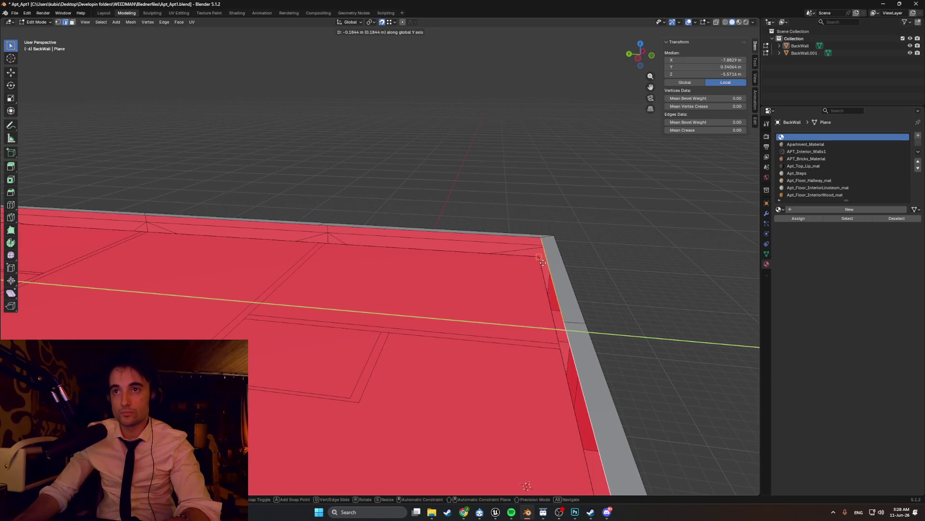
pyautogui.click(538, 256)
# Step: Select the BackWall rim strip from the windowed side and move it along X
pyautogui.moveTo(539, 256)
pyautogui.mouseDown(button='middle')
pyautogui.moveTo(435, 274)
pyautogui.moveTo(490, 264)
pyautogui.mouseUp(button='middle')
pyautogui.scroll(5, 491, 264)
pyautogui.scroll(-5, 491, 265)
pyautogui.moveTo(434, 239)
pyautogui.mouseDown(button='middle')
pyautogui.moveTo(550, 217)
pyautogui.moveTo(664, 363)
pyautogui.moveTo(690, 419)
pyautogui.mouseUp(button='middle')
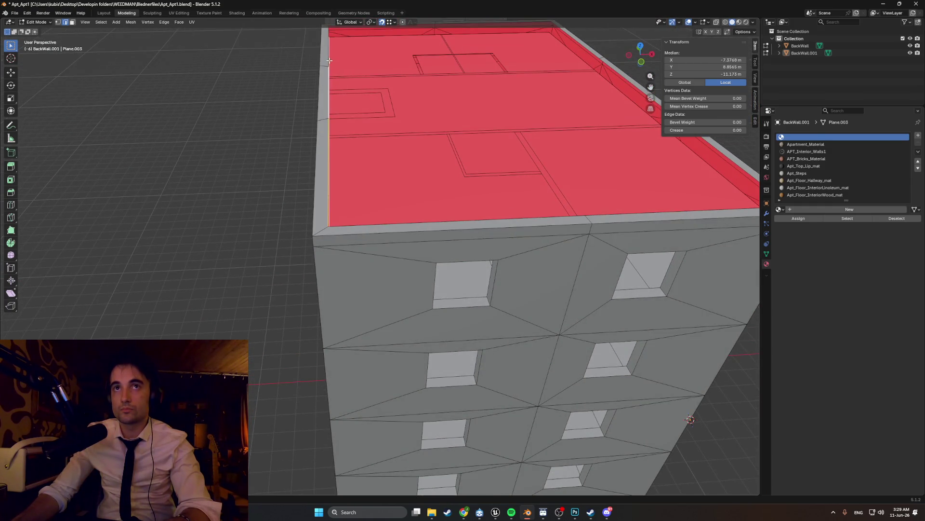
pyautogui.moveTo(328, 59); pyautogui.dragTo(441, 47, button='middle')
pyautogui.click(404, 73)
pyautogui.press('g')
pyautogui.press('x')
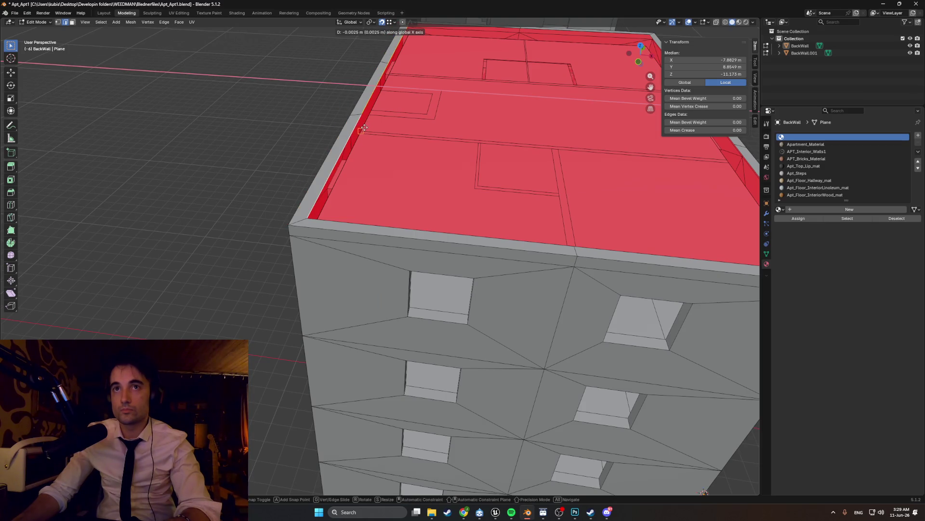
pyautogui.click(364, 129)
pyautogui.scroll(-2, 364, 129)
# Step: Lower the selected rim edge along Z to tidy the parapet
pyautogui.moveTo(377, 130); pyautogui.dragTo(400, 121, button='middle')
pyautogui.scroll(2, 395, 147)
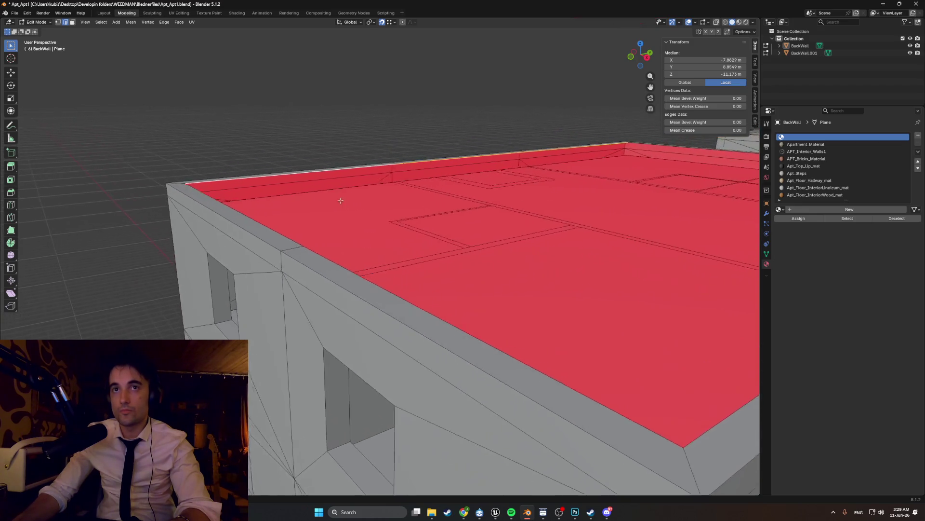
pyautogui.moveTo(362, 159); pyautogui.dragTo(332, 188, button='middle')
pyautogui.press('g')
pyautogui.press('z')
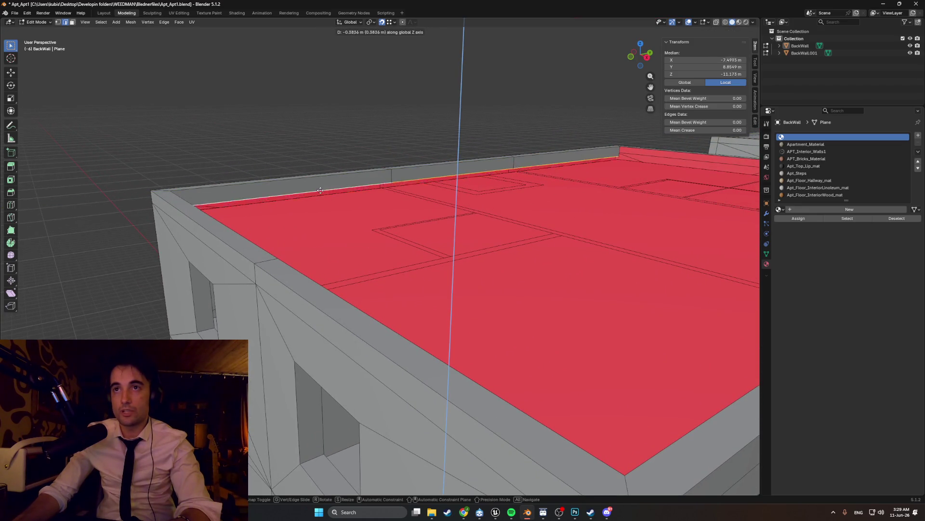
pyautogui.click(323, 189)
# Step: Check the roof surface from low angles and confirm the vertical adjustment
pyautogui.moveTo(322, 189)
pyautogui.mouseDown(button='middle')
pyautogui.moveTo(272, 171)
pyautogui.moveTo(219, 184)
pyautogui.moveTo(221, 142)
pyautogui.mouseUp(button='middle')
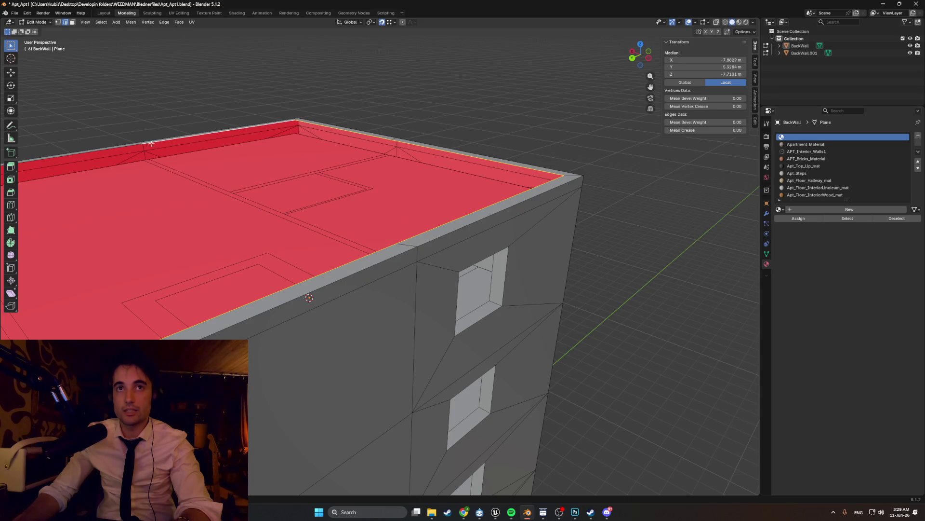
pyautogui.moveTo(123, 148); pyautogui.dragTo(365, 183, button='middle')
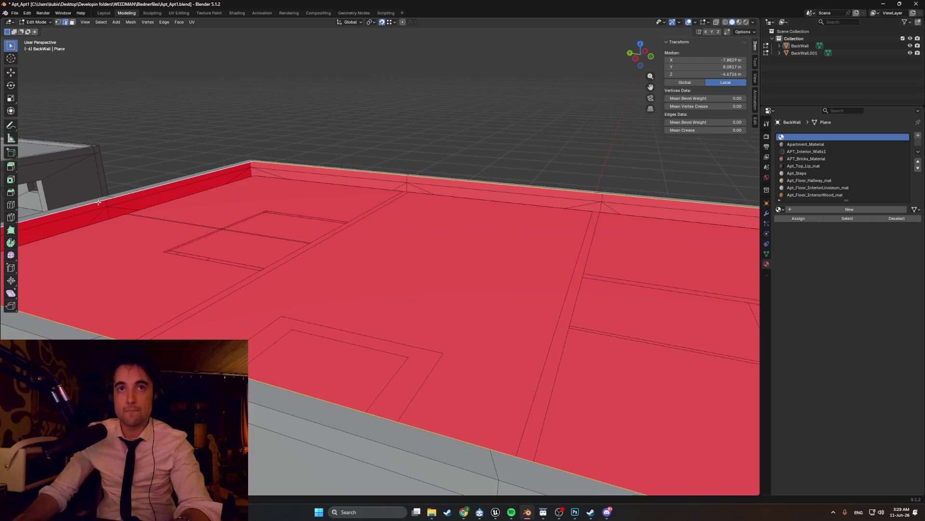
pyautogui.moveTo(88, 200); pyautogui.dragTo(152, 199, button='middle')
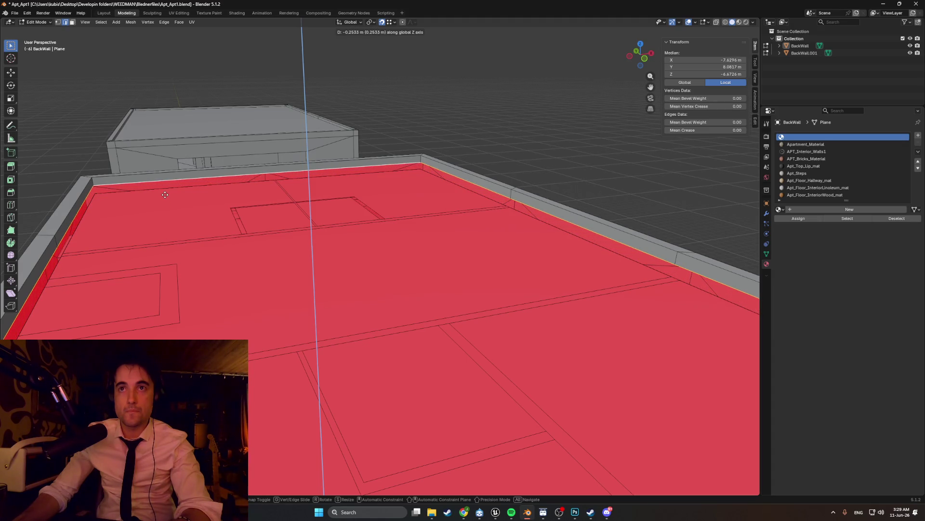
pyautogui.click(166, 193)
pyautogui.moveTo(166, 193)
pyautogui.mouseDown(button='middle')
pyautogui.moveTo(406, 232)
pyautogui.moveTo(327, 238)
pyautogui.moveTo(577, 382)
pyautogui.moveTo(338, 290)
pyautogui.mouseUp(button='middle')
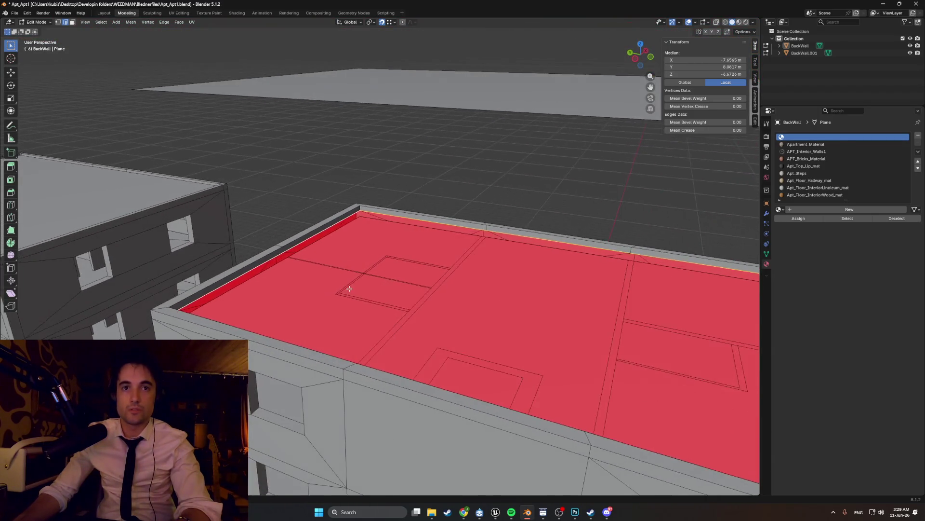
pyautogui.scroll(3, 339, 289)
pyautogui.moveTo(339, 289)
pyautogui.mouseDown(button='middle')
pyautogui.moveTo(199, 249)
pyautogui.moveTo(316, 275)
pyautogui.moveTo(340, 293)
pyautogui.mouseUp(button='middle')
pyautogui.scroll(-3, 190, 258)
pyautogui.scroll(-3, 326, 279)
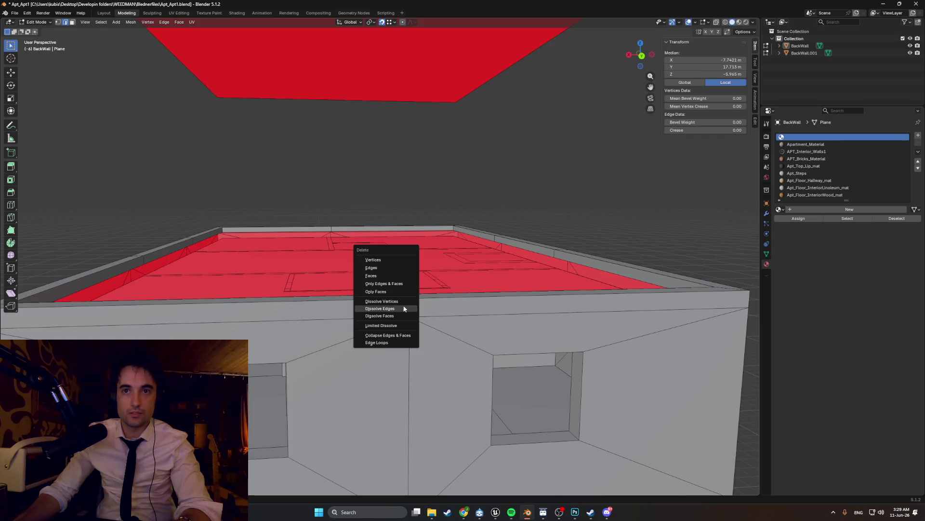
# Step: Dissolve the stray edges and faces around the roof rim via the X delete menu
pyautogui.click(404, 309)
pyautogui.moveTo(404, 304); pyautogui.dragTo(405, 302, button='middle')
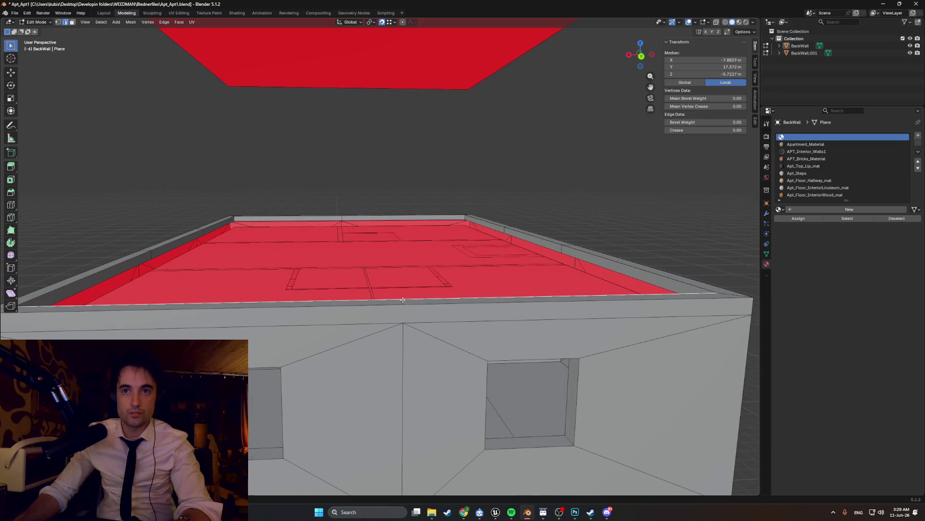
pyautogui.click(395, 308)
pyautogui.moveTo(376, 311)
pyautogui.mouseDown(button='middle')
pyautogui.moveTo(343, 338)
pyautogui.moveTo(382, 319)
pyautogui.mouseUp(button='middle')
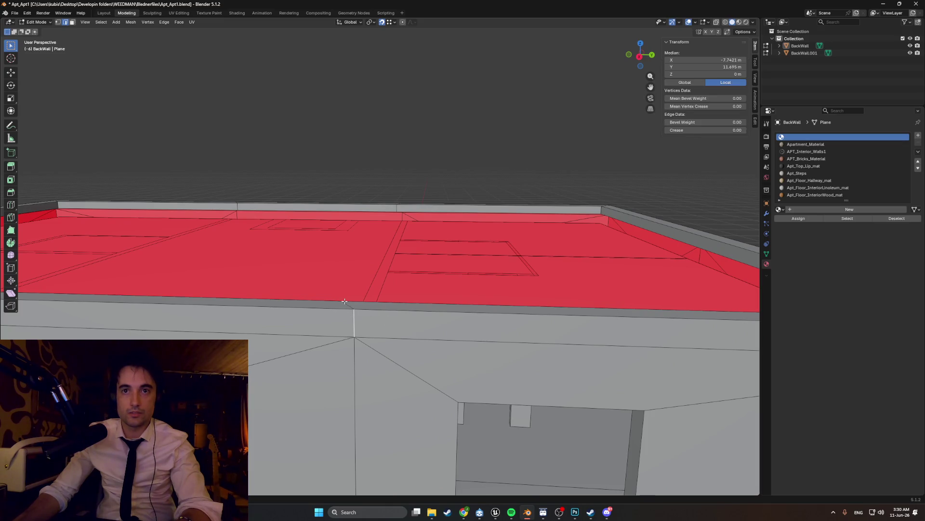
pyautogui.press('x')
pyautogui.click(351, 316)
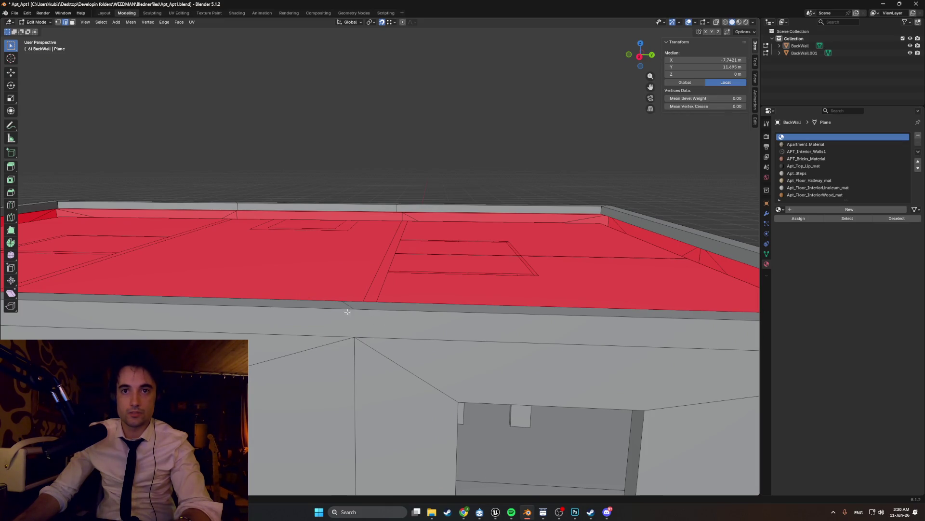
pyautogui.press('x')
pyautogui.click(329, 308)
# Step: Dissolve the stray vertical edge on the wall and further leftover edges
pyautogui.moveTo(348, 311)
pyautogui.mouseDown(button='middle')
pyautogui.moveTo(492, 313)
pyautogui.moveTo(420, 329)
pyautogui.mouseUp(button='middle')
pyautogui.click(412, 329)
pyautogui.press('x')
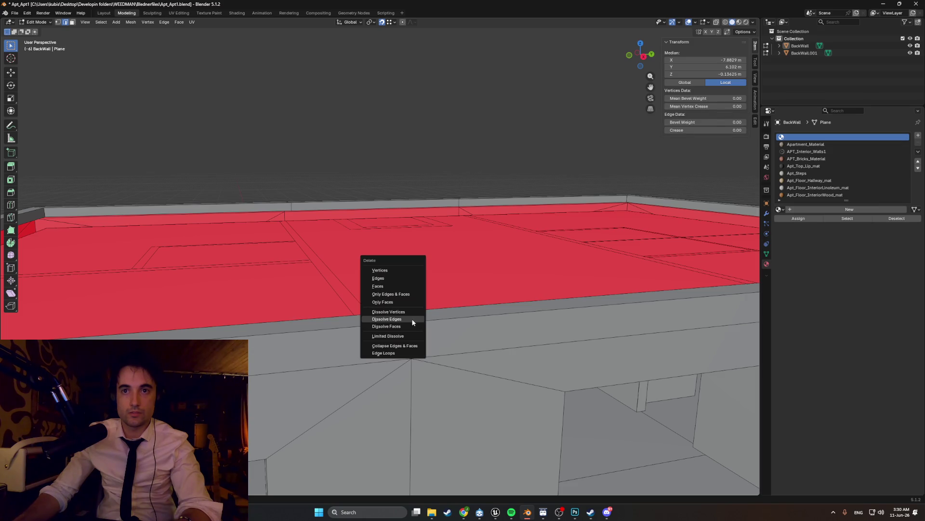
pyautogui.click(412, 320)
pyautogui.moveTo(413, 322)
pyautogui.mouseDown(button='middle')
pyautogui.moveTo(377, 316)
pyautogui.moveTo(385, 312)
pyautogui.mouseUp(button='middle')
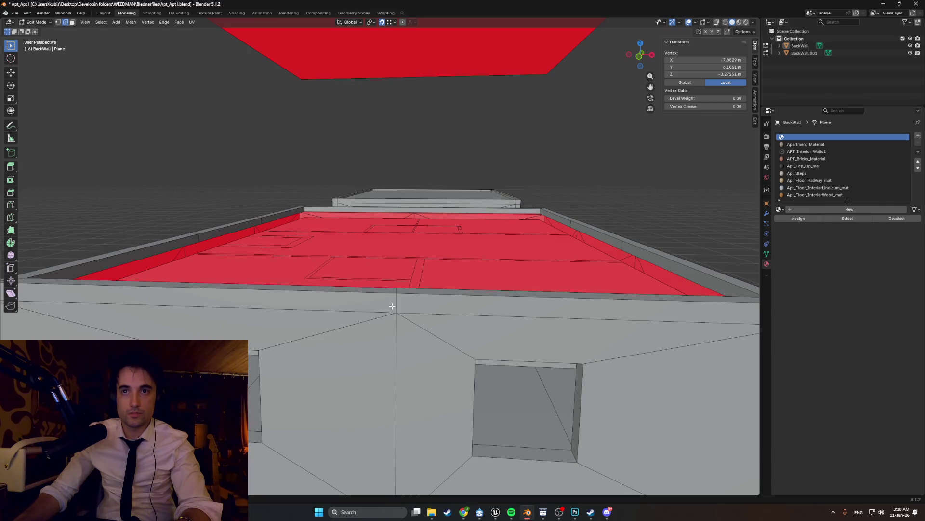
pyautogui.click(392, 306)
pyautogui.moveTo(392, 304); pyautogui.dragTo(389, 308, button='middle')
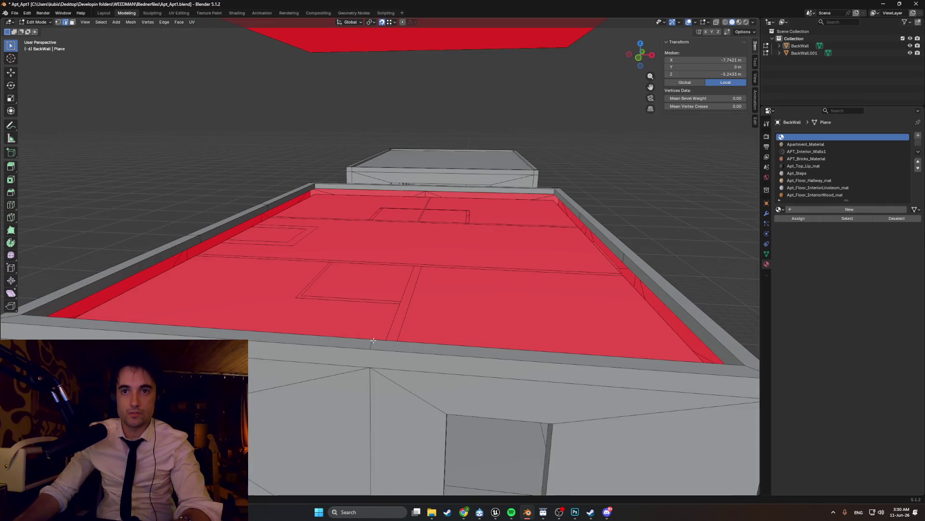
pyautogui.press('x')
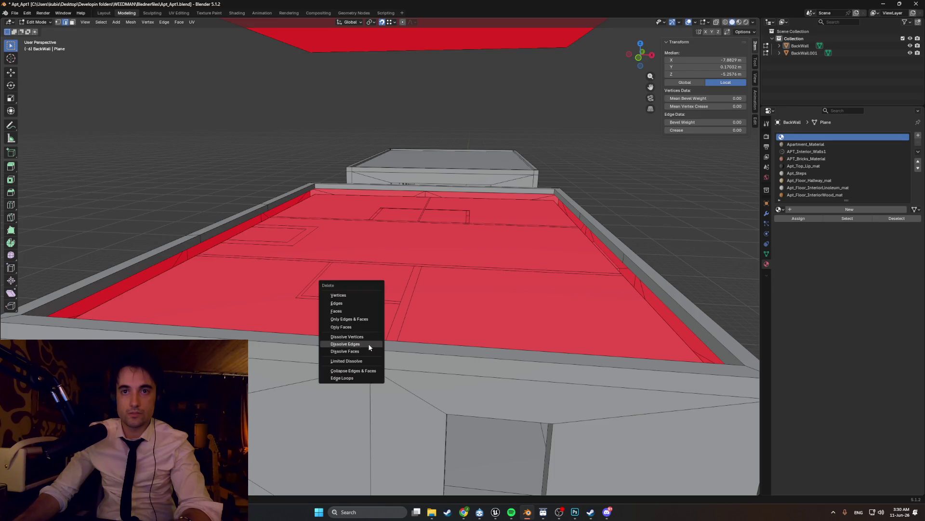
pyautogui.click(369, 344)
# Step: Dissolve the remaining stray wall and roof-rim edges, checking from several angles
pyautogui.moveTo(369, 343); pyautogui.dragTo(386, 304, button='middle')
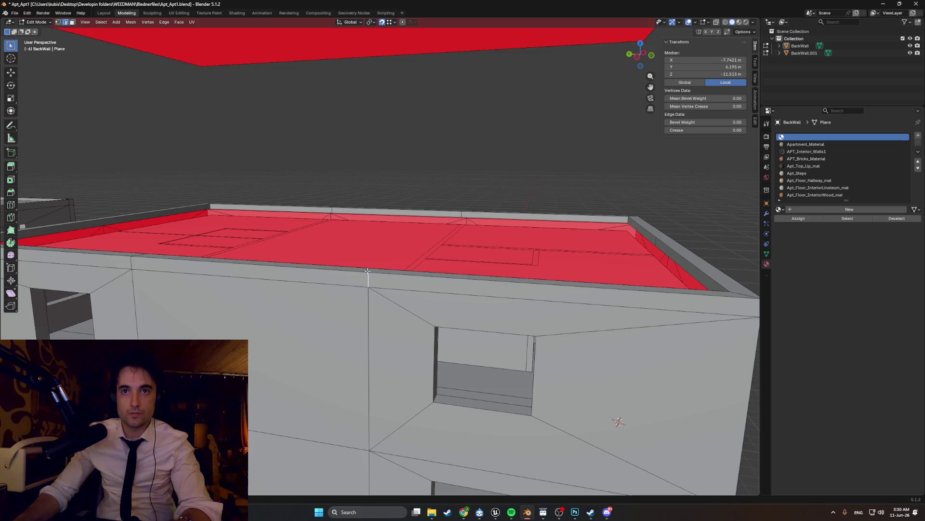
pyautogui.press('x')
pyautogui.click(339, 274)
pyautogui.moveTo(339, 275); pyautogui.dragTo(271, 310, button='middle')
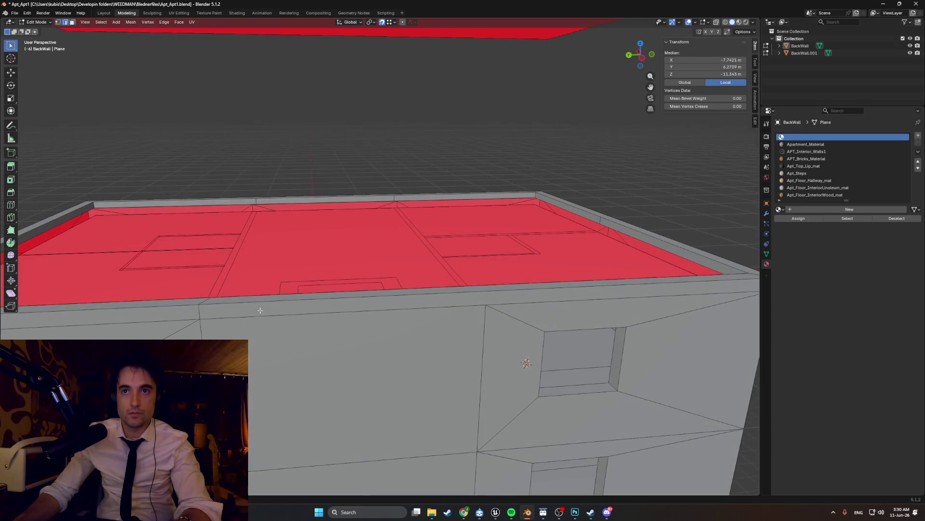
pyautogui.press('x')
pyautogui.click(204, 304)
pyautogui.moveTo(209, 304)
pyautogui.mouseDown(button='middle')
pyautogui.moveTo(312, 303)
pyautogui.moveTo(555, 278)
pyautogui.mouseUp(button='middle')
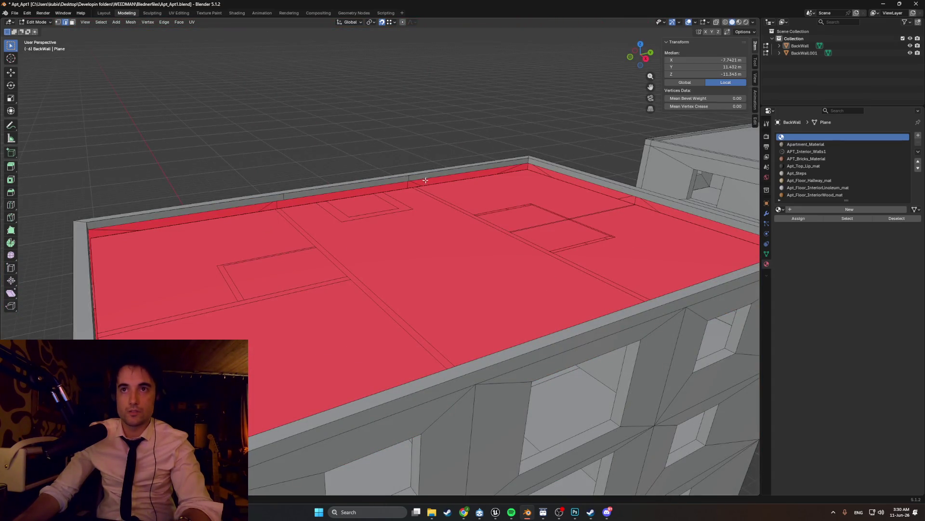
pyautogui.moveTo(288, 210)
pyautogui.mouseDown(button='middle')
pyautogui.moveTo(253, 210)
pyautogui.moveTo(195, 186)
pyautogui.mouseUp(button='middle')
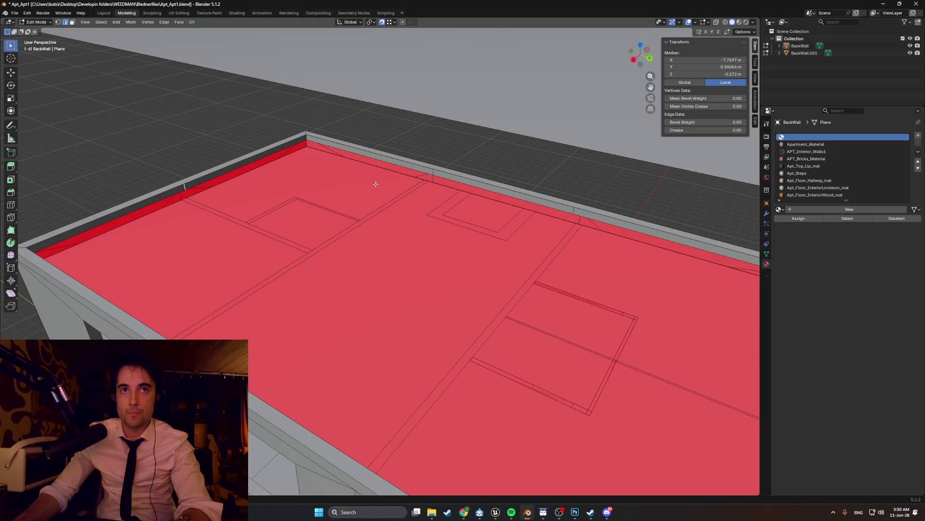
pyautogui.click(561, 213)
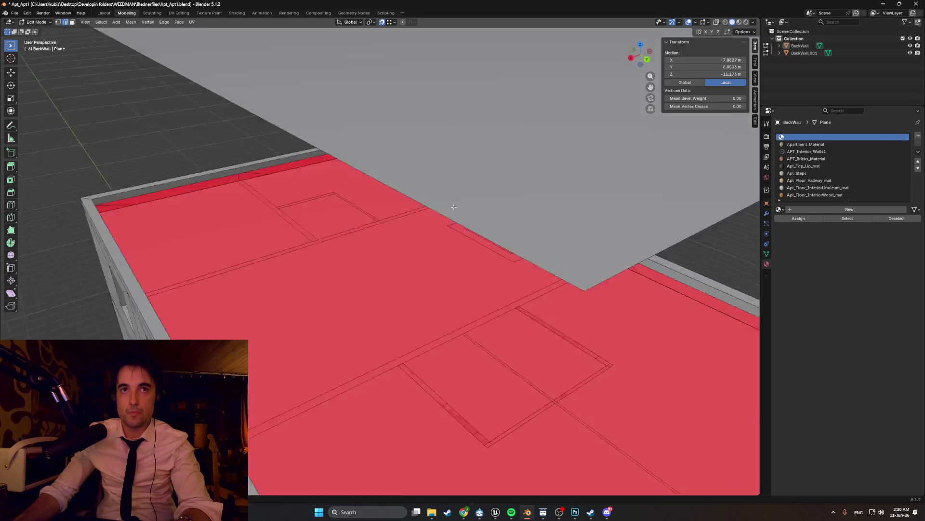
pyautogui.moveTo(449, 202); pyautogui.dragTo(373, 196, button='middle')
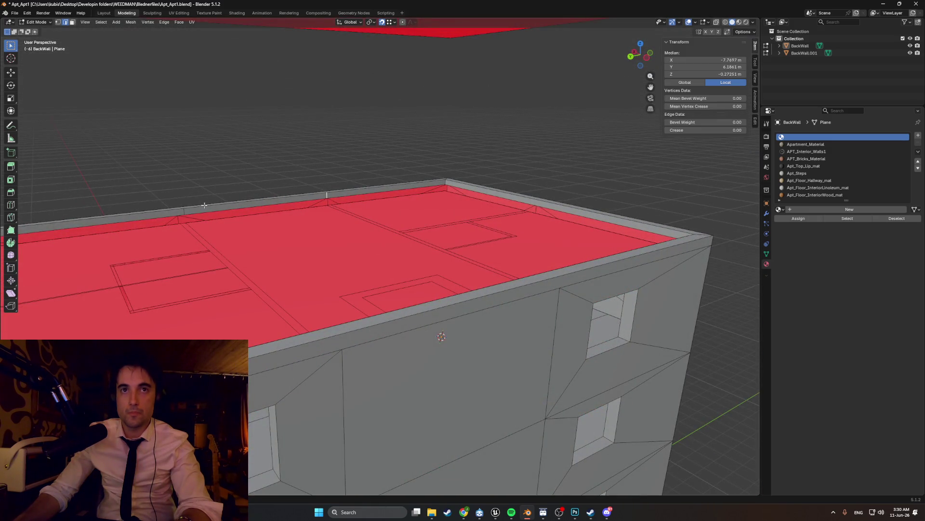
pyautogui.click(184, 211)
pyautogui.moveTo(362, 253)
pyautogui.mouseDown(button='middle')
pyautogui.moveTo(173, 226)
pyautogui.moveTo(232, 239)
pyautogui.mouseUp(button='middle')
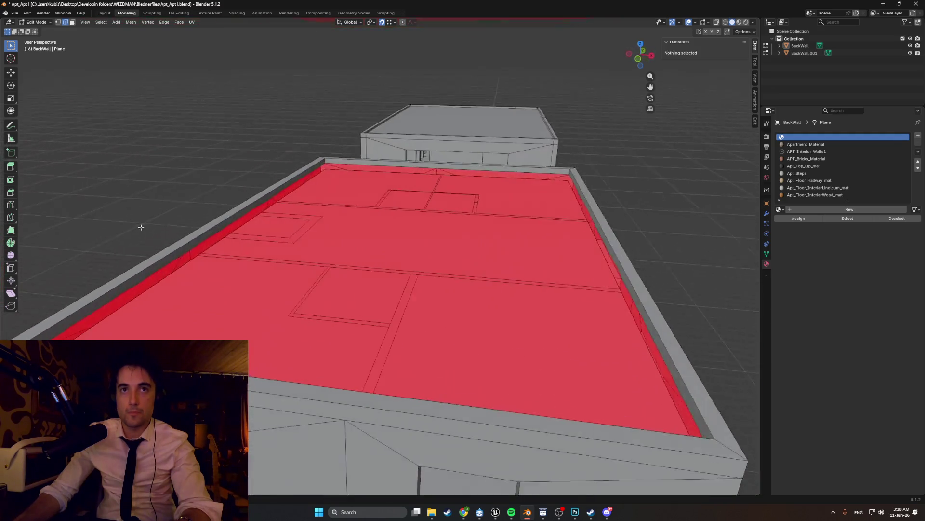
pyautogui.scroll(-3, 232, 238)
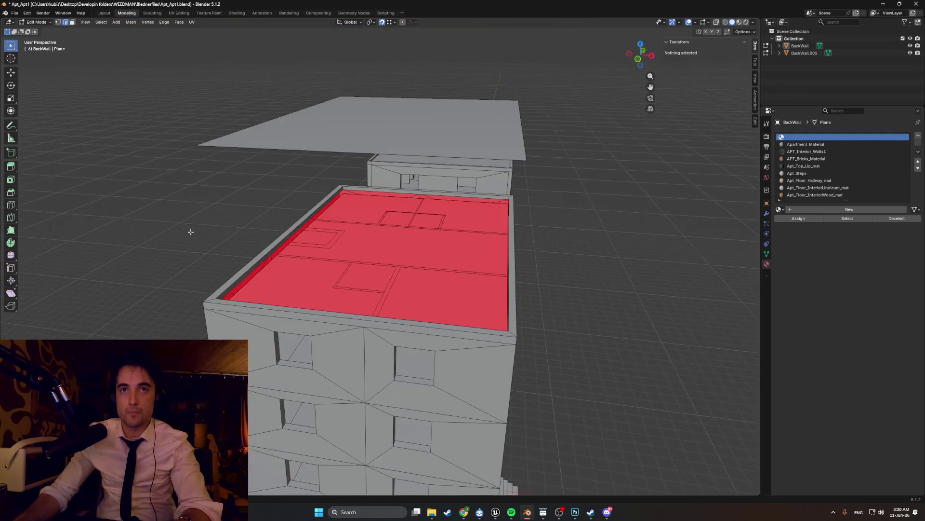
pyautogui.scroll(3, 230, 256)
pyautogui.scroll(1, 230, 256)
# Step: Deselect the roof, select the floating plane's geometry and delete it from above the building
pyautogui.click(171, 257)
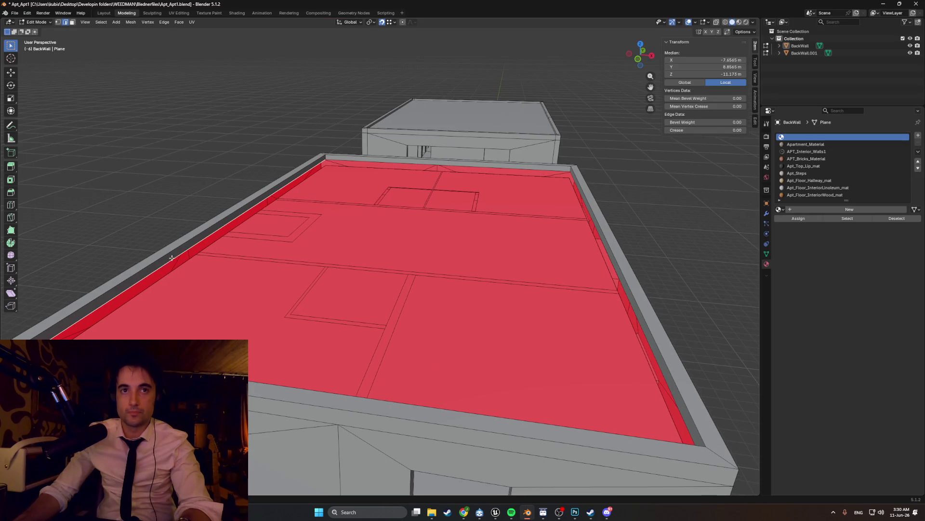
pyautogui.moveTo(316, 255); pyautogui.dragTo(404, 249, button='middle')
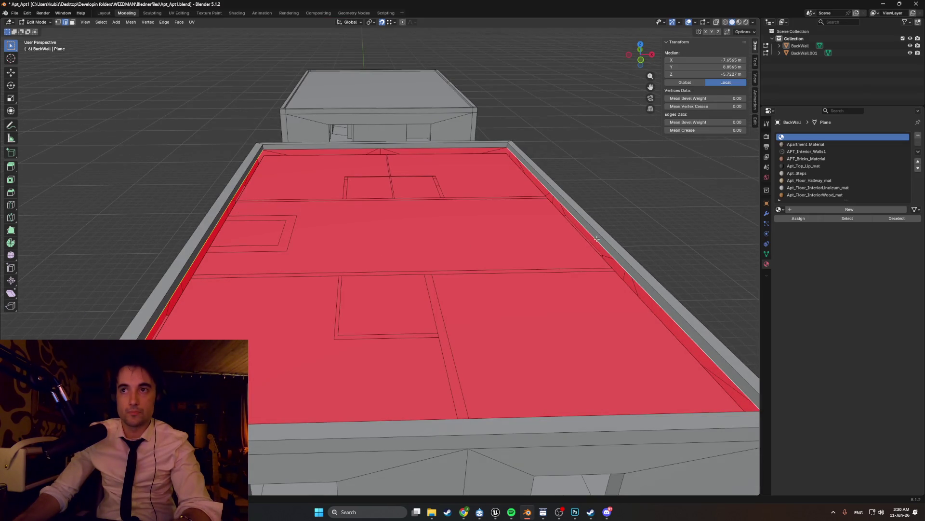
pyautogui.hotkey('alt', 'a')
pyautogui.moveTo(571, 249)
pyautogui.mouseDown(button='middle')
pyautogui.moveTo(434, 217)
pyautogui.moveTo(397, 192)
pyautogui.mouseUp(button='middle')
pyautogui.scroll(-3, 434, 217)
pyautogui.press('a')
pyautogui.press('x')
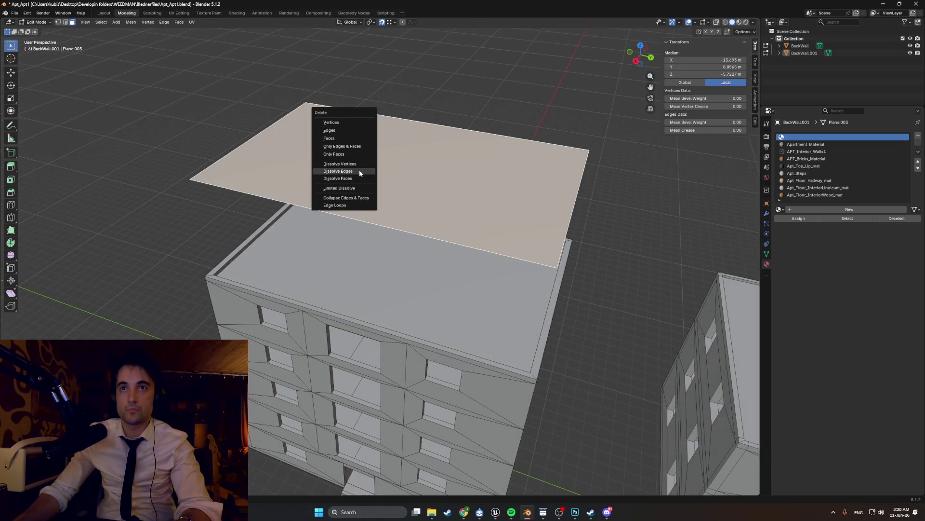
pyautogui.click(347, 141)
pyautogui.moveTo(348, 166)
pyautogui.mouseDown(button='middle')
pyautogui.moveTo(390, 145)
pyautogui.moveTo(407, 200)
pyautogui.mouseUp(button='middle')
pyautogui.scroll(-3, 390, 145)
pyautogui.scroll(2, 408, 200)
pyautogui.scroll(2, 435, 227)
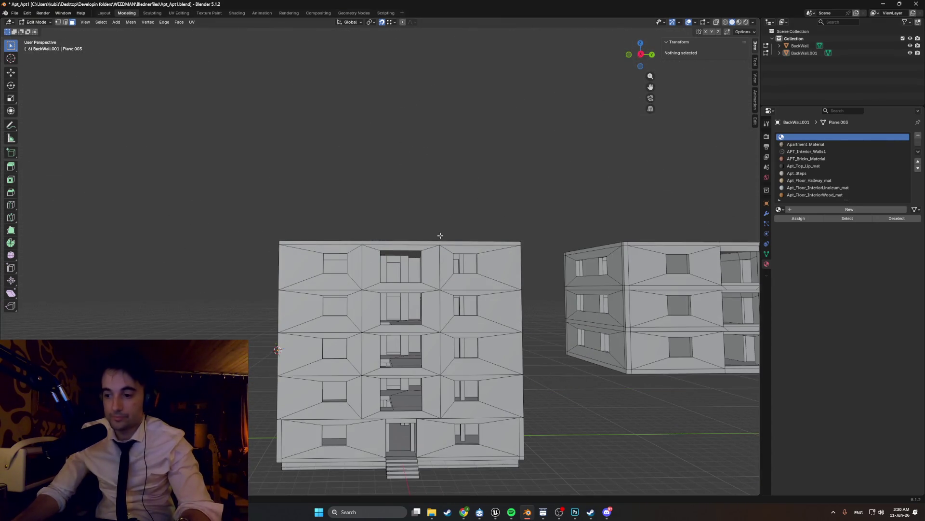
pyautogui.moveTo(439, 255)
pyautogui.mouseDown(button='middle')
pyautogui.moveTo(405, 231)
pyautogui.moveTo(470, 257)
pyautogui.moveTo(410, 273)
pyautogui.moveTo(354, 244)
pyautogui.mouseUp(button='middle')
pyautogui.scroll(-3, 405, 232)
pyautogui.scroll(2, 405, 268)
pyautogui.scroll(3, 390, 275)
pyautogui.scroll(2, 368, 280)
pyautogui.moveTo(318, 290)
pyautogui.mouseDown(button='middle')
pyautogui.moveTo(361, 251)
pyautogui.moveTo(335, 244)
pyautogui.moveTo(394, 220)
pyautogui.moveTo(422, 228)
pyautogui.moveTo(406, 217)
pyautogui.moveTo(448, 217)
pyautogui.moveTo(425, 213)
pyautogui.mouseUp(button='middle')
pyautogui.scroll(3, 340, 275)
pyautogui.scroll(-3, 354, 250)
pyautogui.scroll(-3, 347, 239)
pyautogui.scroll(4, 425, 214)
pyautogui.scroll(2, 362, 217)
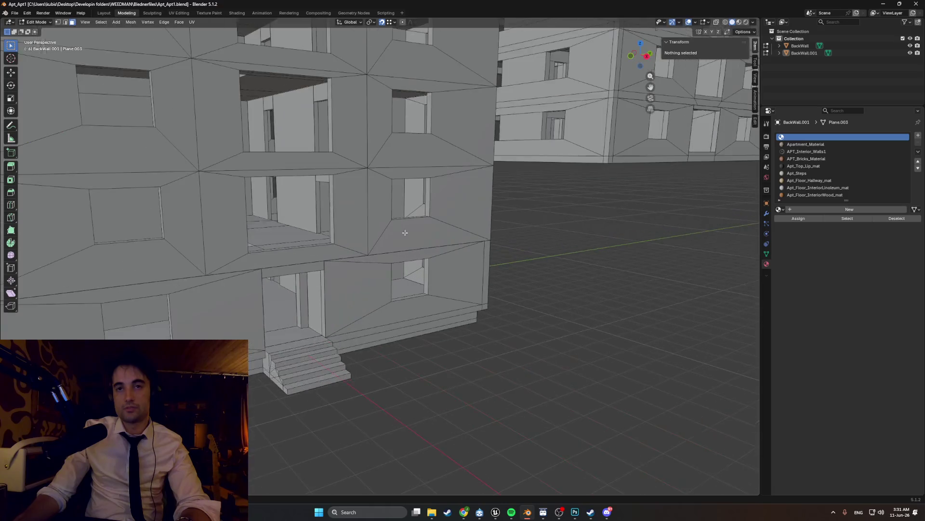
pyautogui.moveTo(362, 217); pyautogui.dragTo(287, 217, button='middle')
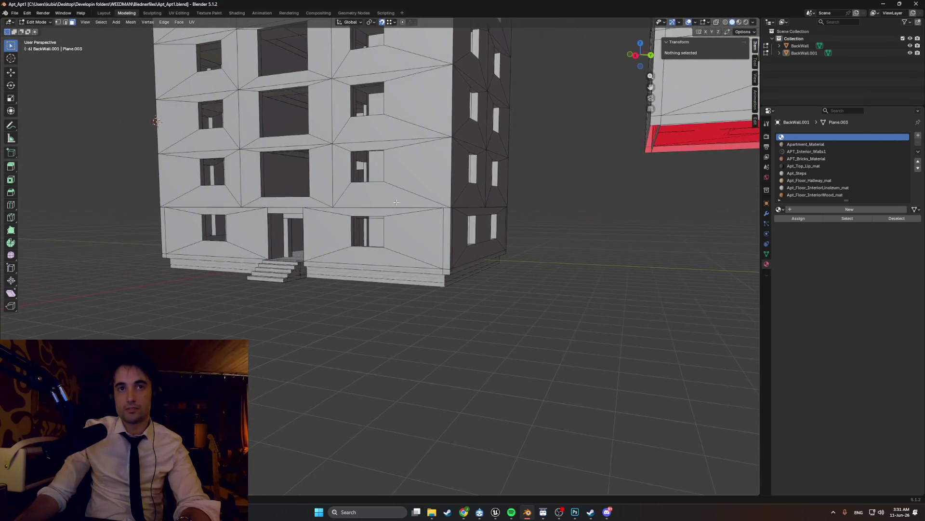
pyautogui.moveTo(353, 199)
pyautogui.mouseDown(button='middle')
pyautogui.moveTo(340, 202)
pyautogui.moveTo(361, 207)
pyautogui.moveTo(381, 195)
pyautogui.moveTo(285, 246)
pyautogui.moveTo(314, 316)
pyautogui.moveTo(356, 280)
pyautogui.moveTo(377, 277)
pyautogui.mouseUp(button='middle')
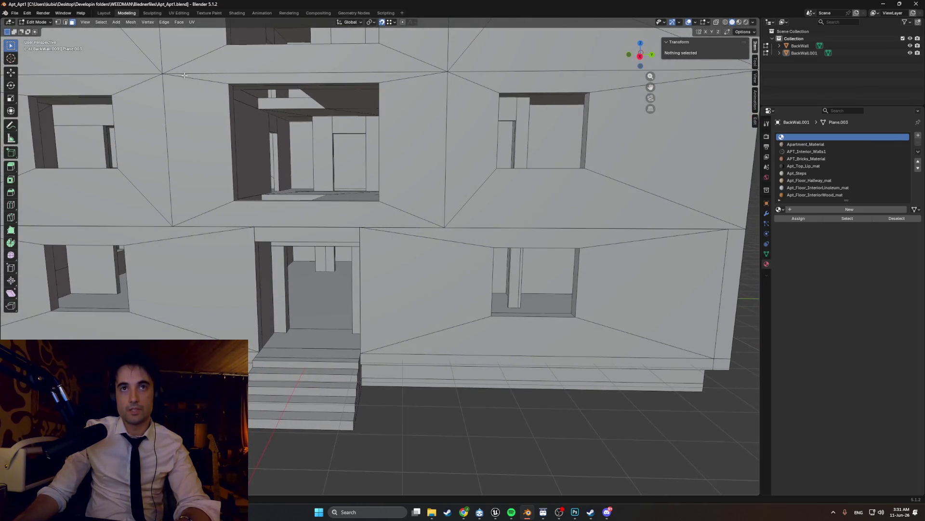
pyautogui.moveTo(244, 159); pyautogui.dragTo(266, 295, button='middle')
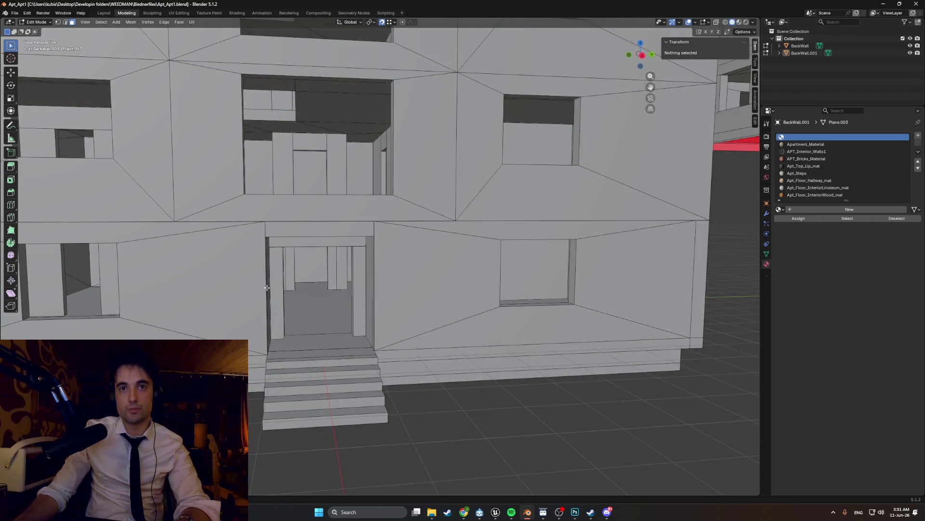
pyautogui.moveTo(306, 253); pyautogui.dragTo(300, 249, button='middle')
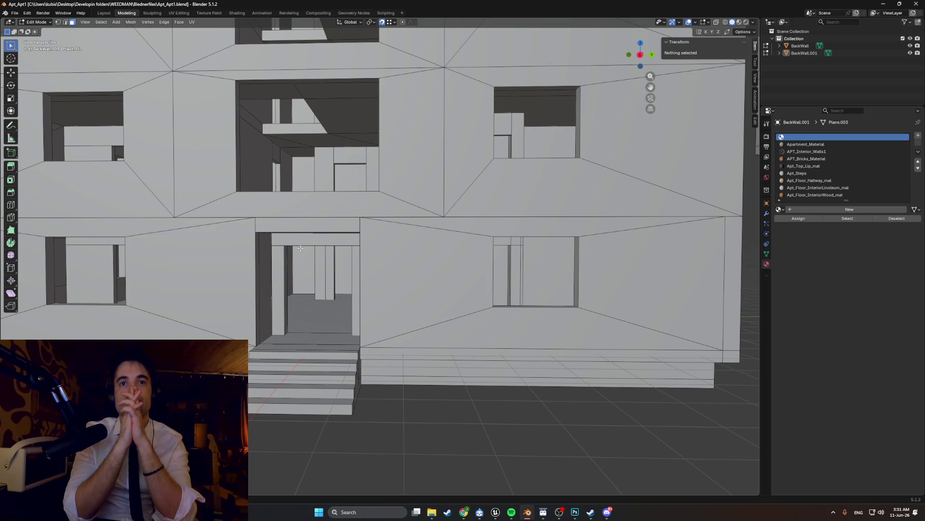
pyautogui.moveTo(288, 264); pyautogui.dragTo(275, 245, button='middle')
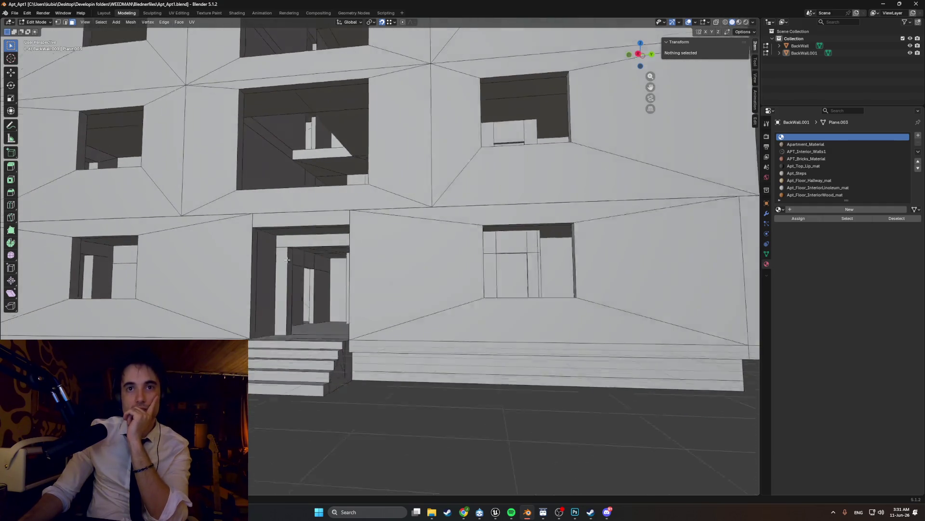
pyautogui.scroll(-4, 371, 288)
pyautogui.moveTo(372, 288)
pyautogui.mouseDown(button='middle')
pyautogui.moveTo(321, 272)
pyautogui.moveTo(323, 262)
pyautogui.moveTo(352, 275)
pyautogui.moveTo(308, 282)
pyautogui.mouseUp(button='middle')
pyautogui.click(349, 279)
pyautogui.scroll(4, 346, 281)
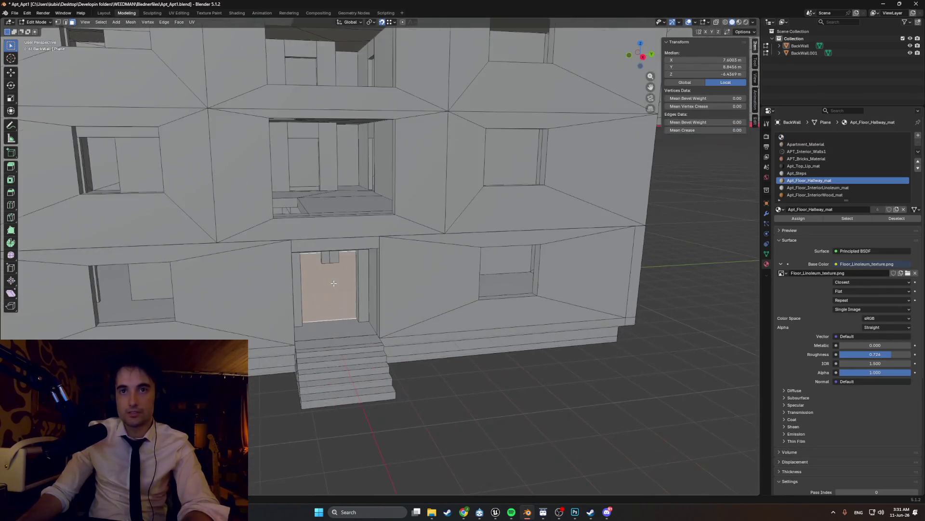
pyautogui.scroll(3, 367, 287)
pyautogui.scroll(3, 362, 290)
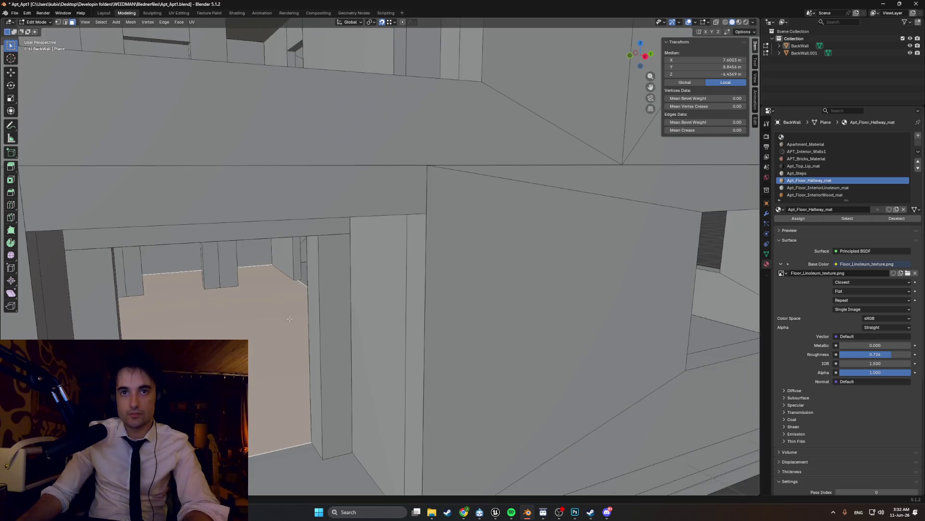
pyautogui.scroll(3, 289, 311)
# Step: Select a floor face by the entrance and review the facade, ending in front orthographic view
pyautogui.moveTo(257, 317)
pyautogui.mouseDown(button='middle')
pyautogui.moveTo(361, 333)
pyautogui.moveTo(444, 326)
pyautogui.moveTo(436, 344)
pyautogui.moveTo(412, 337)
pyautogui.moveTo(430, 343)
pyautogui.mouseUp(button='middle')
pyautogui.click(444, 325)
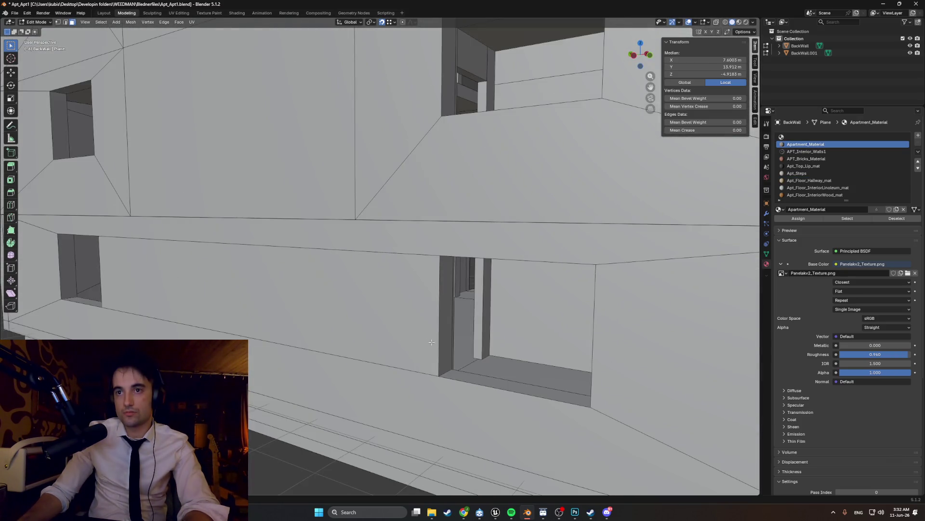
pyautogui.moveTo(507, 366)
pyautogui.mouseDown(button='middle')
pyautogui.moveTo(350, 377)
pyautogui.moveTo(366, 348)
pyautogui.moveTo(390, 345)
pyautogui.mouseUp(button='middle')
pyautogui.scroll(3, 362, 377)
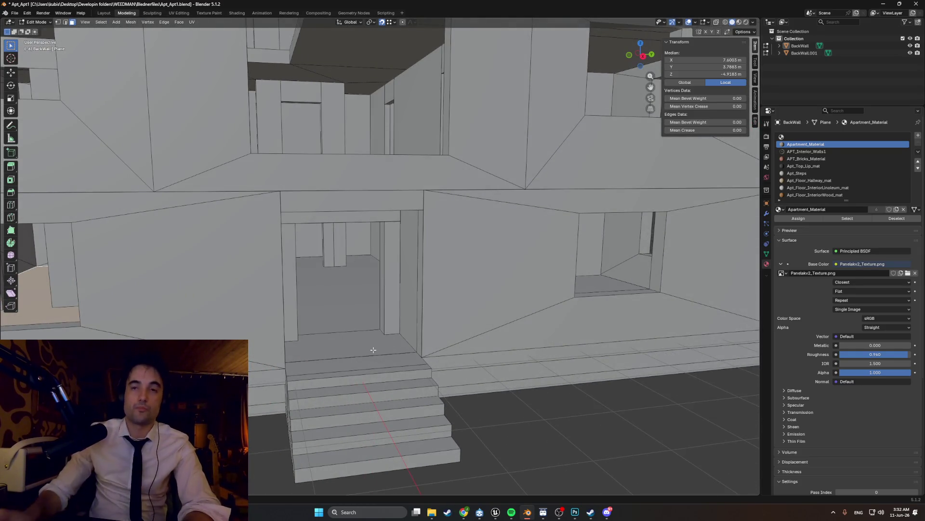
pyautogui.moveTo(374, 349)
pyautogui.mouseDown(button='middle')
pyautogui.moveTo(374, 332)
pyautogui.moveTo(422, 296)
pyautogui.mouseUp(button='middle')
pyautogui.scroll(-5, 374, 329)
pyautogui.scroll(-2, 374, 330)
pyautogui.scroll(-2, 374, 329)
pyautogui.moveTo(465, 301)
pyautogui.mouseDown(button='middle')
pyautogui.moveTo(457, 284)
pyautogui.moveTo(402, 290)
pyautogui.moveTo(410, 297)
pyautogui.moveTo(466, 272)
pyautogui.moveTo(504, 273)
pyautogui.mouseUp(button='middle')
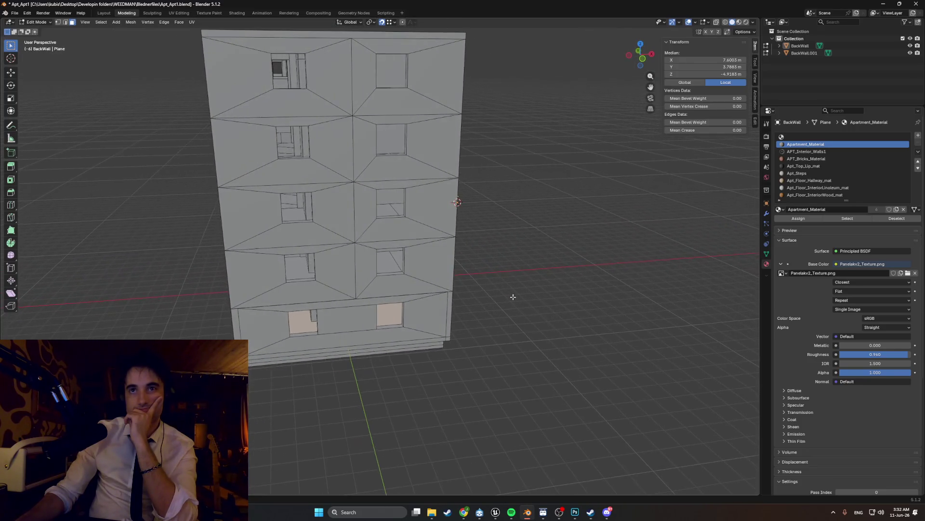
pyautogui.moveTo(510, 297); pyautogui.dragTo(507, 289, button='middle')
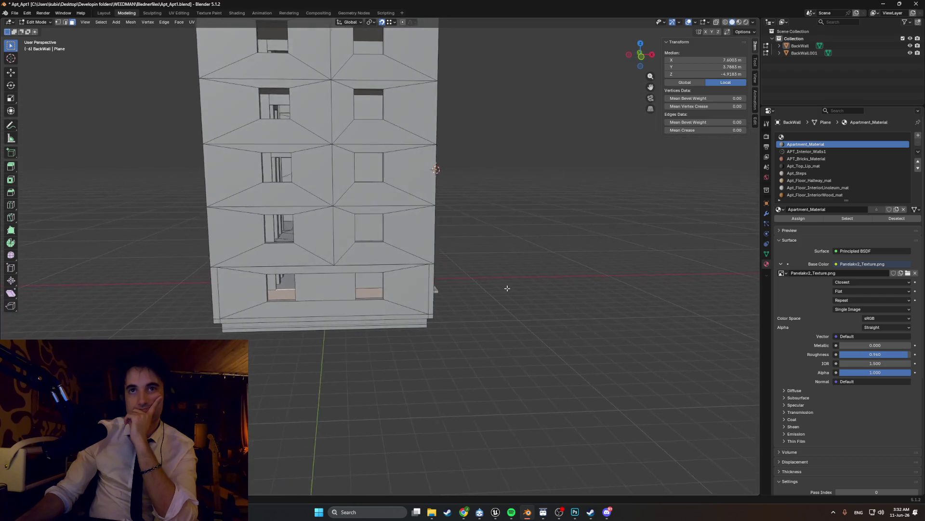
pyautogui.press('KP_1')
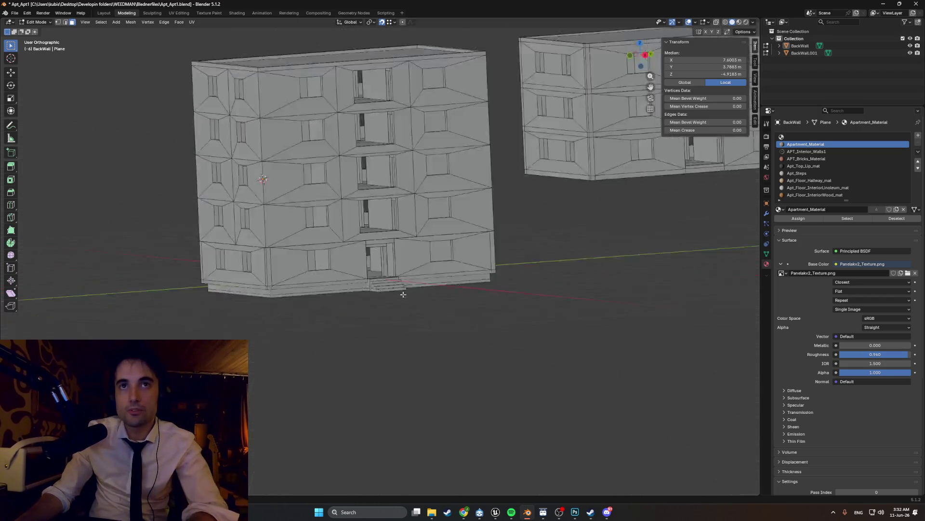
pyautogui.scroll(3, 449, 274)
pyautogui.scroll(3, 405, 325)
pyautogui.scroll(3, 369, 443)
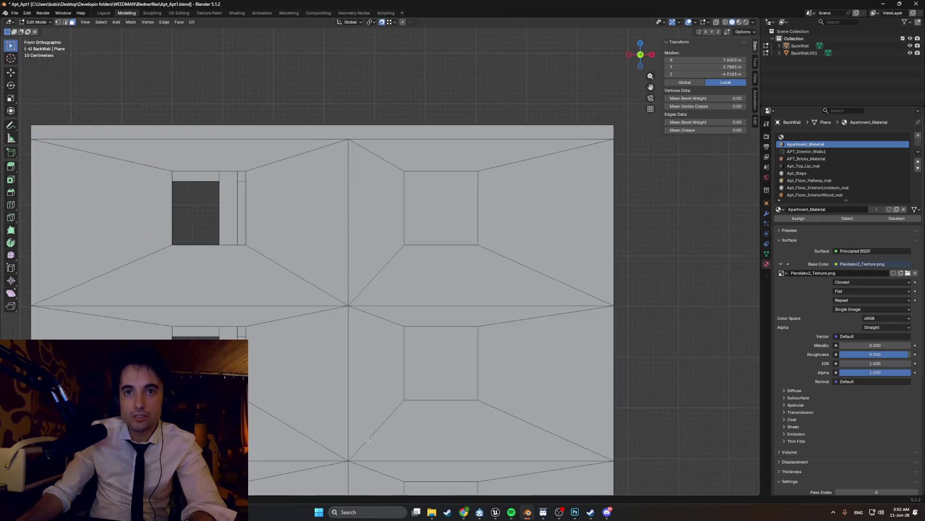
# Step: Snap to a straight side view of the building and show it as wireframe
pyautogui.keyDown('shift'); pyautogui.moveTo(383, 393); pyautogui.dragTo(394, 314, button='middle'); pyautogui.keyUp('shift')
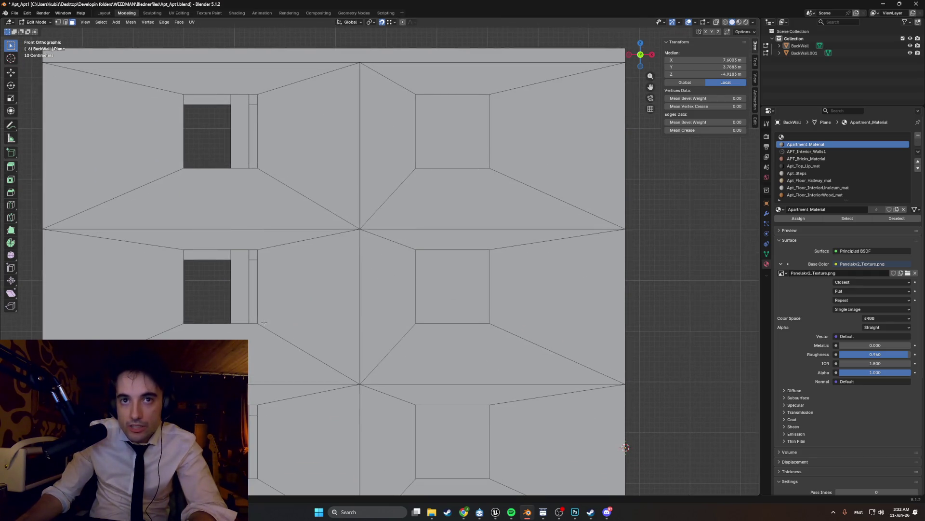
pyautogui.moveTo(261, 318); pyautogui.dragTo(361, 332, button='middle')
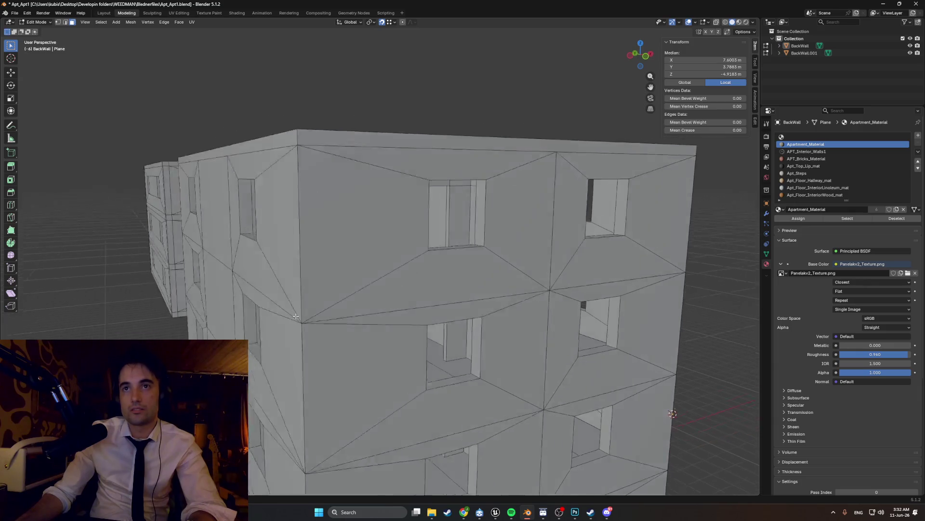
pyautogui.press('ctrl+KP_3')
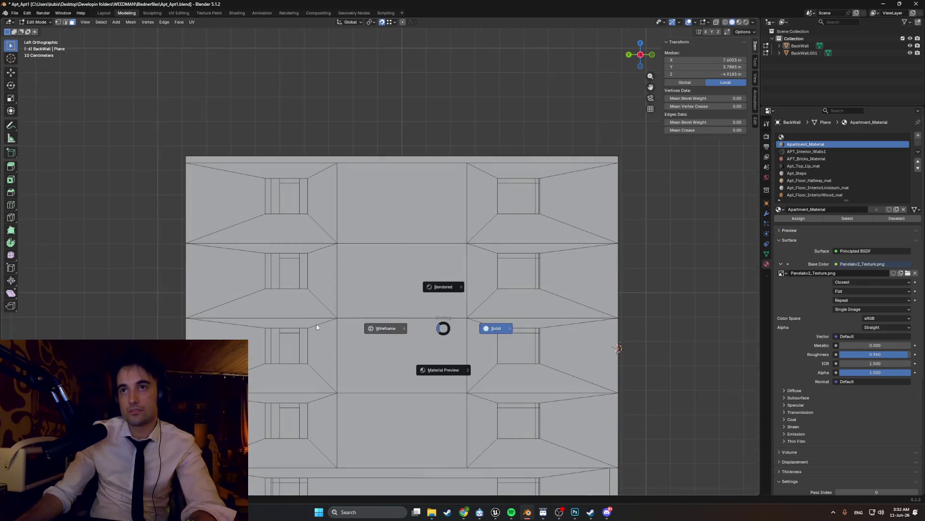
pyautogui.click(324, 323)
pyautogui.scroll(2, 574, 282)
pyautogui.scroll(2, 573, 281)
pyautogui.scroll(2, 573, 281)
# Step: Pan across the side wireframe to centre the thin stray vertical edge inside the wall
pyautogui.keyDown('shift'); pyautogui.moveTo(574, 281); pyautogui.dragTo(94, 302, button='middle'); pyautogui.keyUp('shift')
pyautogui.scroll(2, 396, 217)
pyautogui.scroll(1, 396, 254)
pyautogui.scroll(2, 396, 304)
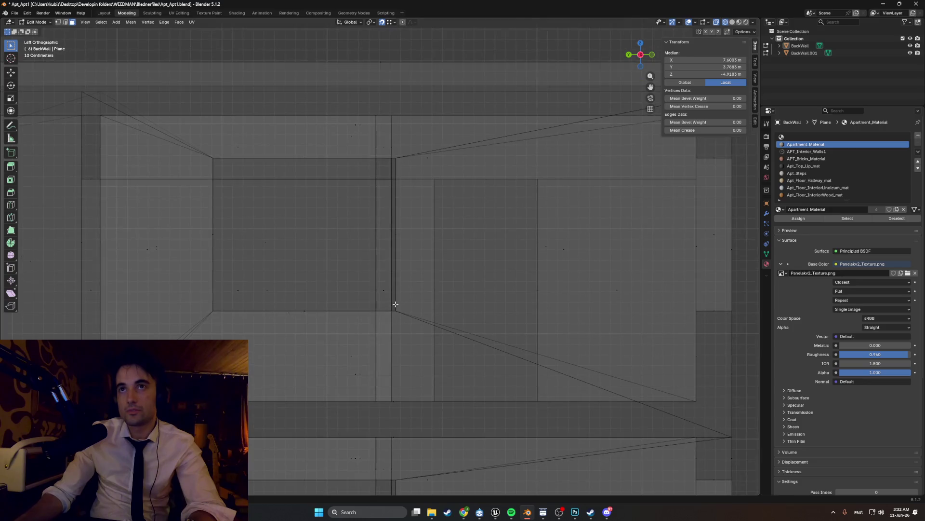
pyautogui.scroll(-2, 388, 285)
pyautogui.scroll(-3, 388, 285)
pyautogui.moveTo(390, 304)
pyautogui.keyDown('shift'); pyautogui.mouseDown(button='middle')
pyautogui.moveTo(404, 352)
pyautogui.moveTo(340, 273)
pyautogui.mouseUp(button='middle'); pyautogui.keyUp('shift')
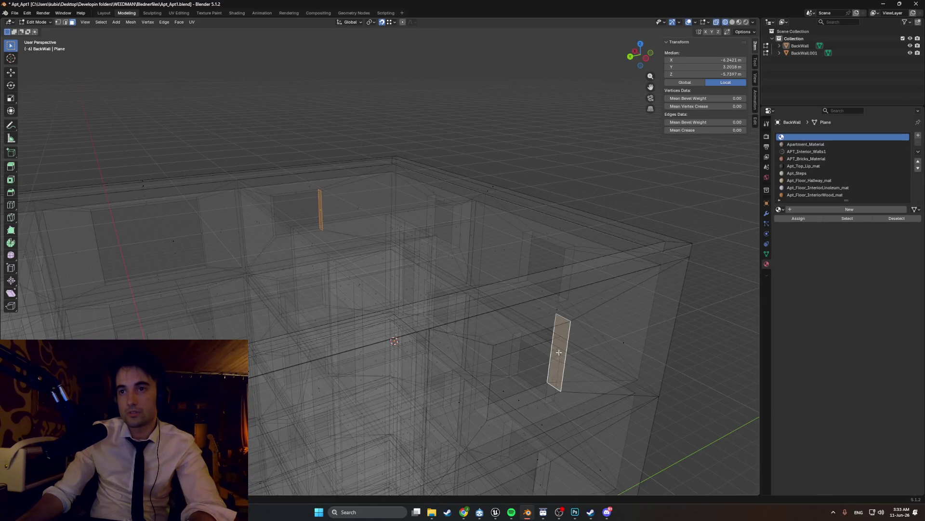
pyautogui.press('ctrl+KP_3')
pyautogui.scroll(2, 375, 258)
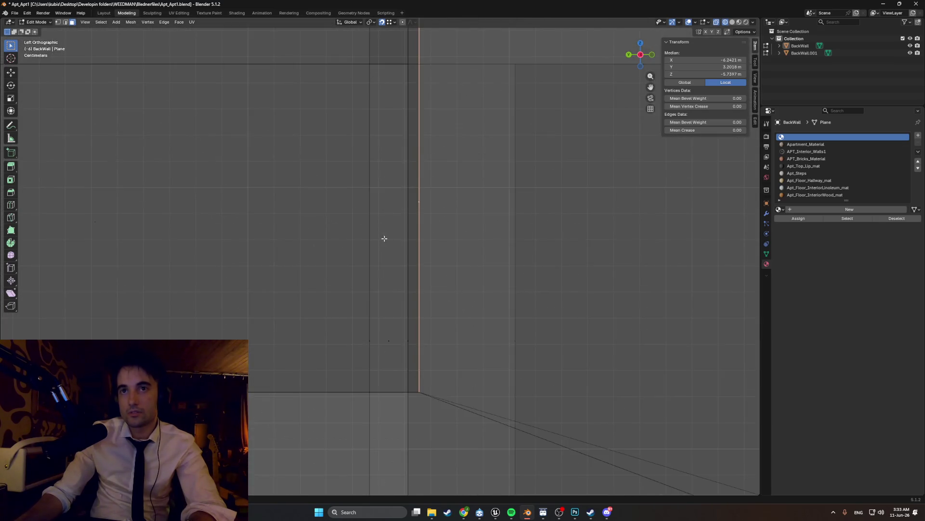
pyautogui.moveTo(361, 256)
pyautogui.mouseDown(button='middle')
pyautogui.moveTo(369, 281)
pyautogui.moveTo(319, 272)
pyautogui.mouseUp(button='middle')
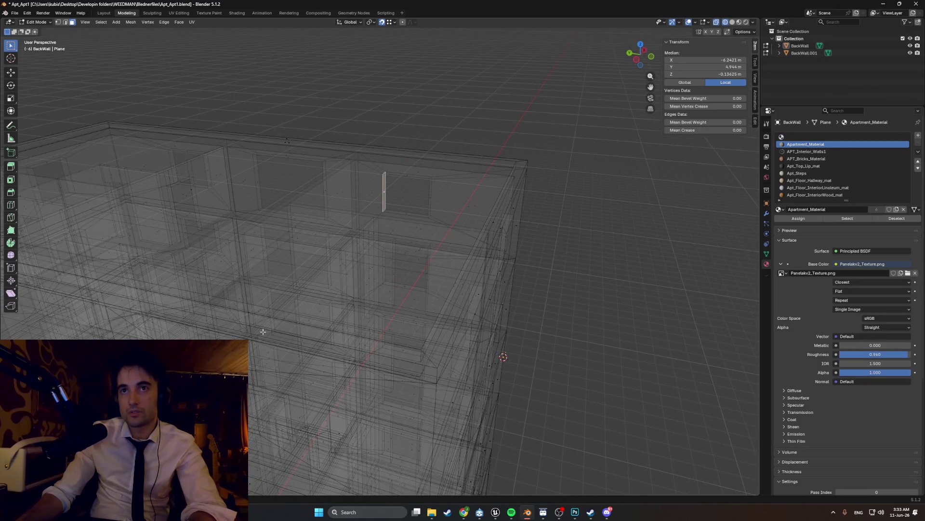
pyautogui.scroll(5, 261, 323)
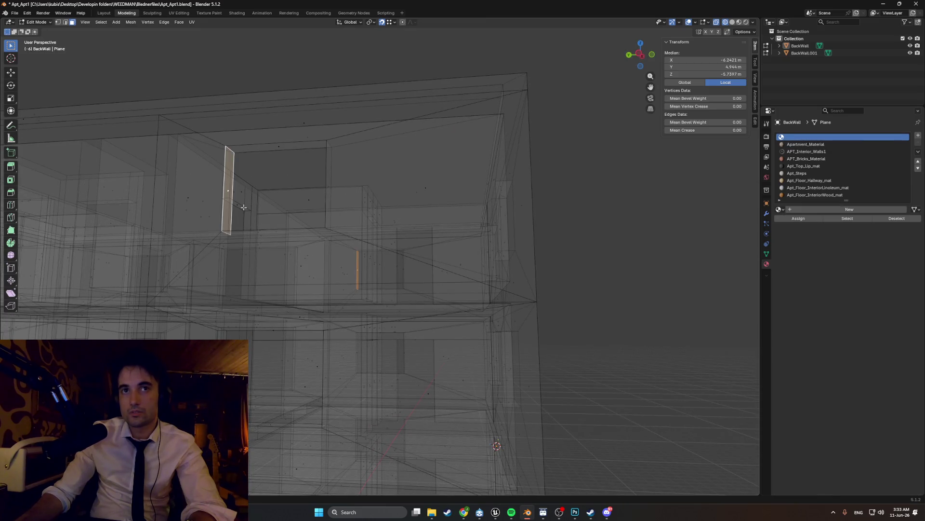
pyautogui.press('ctrl+KP_3')
pyautogui.scroll(3, 235, 279)
pyautogui.scroll(2, 237, 278)
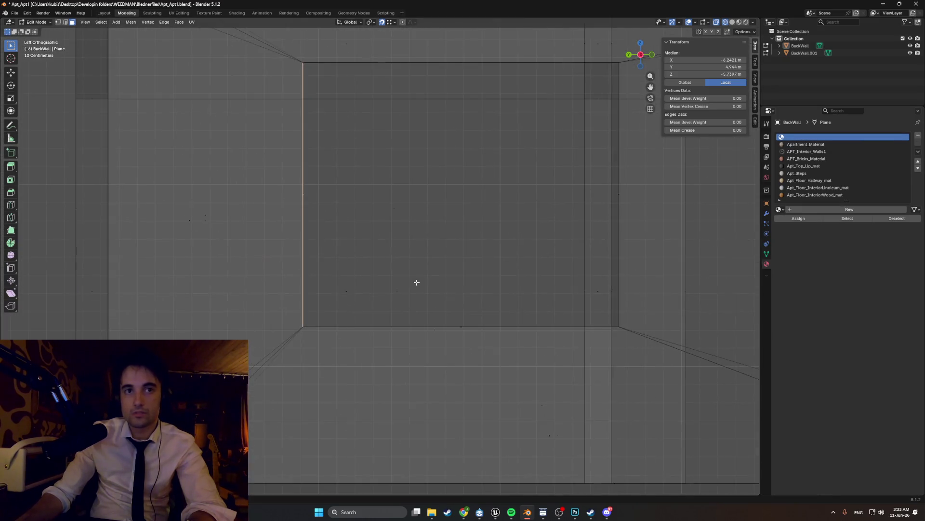
pyautogui.scroll(3, 224, 282)
pyautogui.keyDown('shift'); pyautogui.moveTo(225, 282); pyautogui.dragTo(411, 293, button='middle'); pyautogui.keyUp('shift')
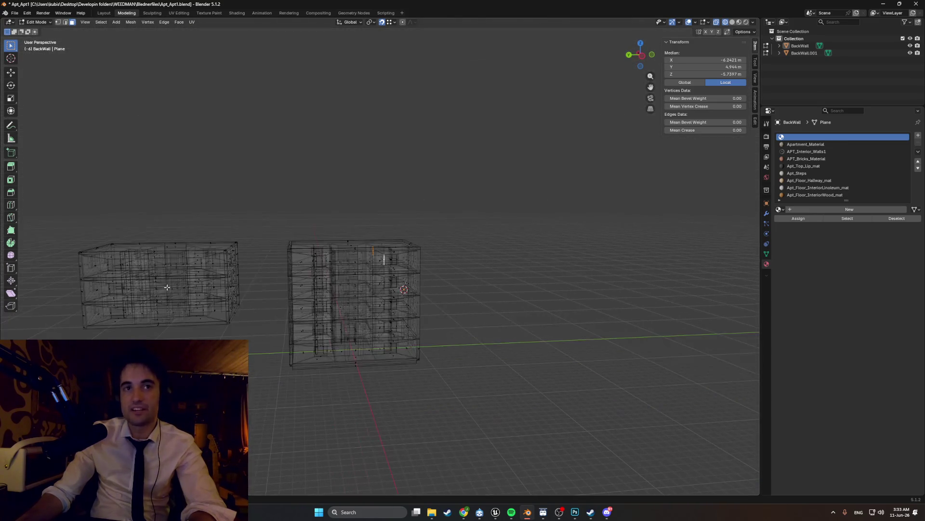
pyautogui.scroll(3, 352, 261)
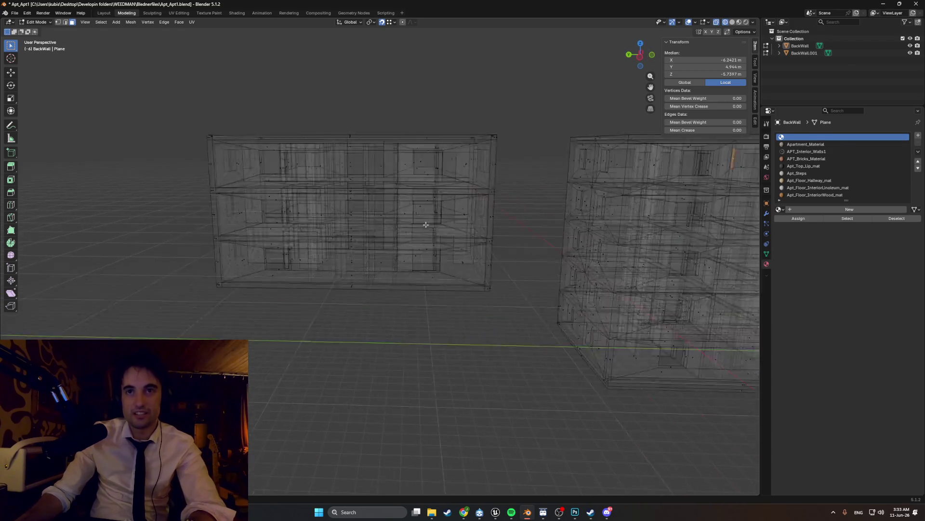
pyautogui.scroll(3, 352, 262)
pyautogui.moveTo(352, 262)
pyautogui.keyDown('shift'); pyautogui.mouseDown(button='middle')
pyautogui.moveTo(373, 316)
pyautogui.moveTo(406, 289)
pyautogui.moveTo(408, 263)
pyautogui.mouseUp(button='middle'); pyautogui.keyUp('shift')
pyautogui.click(400, 273)
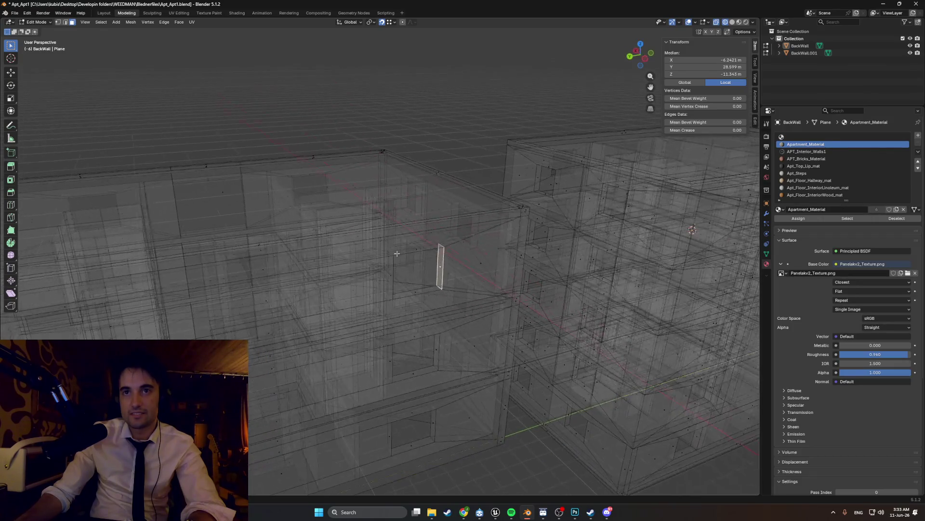
pyautogui.press('ctrl+KP_3')
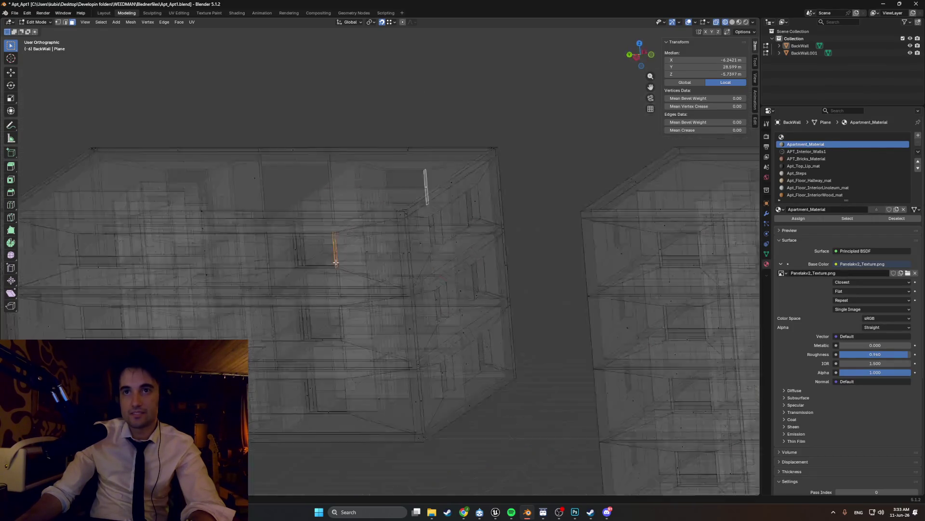
pyautogui.scroll(3, 368, 216)
pyautogui.scroll(3, 370, 217)
pyautogui.scroll(2, 376, 289)
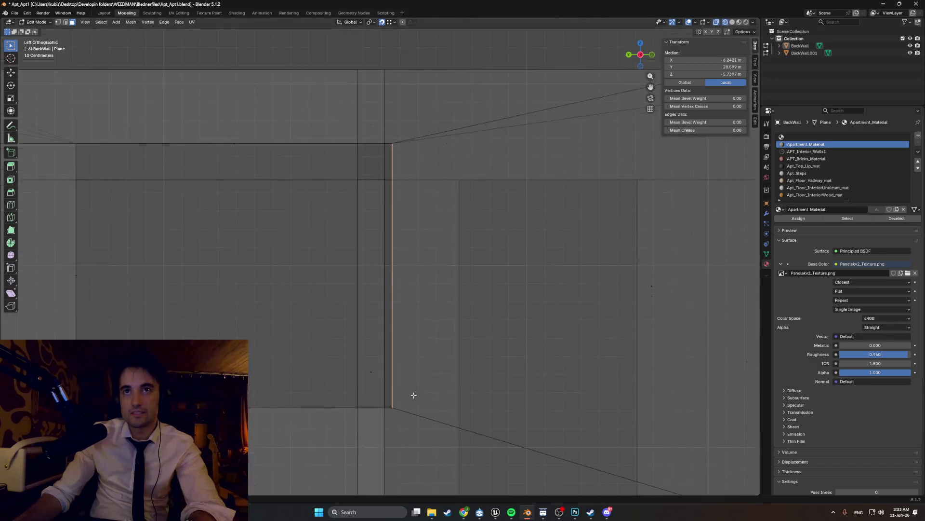
pyautogui.moveTo(413, 383); pyautogui.dragTo(409, 355, button='middle')
pyautogui.press('ctrl+KP_3')
pyautogui.scroll(3, 391, 290)
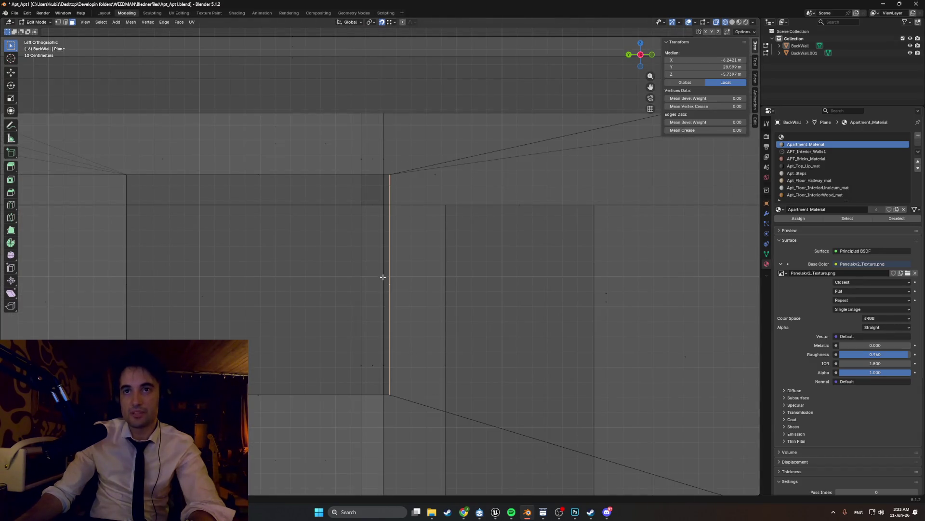
pyautogui.scroll(-2, 386, 250)
pyautogui.moveTo(386, 254); pyautogui.dragTo(381, 279, button='middle')
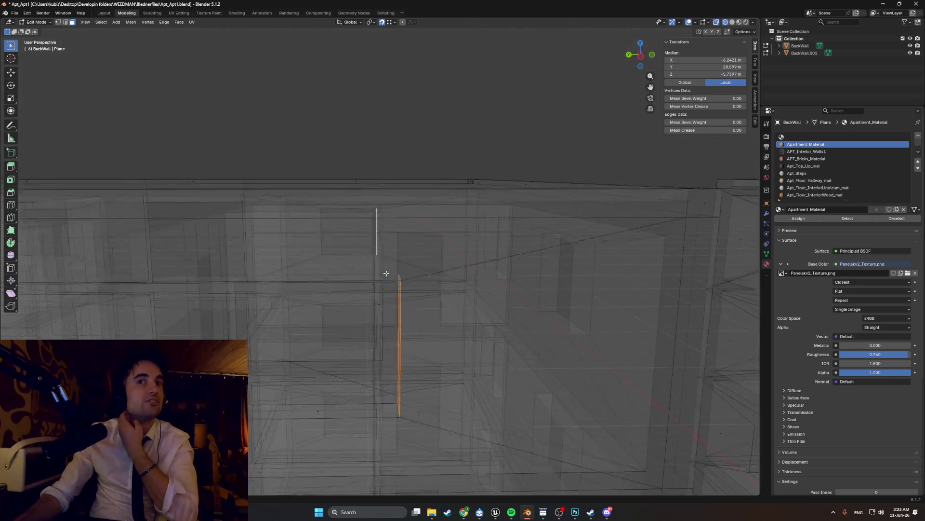
pyautogui.press('ctrl+KP_3')
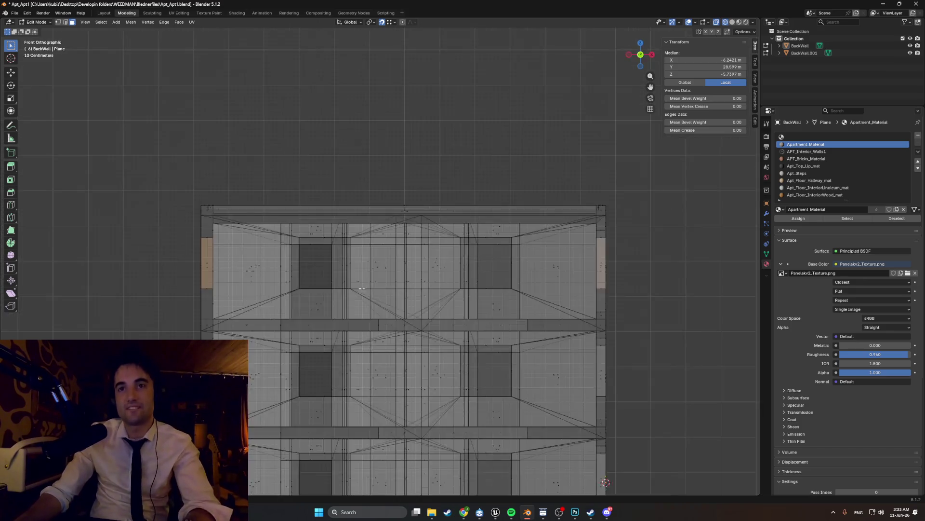
pyautogui.scroll(3, 381, 280)
pyautogui.scroll(3, 376, 271)
pyautogui.scroll(2, 375, 269)
pyautogui.moveTo(375, 270); pyautogui.dragTo(385, 275, button='middle')
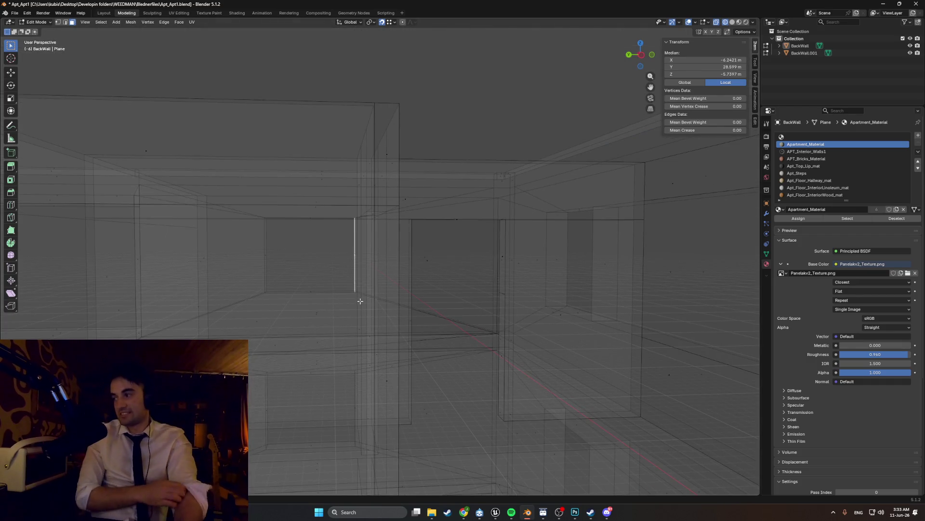
pyautogui.moveTo(361, 301); pyautogui.dragTo(376, 266, button='middle')
pyautogui.press('ctrl+KP_3')
pyautogui.scroll(5, 376, 267)
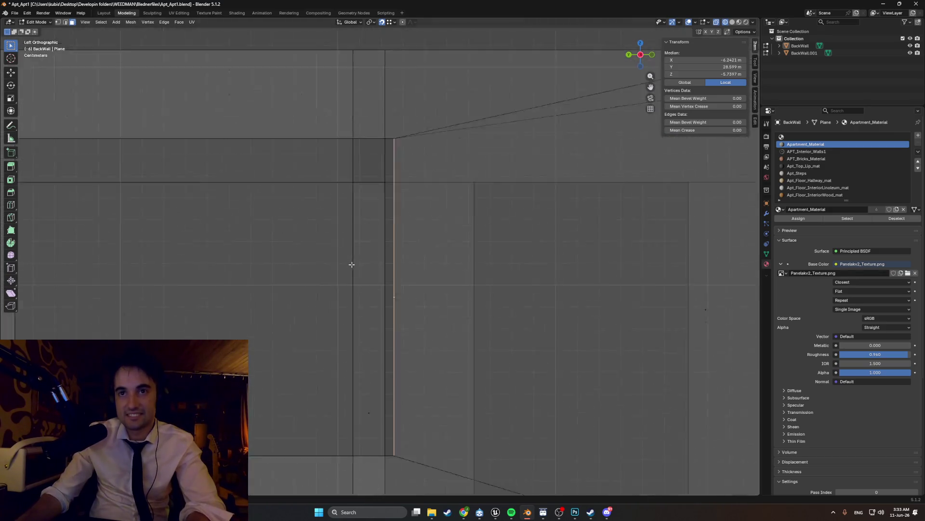
pyautogui.scroll(-1, 352, 265)
pyautogui.scroll(-4, 304, 282)
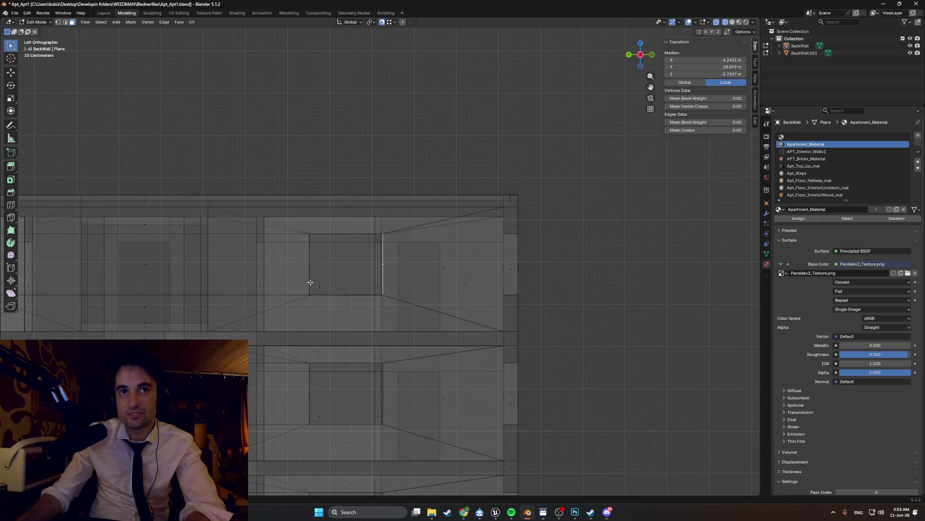
pyautogui.scroll(-3, 304, 282)
pyautogui.keyDown('shift'); pyautogui.moveTo(304, 282); pyautogui.dragTo(311, 271, button='middle'); pyautogui.keyUp('shift')
pyautogui.scroll(2, 314, 268)
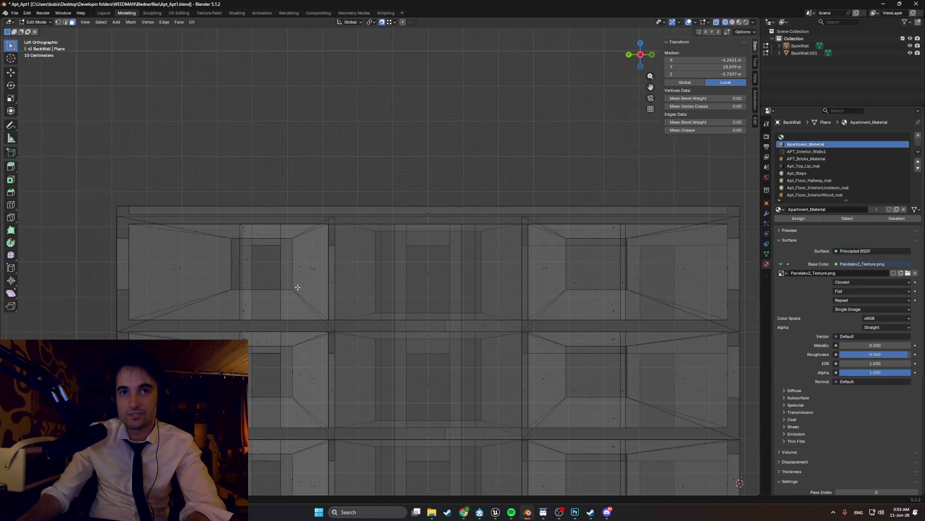
pyautogui.scroll(2, 482, 291)
pyautogui.moveTo(481, 291)
pyautogui.keyDown('shift'); pyautogui.mouseDown(button='middle')
pyautogui.moveTo(505, 115)
pyautogui.moveTo(405, 203)
pyautogui.mouseUp(button='middle'); pyautogui.keyUp('shift')
pyautogui.scroll(4, 410, 203)
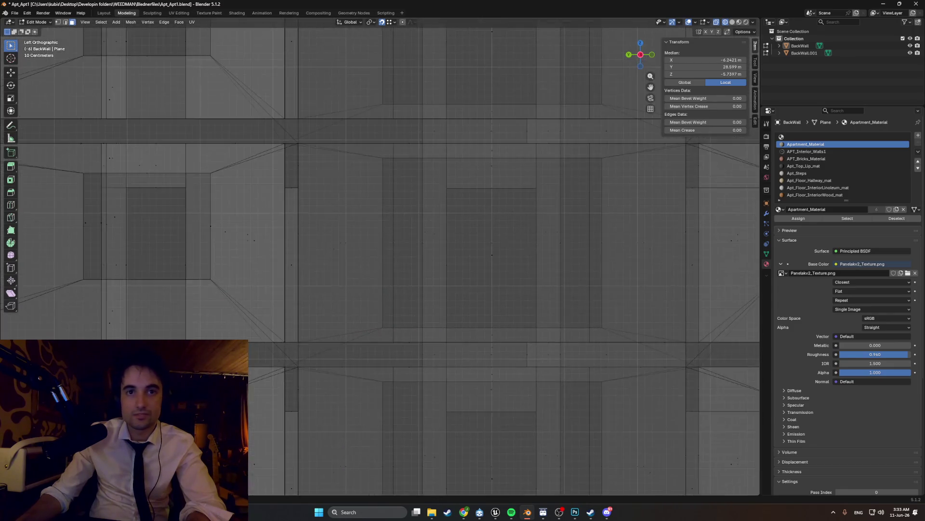
pyautogui.scroll(-3, 409, 203)
pyautogui.scroll(-3, 304, 268)
pyautogui.keyDown('shift'); pyautogui.moveTo(303, 268); pyautogui.dragTo(342, 191, button='middle'); pyautogui.keyUp('shift')
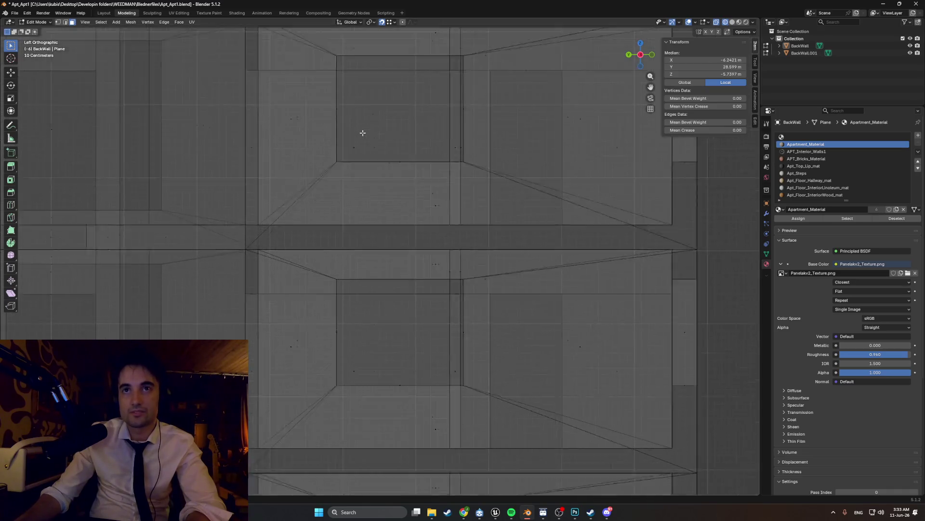
pyautogui.scroll(5, 342, 192)
pyautogui.keyDown('shift'); pyautogui.moveTo(304, 412); pyautogui.dragTo(348, 208, button='middle'); pyautogui.keyUp('shift')
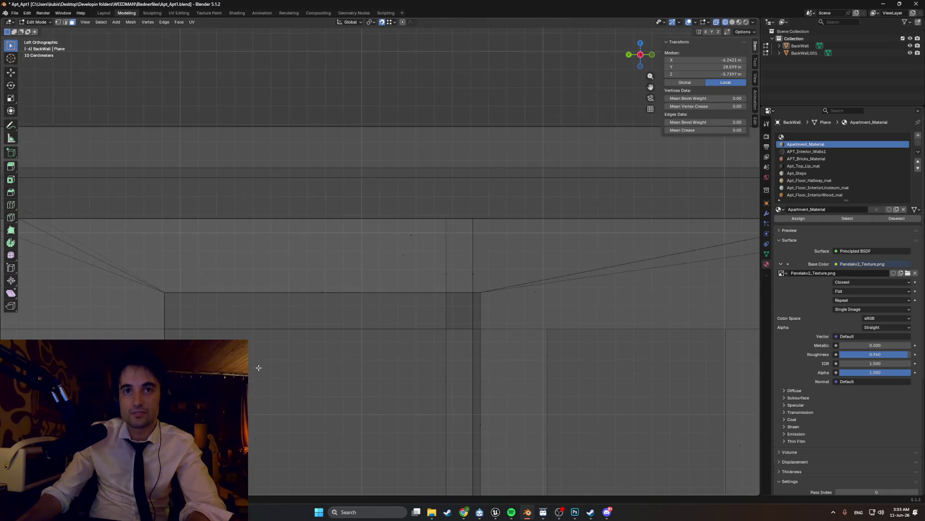
pyautogui.moveTo(537, 252)
pyautogui.mouseDown(button='middle')
pyautogui.moveTo(434, 201)
pyautogui.moveTo(265, 152)
pyautogui.moveTo(340, 235)
pyautogui.mouseUp(button='middle')
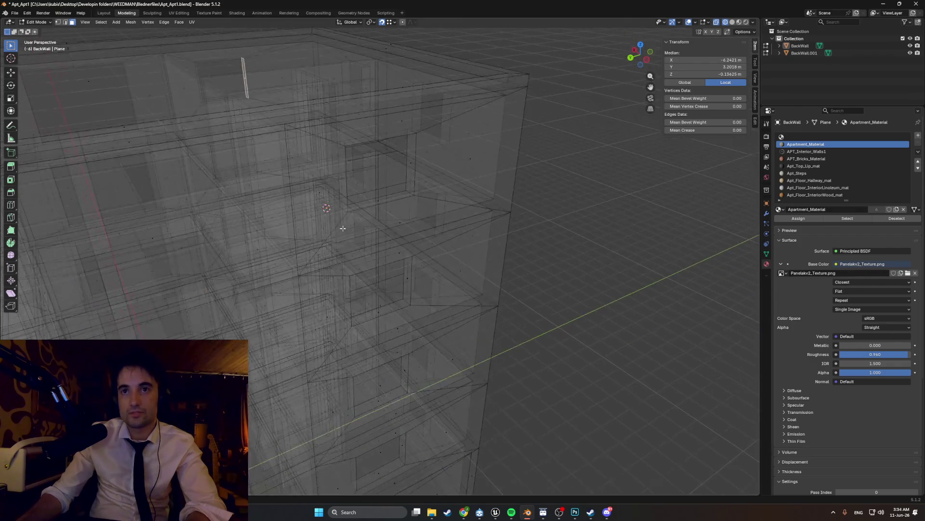
# Step: Select the window sill face and shift it slightly along Y to line up with the recess
pyautogui.press('KP_3')
pyautogui.scroll(4, 401, 168)
pyautogui.moveTo(400, 168)
pyautogui.keyDown('shift'); pyautogui.mouseDown(button='middle')
pyautogui.moveTo(363, 137)
pyautogui.moveTo(448, 202)
pyautogui.moveTo(455, 312)
pyautogui.moveTo(658, 230)
pyautogui.mouseUp(button='middle'); pyautogui.keyUp('shift')
pyautogui.scroll(3, 364, 137)
pyautogui.scroll(-4, 455, 312)
pyautogui.moveTo(193, 237)
pyautogui.mouseDown(button='middle')
pyautogui.moveTo(304, 275)
pyautogui.moveTo(293, 390)
pyautogui.moveTo(344, 319)
pyautogui.mouseUp(button='middle')
pyautogui.scroll(3, 304, 274)
pyautogui.click(293, 396)
pyautogui.scroll(-5, 293, 395)
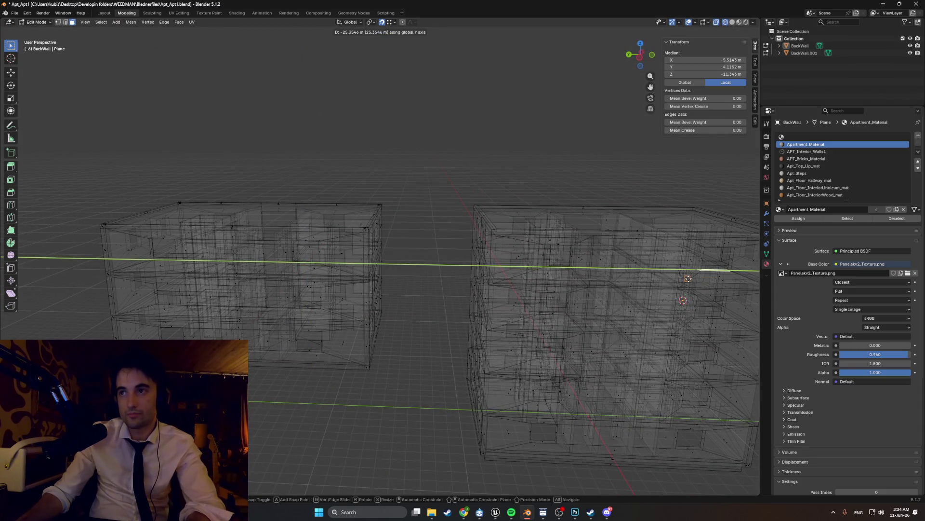
pyautogui.click(688, 278)
pyautogui.scroll(5, 217, 239)
# Step: Check the moved sill in opaque and see-through shading, then frame the recess's bottom edge from the side
pyautogui.moveTo(217, 239)
pyautogui.mouseDown(button='middle')
pyautogui.moveTo(256, 280)
pyautogui.moveTo(253, 292)
pyautogui.mouseUp(button='middle')
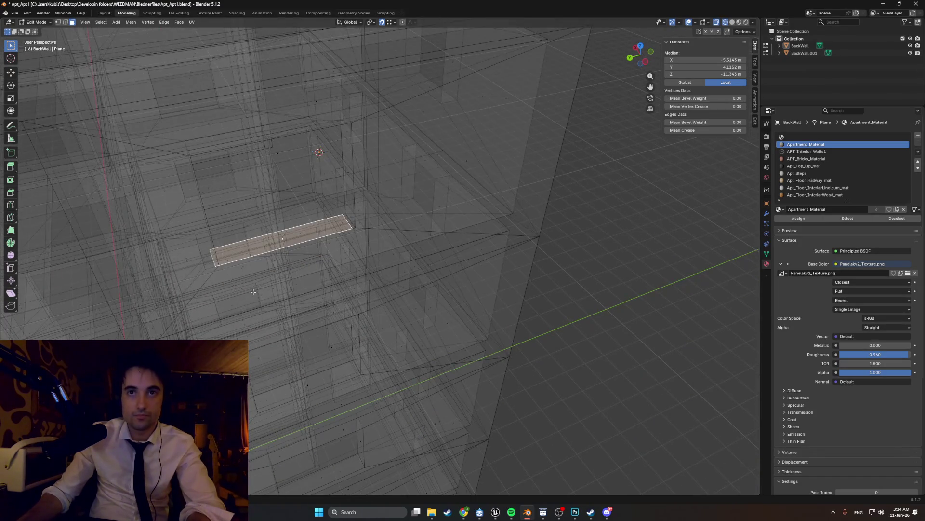
pyautogui.hotkey('alt', 'z')
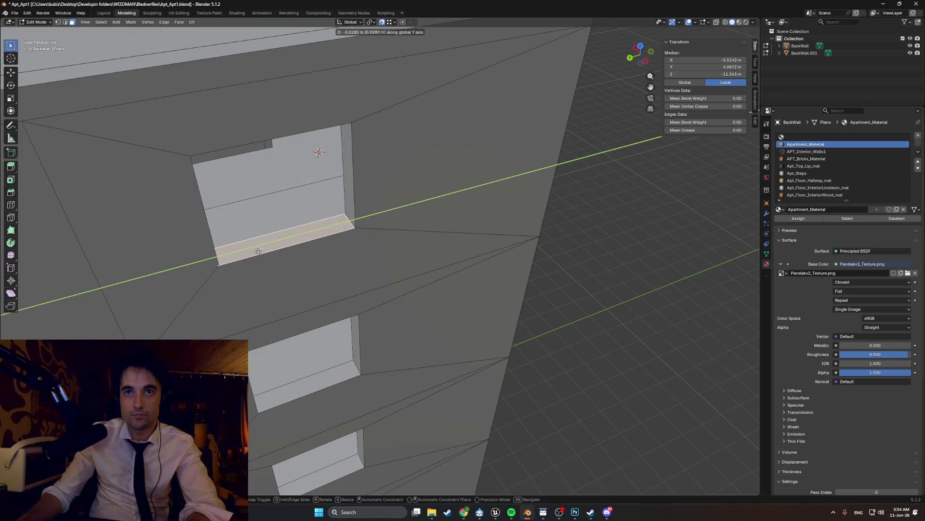
pyautogui.moveTo(217, 263); pyautogui.dragTo(235, 238, button='middle')
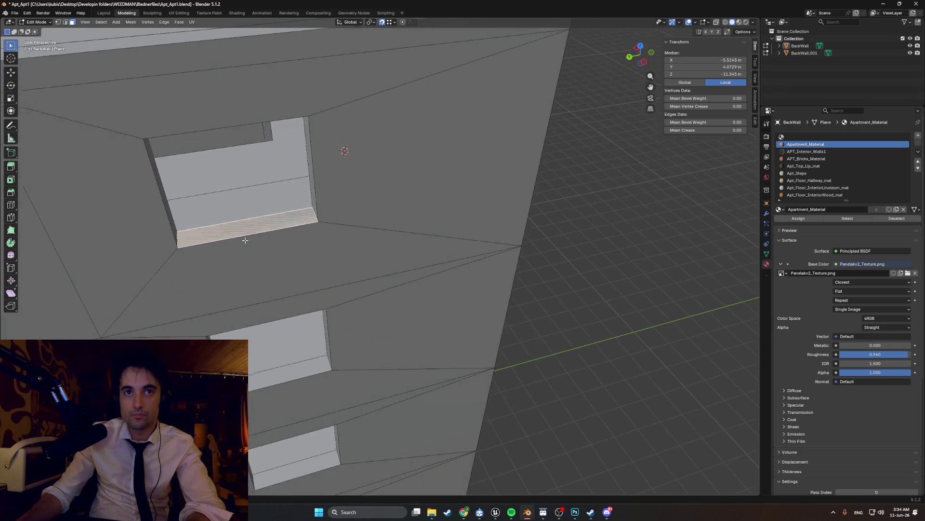
pyautogui.hotkey('shift', 'z')
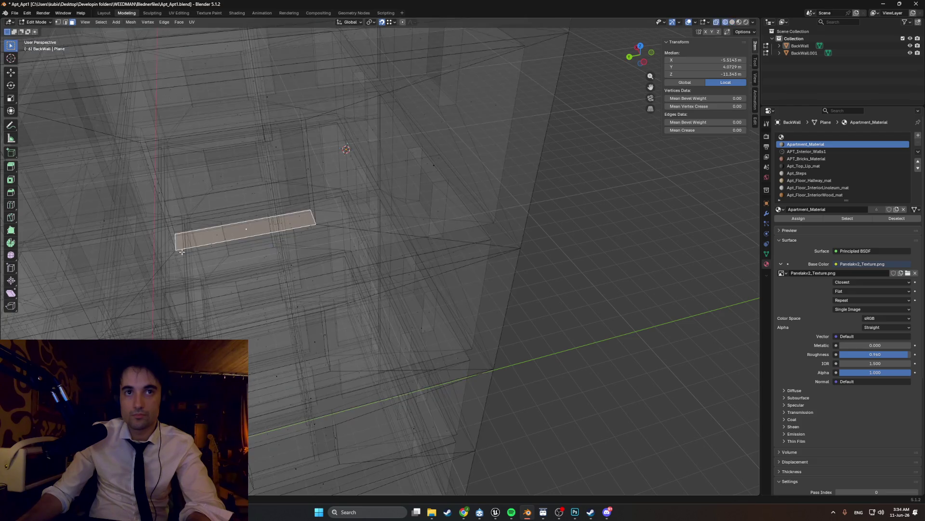
pyautogui.press('ctrl+KP_3')
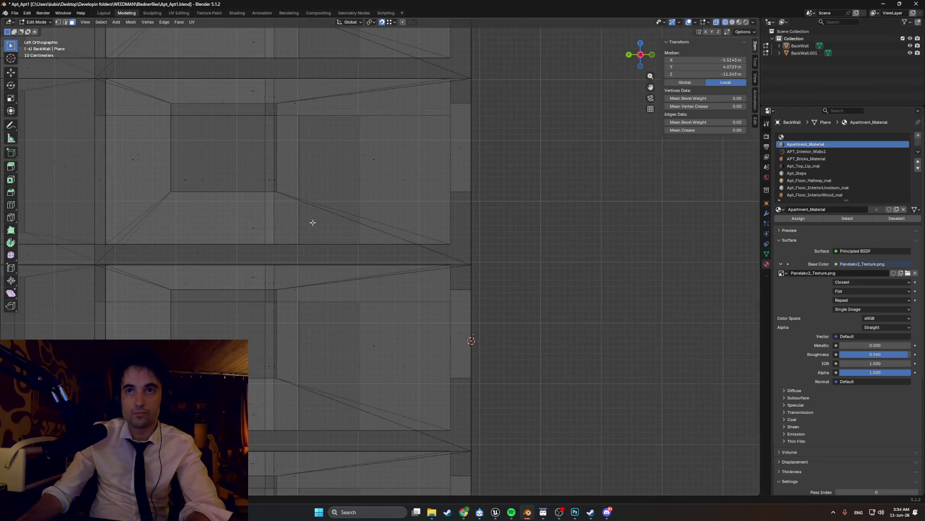
pyautogui.scroll(-3, 313, 220)
pyautogui.keyDown('shift'); pyautogui.moveTo(312, 220); pyautogui.dragTo(344, 289, button='middle'); pyautogui.keyUp('shift')
pyautogui.scroll(6, 345, 326)
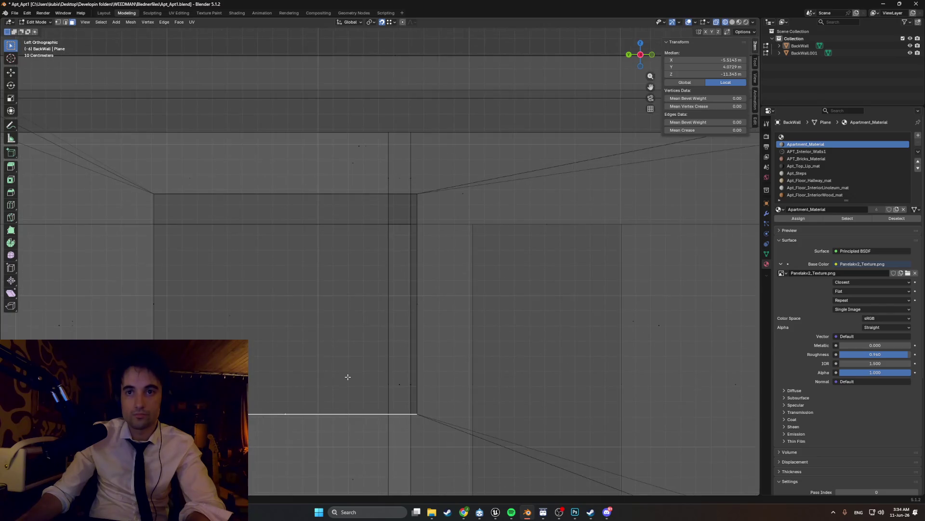
pyautogui.keyDown('shift'); pyautogui.moveTo(344, 372); pyautogui.dragTo(354, 295, button='middle'); pyautogui.keyUp('shift')
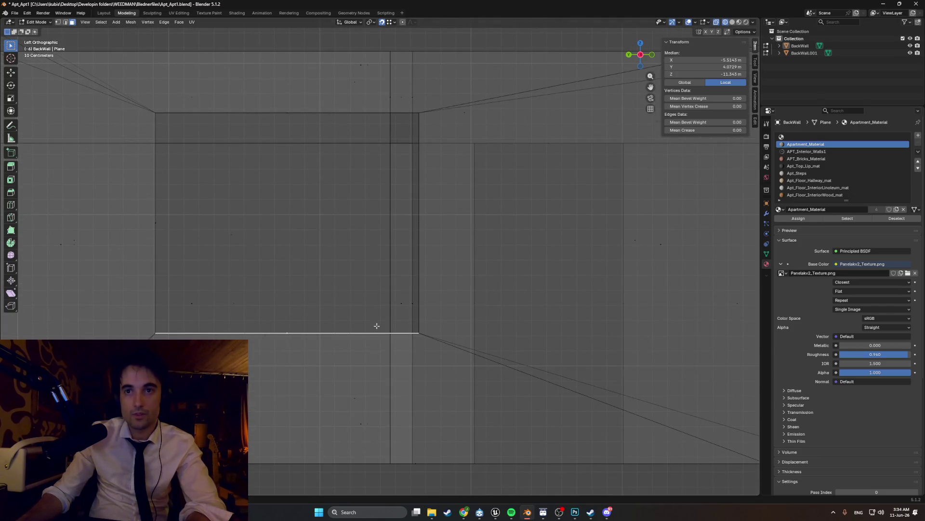
pyautogui.scroll(-4, 376, 325)
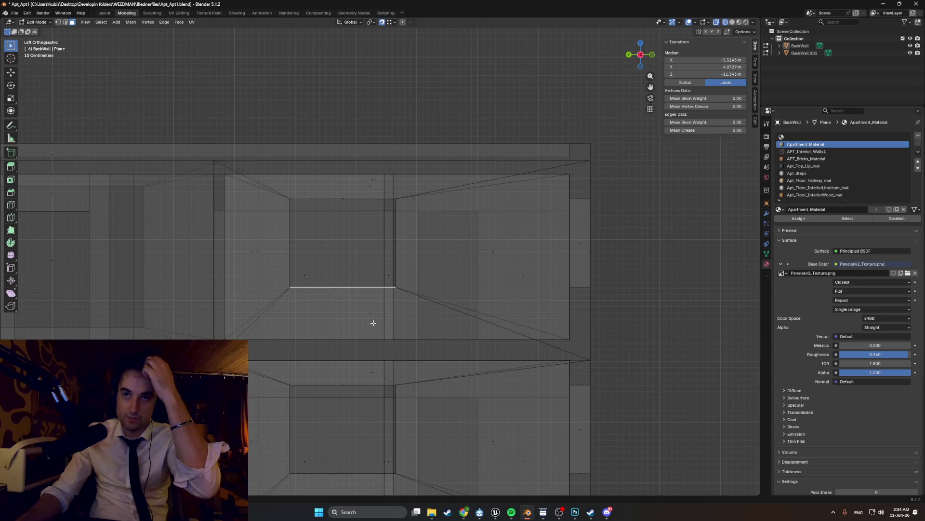
pyautogui.scroll(3, 373, 296)
pyautogui.moveTo(374, 297)
pyautogui.mouseDown(button='middle')
pyautogui.moveTo(400, 274)
pyautogui.moveTo(425, 281)
pyautogui.mouseUp(button='middle')
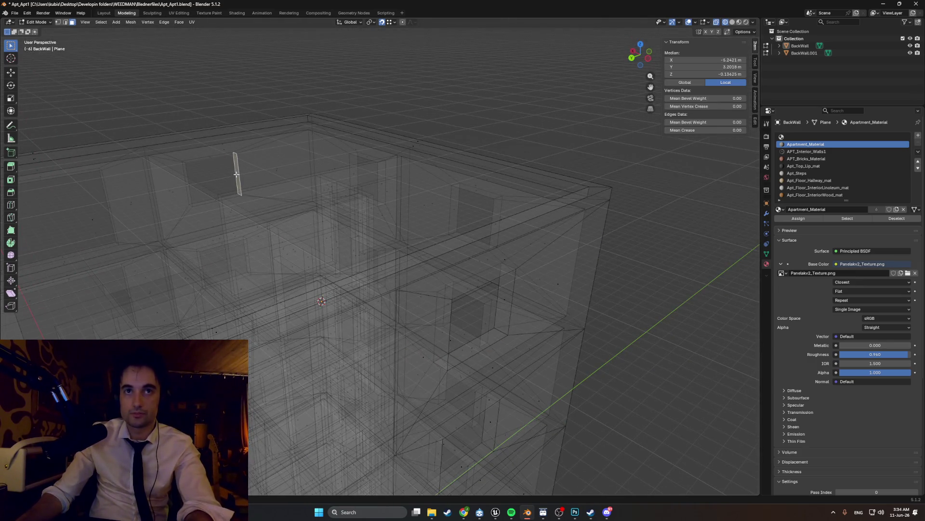
# Step: Look over the back wall in flat side and front orthographic views
pyautogui.moveTo(313, 251); pyautogui.dragTo(340, 239, button='middle')
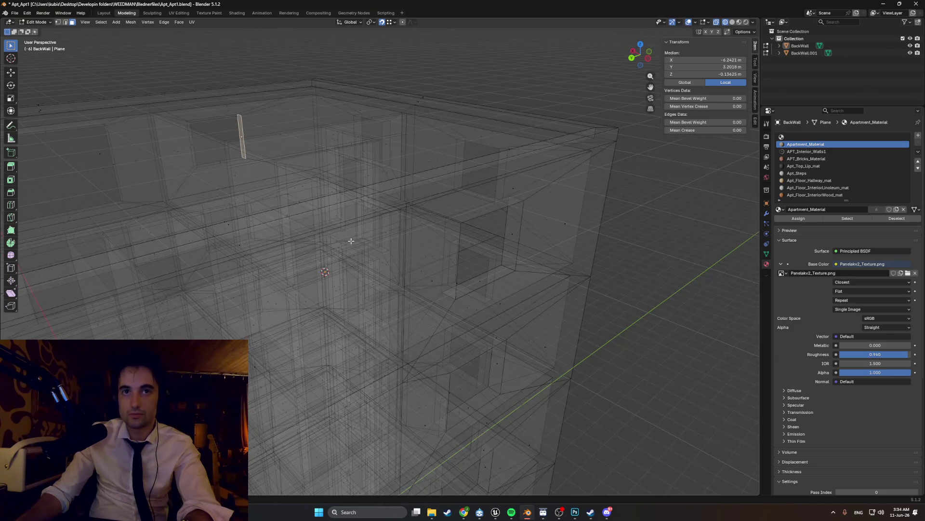
pyautogui.press('ctrl+KP_3')
pyautogui.scroll(2, 382, 215)
pyautogui.scroll(4, 381, 215)
pyautogui.scroll(2, 428, 255)
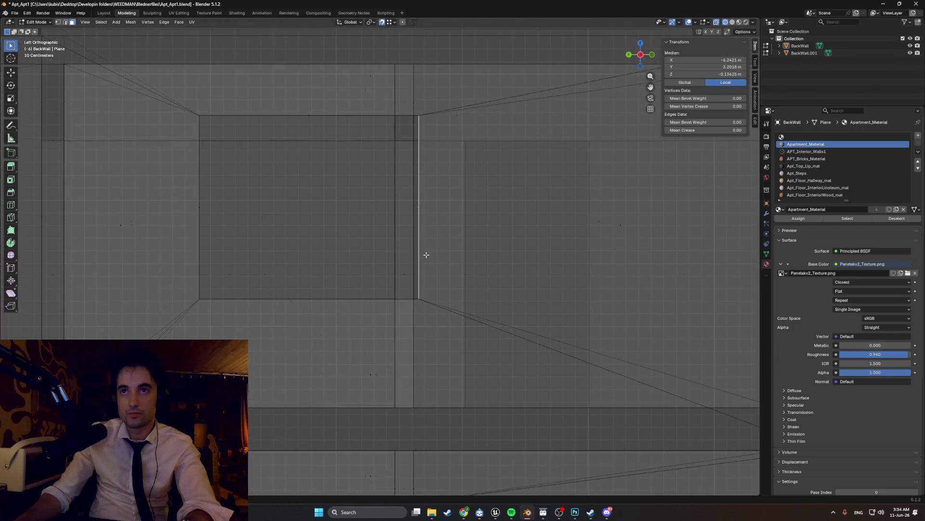
pyautogui.moveTo(411, 250); pyautogui.dragTo(477, 304, button='middle')
pyautogui.press('KP_1')
pyautogui.scroll(2, 396, 318)
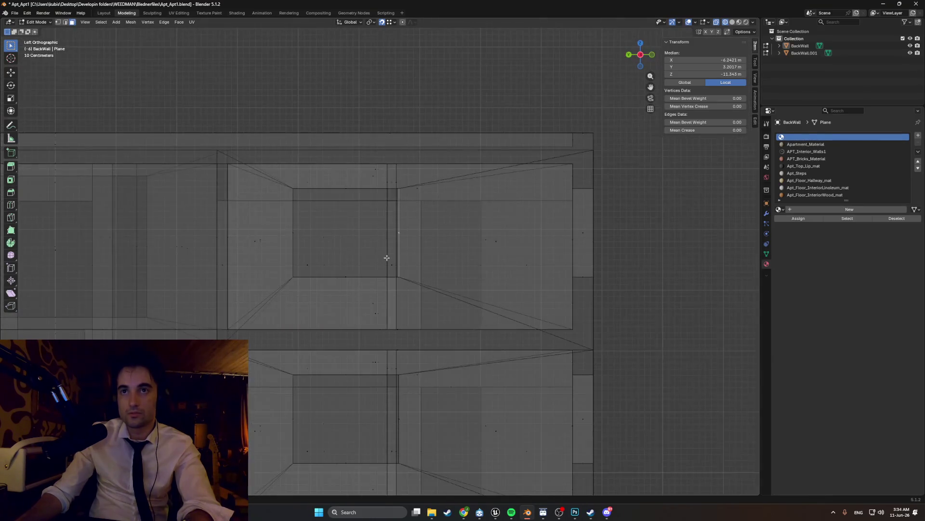
pyautogui.scroll(3, 387, 244)
pyautogui.moveTo(387, 244); pyautogui.dragTo(408, 251, button='middle')
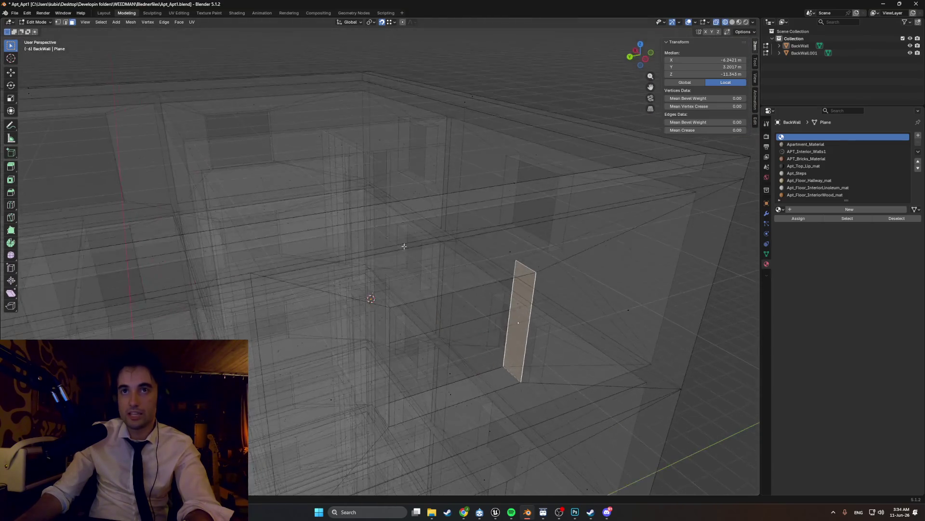
pyautogui.press('ctrl+KP_3')
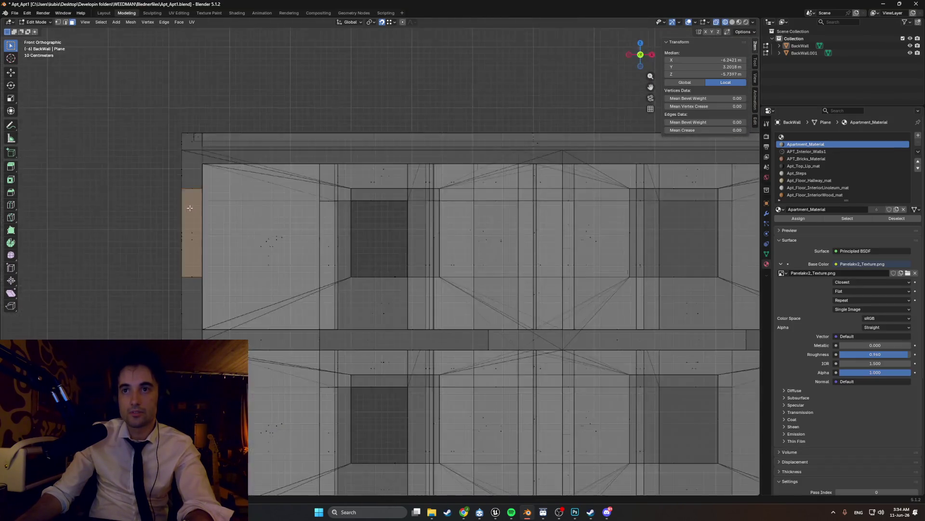
pyautogui.scroll(3, 398, 222)
pyautogui.scroll(2, 398, 221)
pyautogui.scroll(2, 478, 221)
pyautogui.scroll(-2, 498, 224)
pyautogui.scroll(-6, 489, 233)
pyautogui.scroll(-3, 489, 233)
pyautogui.scroll(5, 405, 239)
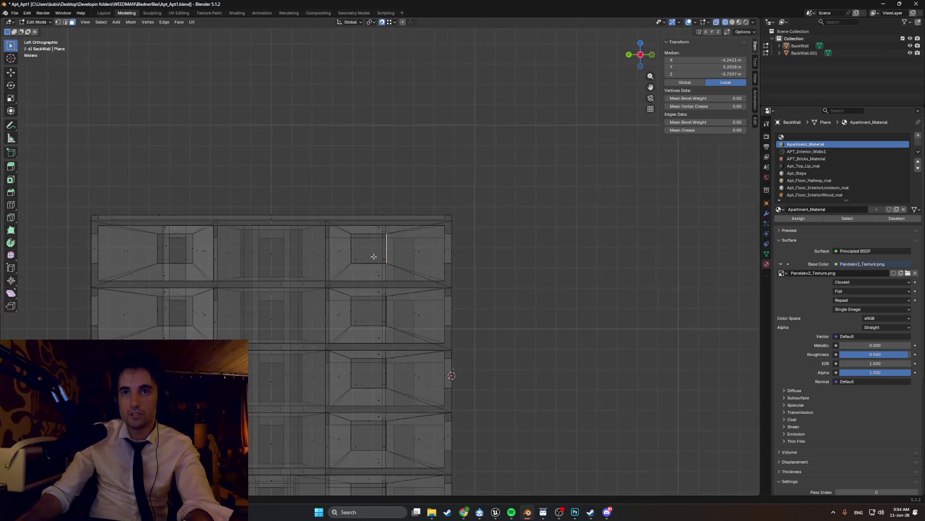
pyautogui.scroll(4, 406, 239)
pyautogui.scroll(3, 435, 232)
pyautogui.scroll(-3, 457, 218)
pyautogui.scroll(-3, 434, 217)
pyautogui.scroll(-2, 404, 210)
pyautogui.scroll(1, 384, 188)
pyautogui.scroll(1, 384, 188)
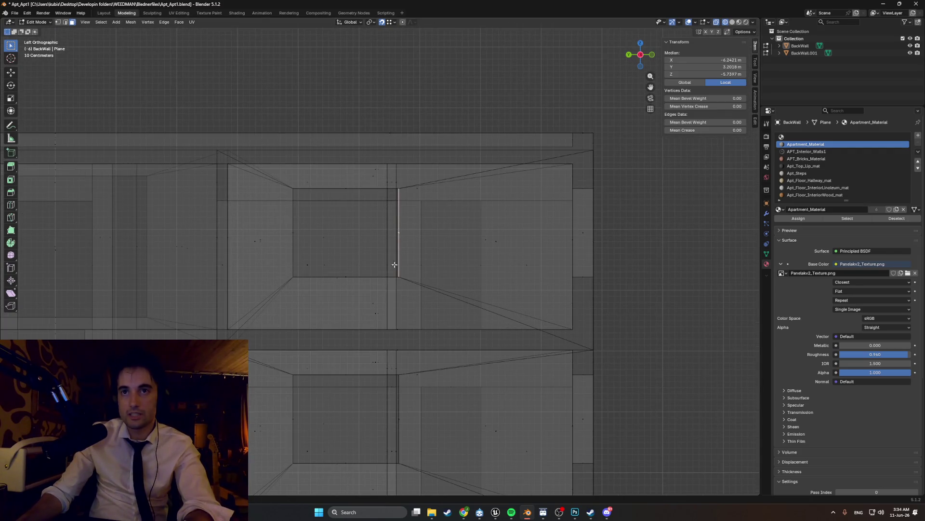
pyautogui.scroll(3, 395, 267)
pyautogui.scroll(2, 393, 238)
pyautogui.scroll(-2, 393, 229)
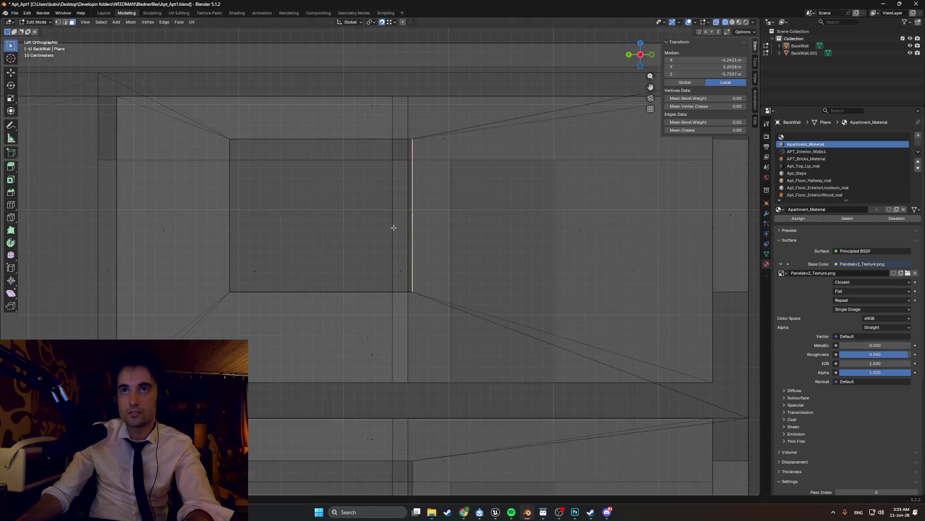
pyautogui.scroll(-1, 401, 210)
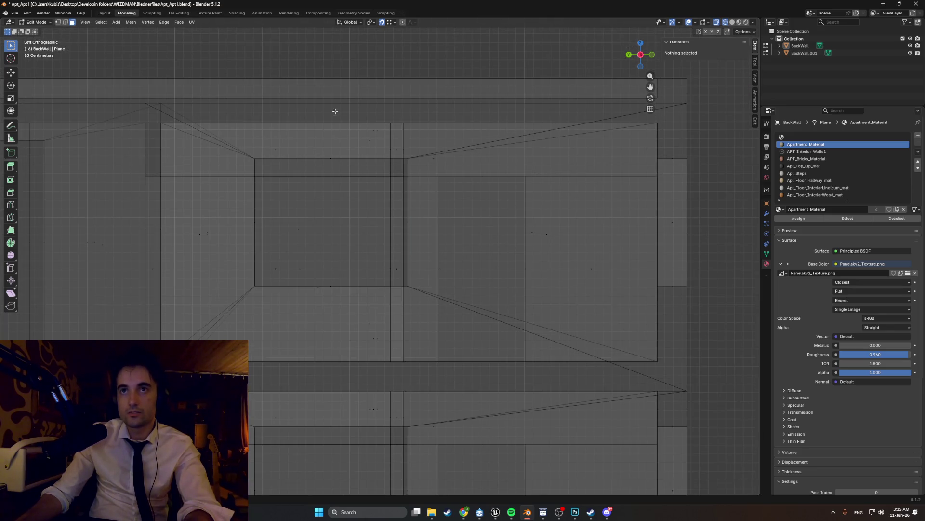
pyautogui.scroll(3, 411, 229)
# Step: Pan along the wall's side geometry, then return to a see-through perspective facing the wall
pyautogui.keyDown('shift'); pyautogui.moveTo(419, 304); pyautogui.dragTo(476, 339, button='middle'); pyautogui.keyUp('shift')
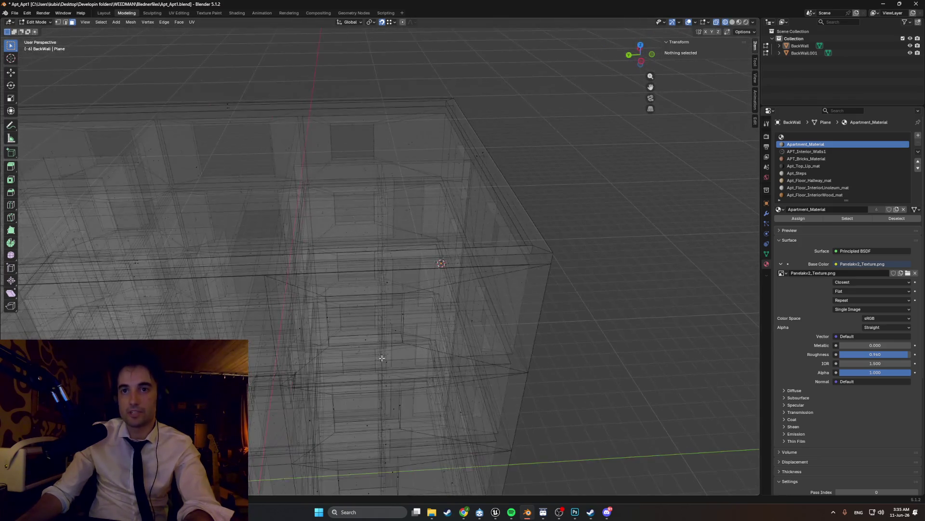
pyautogui.hotkey('shift', 'z')
pyautogui.moveTo(370, 331)
pyautogui.mouseDown(button='middle')
pyautogui.moveTo(405, 312)
pyautogui.moveTo(362, 304)
pyautogui.mouseUp(button='middle')
pyautogui.scroll(2, 405, 312)
# Step: Delete the stray sliver face beside the facade and orbit to check the result
pyautogui.press('g')
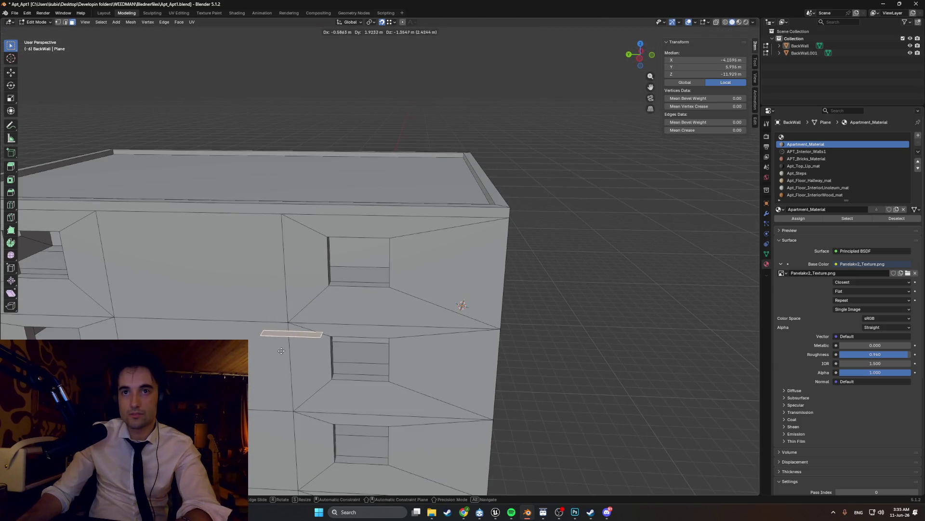
pyautogui.moveTo(463, 306); pyautogui.dragTo(589, 359, button='middle')
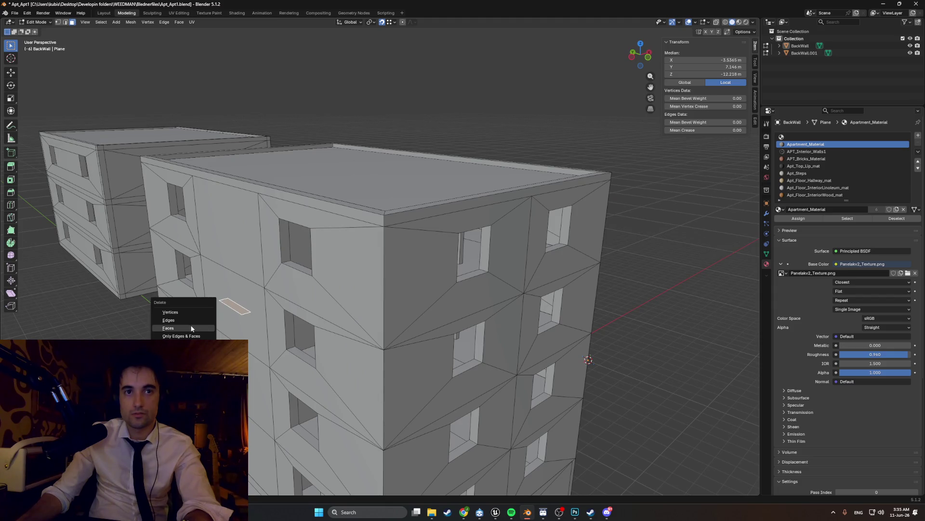
pyautogui.click(191, 327)
pyautogui.moveTo(289, 303)
pyautogui.mouseDown(button='middle')
pyautogui.moveTo(325, 289)
pyautogui.moveTo(290, 290)
pyautogui.moveTo(311, 282)
pyautogui.moveTo(284, 328)
pyautogui.mouseUp(button='middle')
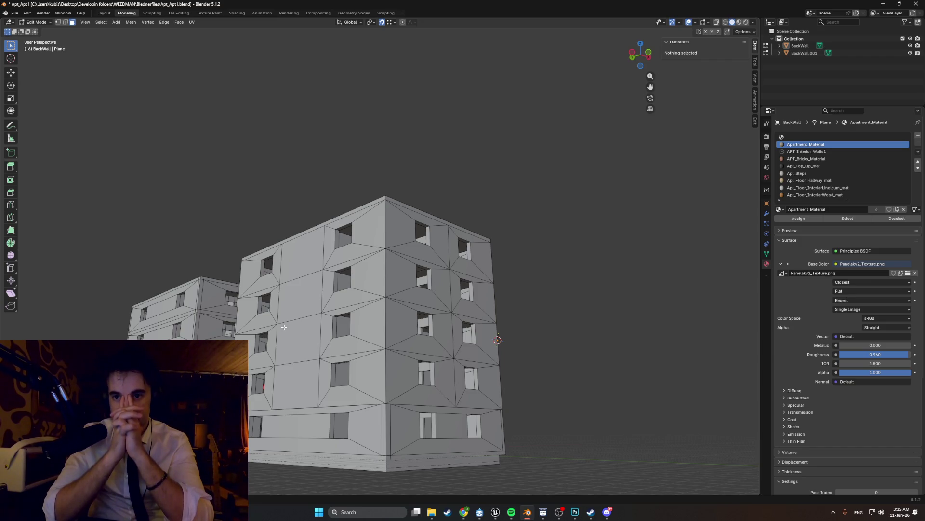
# Step: Switch the building to wireframe shading and view it straight from the right side
pyautogui.moveTo(403, 376)
pyautogui.mouseDown(button='middle')
pyautogui.moveTo(391, 347)
pyautogui.moveTo(420, 362)
pyautogui.moveTo(439, 401)
pyautogui.mouseUp(button='middle')
pyautogui.moveTo(268, 312); pyautogui.dragTo(171, 223, button='middle')
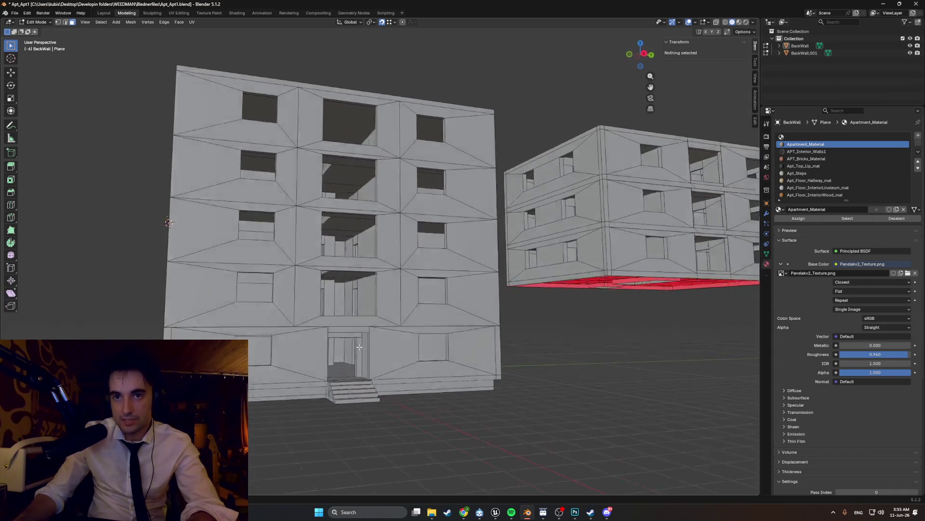
pyautogui.scroll(3, 361, 347)
pyautogui.scroll(3, 362, 347)
pyautogui.press('z')
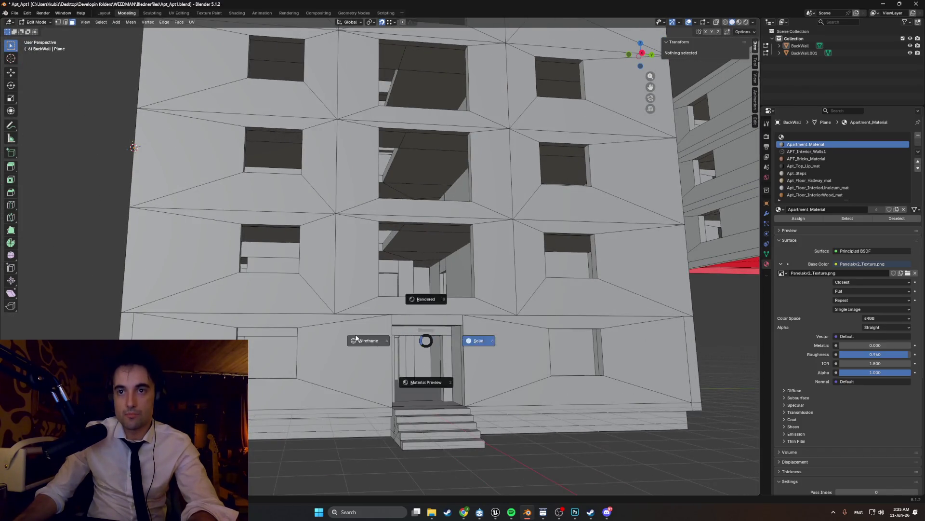
pyautogui.click(356, 339)
pyautogui.press('KP_3')
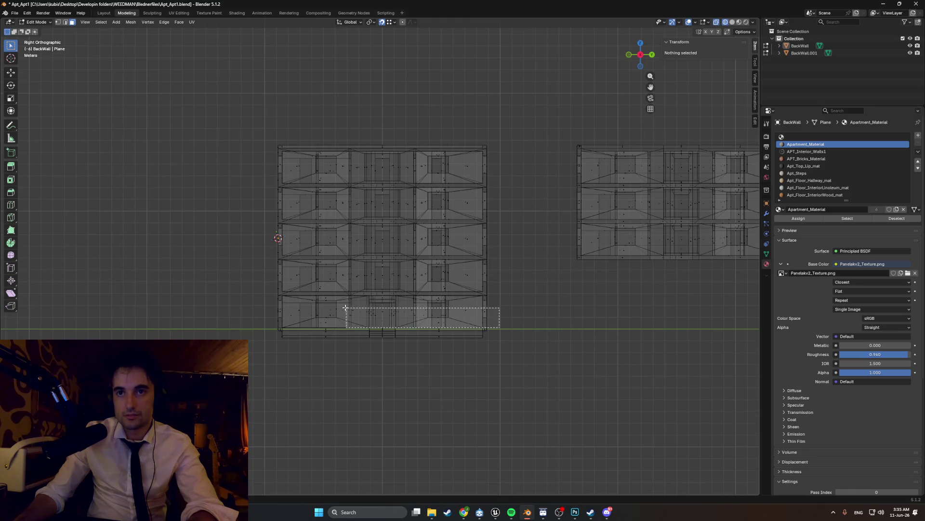
# Step: Box-select the ground floor's faces in the side wireframe view and return to solid perspective shading
pyautogui.moveTo(268, 297); pyautogui.dragTo(499, 328)
pyautogui.scroll(3, 383, 311)
pyautogui.moveTo(384, 310)
pyautogui.mouseDown(button='middle')
pyautogui.moveTo(347, 275)
pyautogui.moveTo(345, 332)
pyautogui.moveTo(407, 349)
pyautogui.mouseUp(button='middle')
pyautogui.scroll(-4, 345, 333)
pyautogui.press('z')
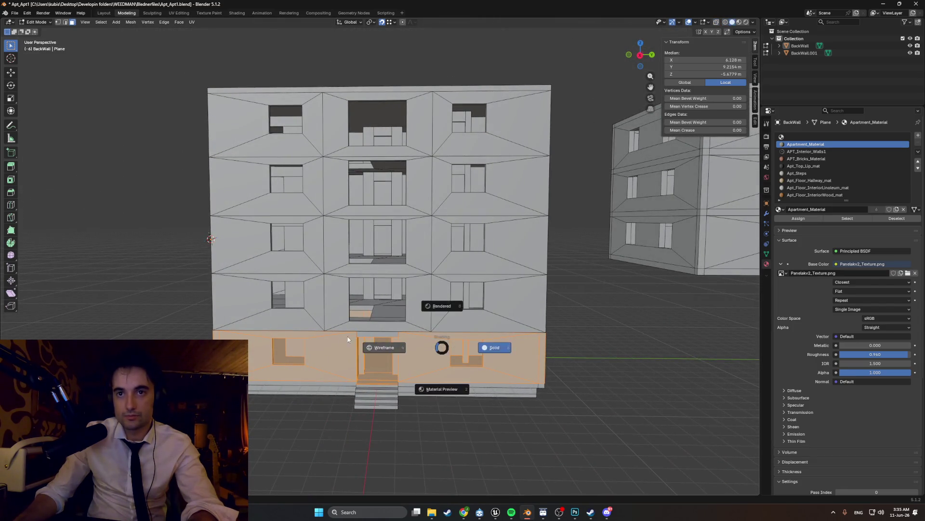
pyautogui.click(349, 337)
pyautogui.press('KP_3')
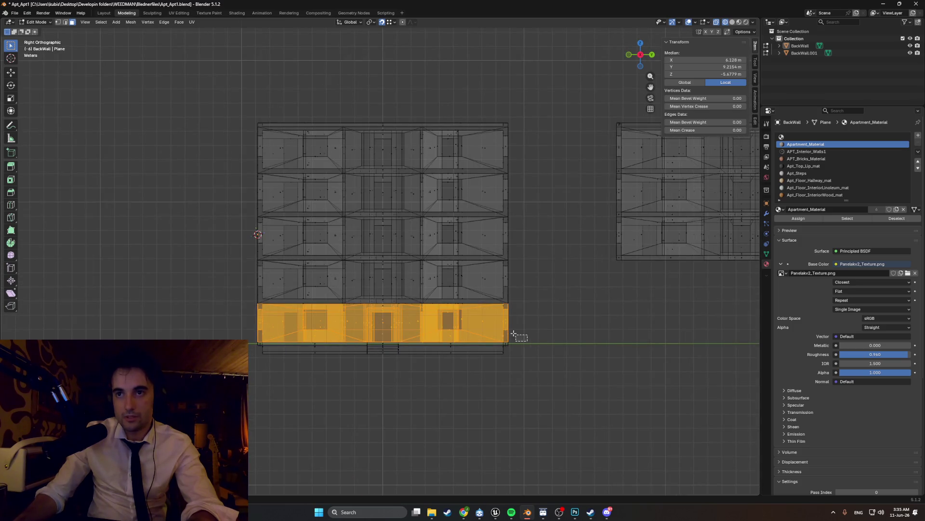
pyautogui.press('z')
pyautogui.moveTo(287, 321); pyautogui.dragTo(389, 337, button='middle')
pyautogui.click(381, 335)
pyautogui.scroll(4, 390, 336)
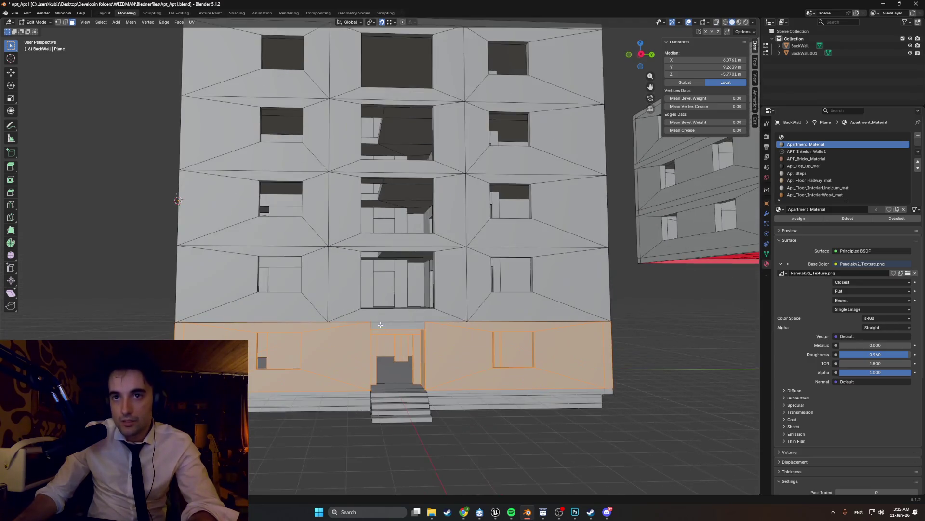
pyautogui.scroll(4, 391, 289)
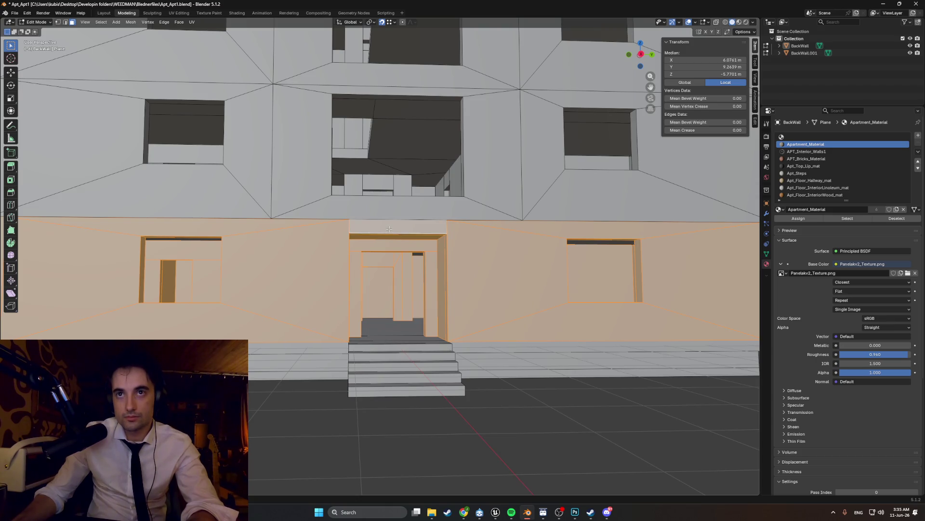
# Step: Orbit toward the entrance and walk forward into the hallway with Walk navigation
pyautogui.moveTo(390, 239)
pyautogui.mouseDown(button='middle')
pyautogui.moveTo(460, 244)
pyautogui.moveTo(481, 150)
pyautogui.mouseUp(button='middle')
pyautogui.scroll(3, 457, 235)
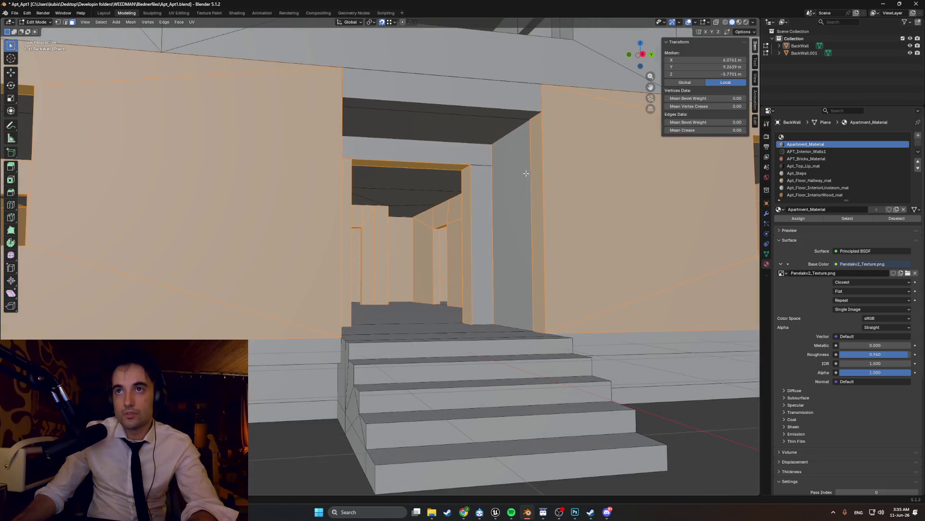
pyautogui.moveTo(468, 197); pyautogui.dragTo(423, 208, button='middle')
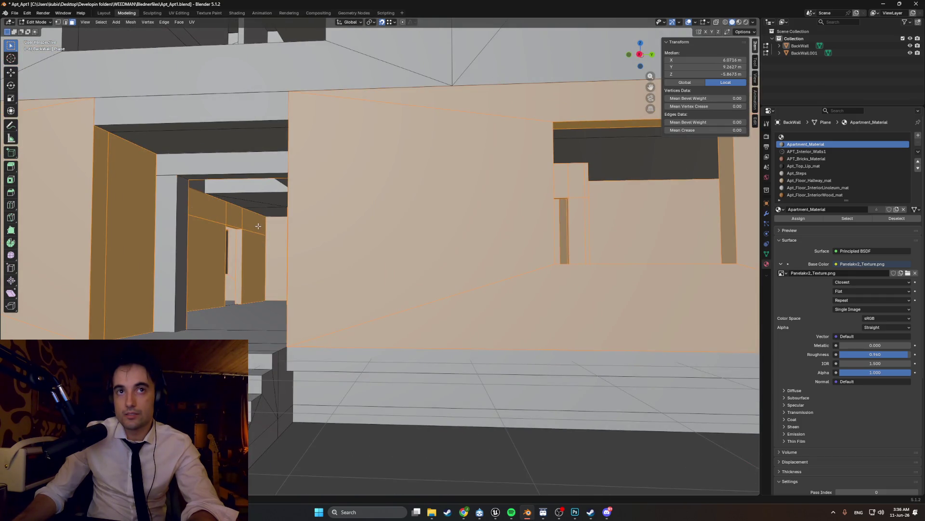
pyautogui.hotkey('shift', '`')
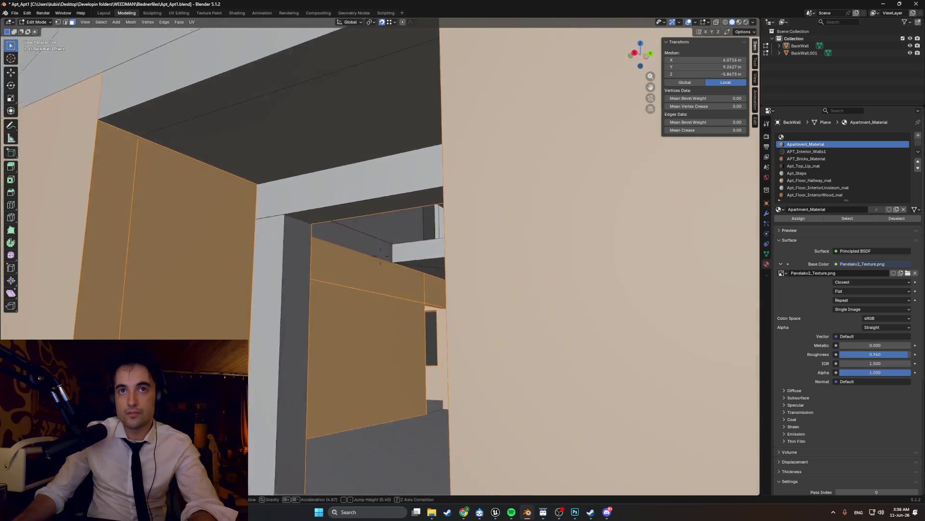
pyautogui.press('w')
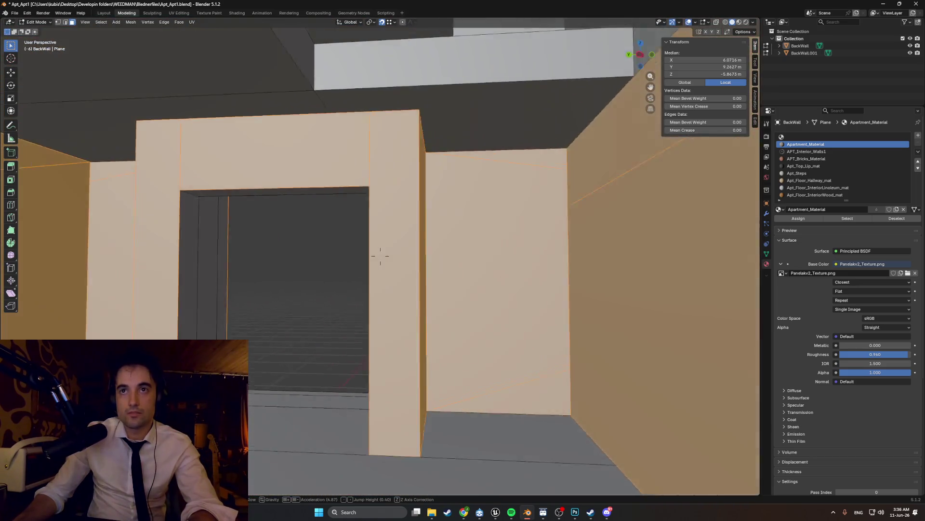
pyautogui.click(266, 228)
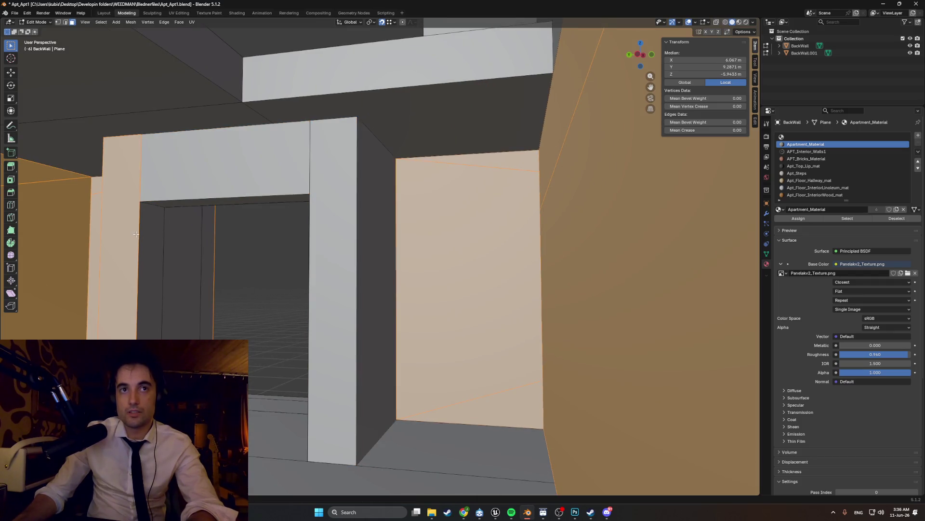
pyautogui.moveTo(138, 234); pyautogui.dragTo(246, 239, button='middle')
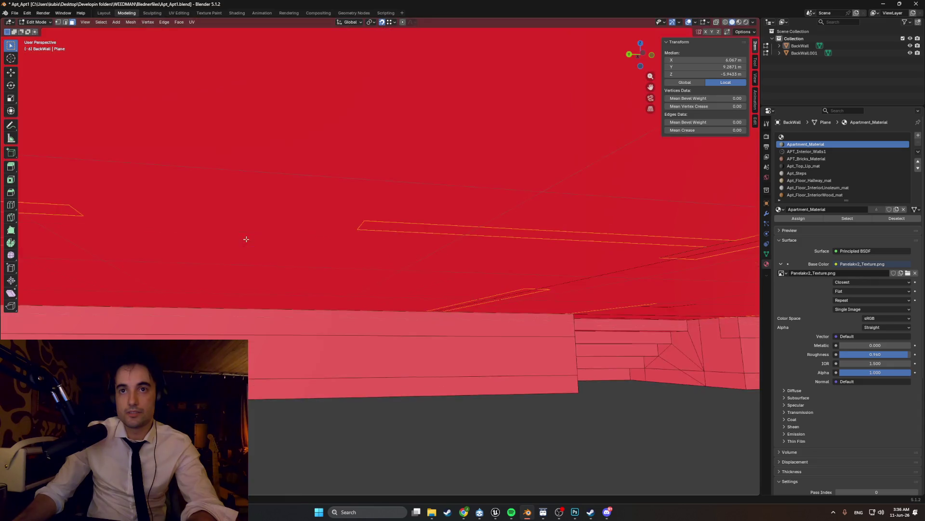
# Step: Walk through the interior rooms and doorway, then back outside to face the building entrance
pyautogui.hotkey('shift', '`')
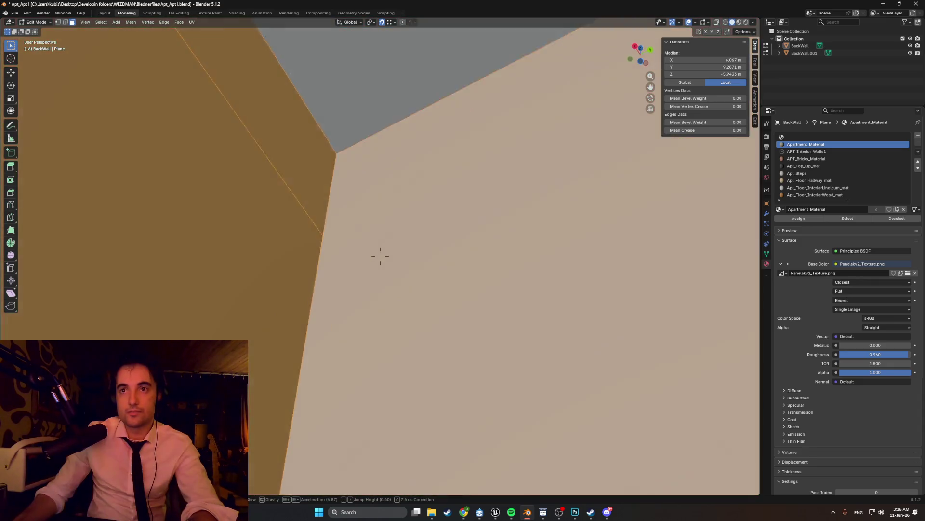
pyautogui.press('w')
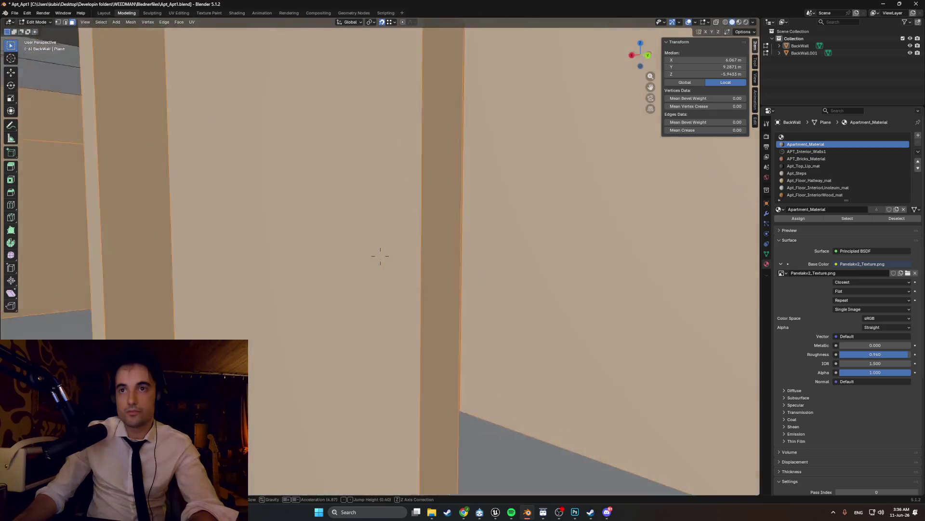
pyautogui.press('w')
pyautogui.press('w')
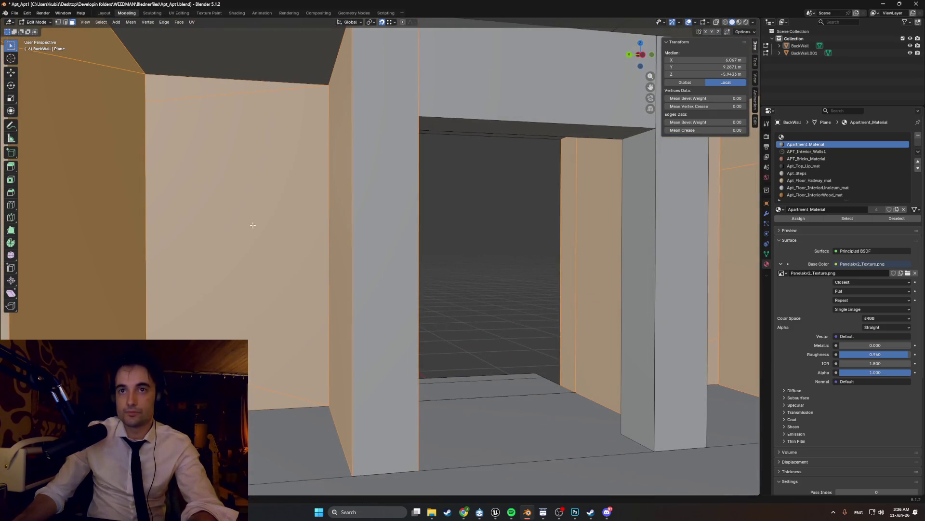
pyautogui.press('w')
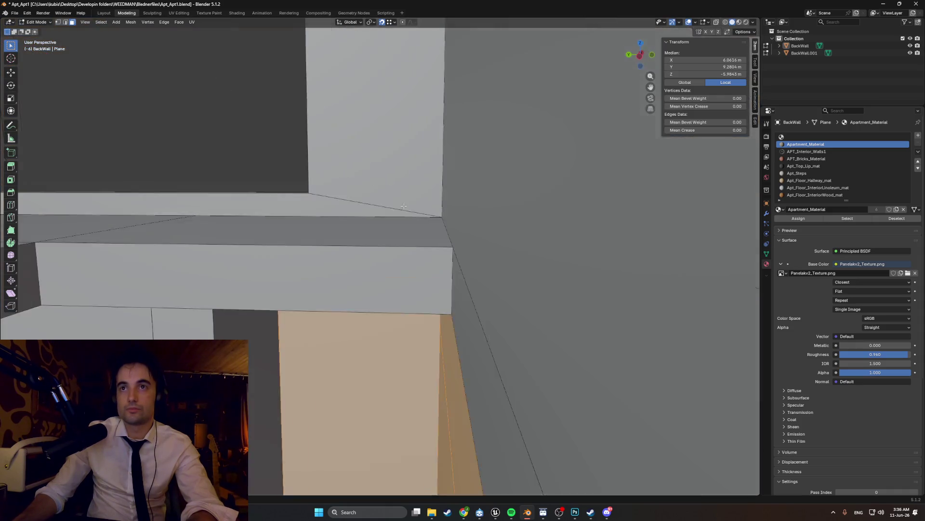
pyautogui.press('w')
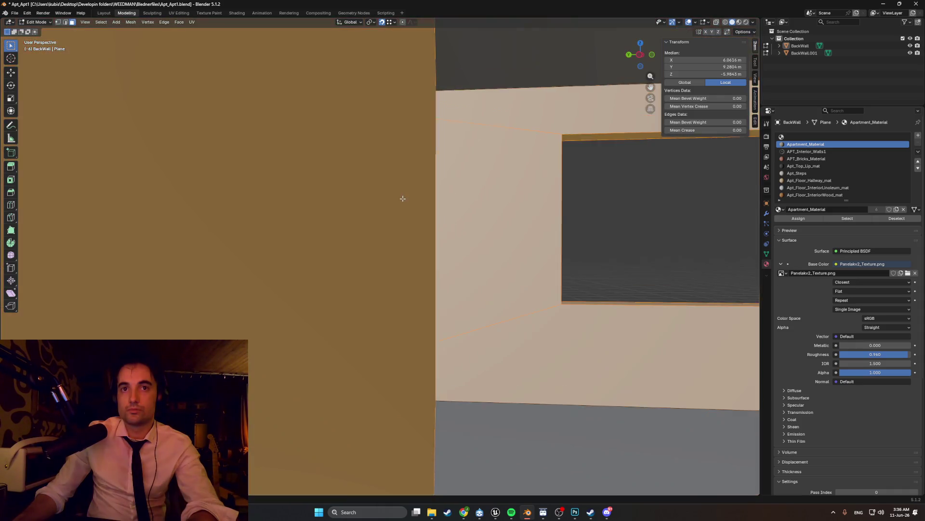
pyautogui.press('w')
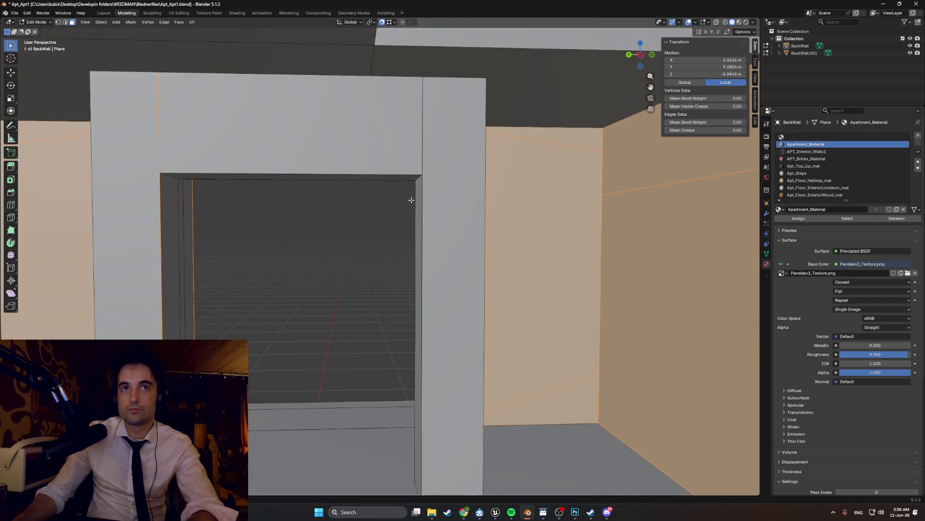
pyautogui.press('w')
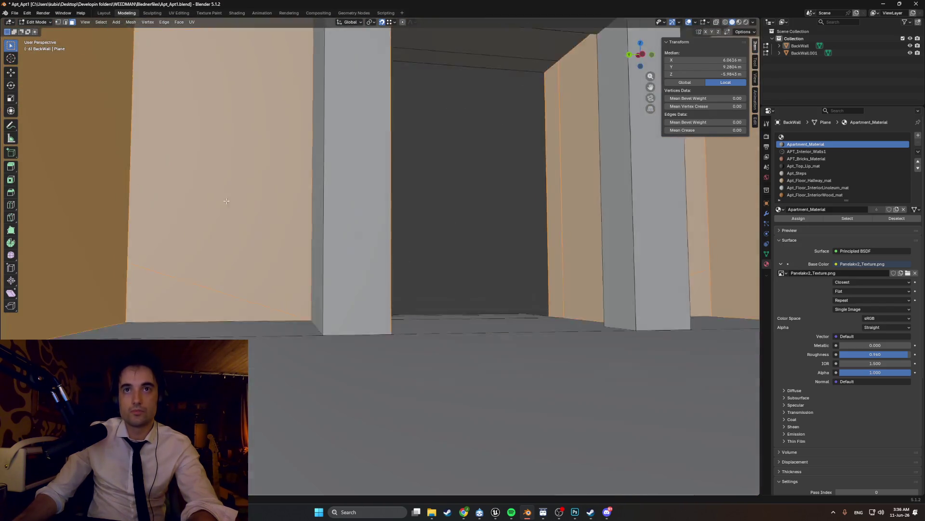
pyautogui.press('w')
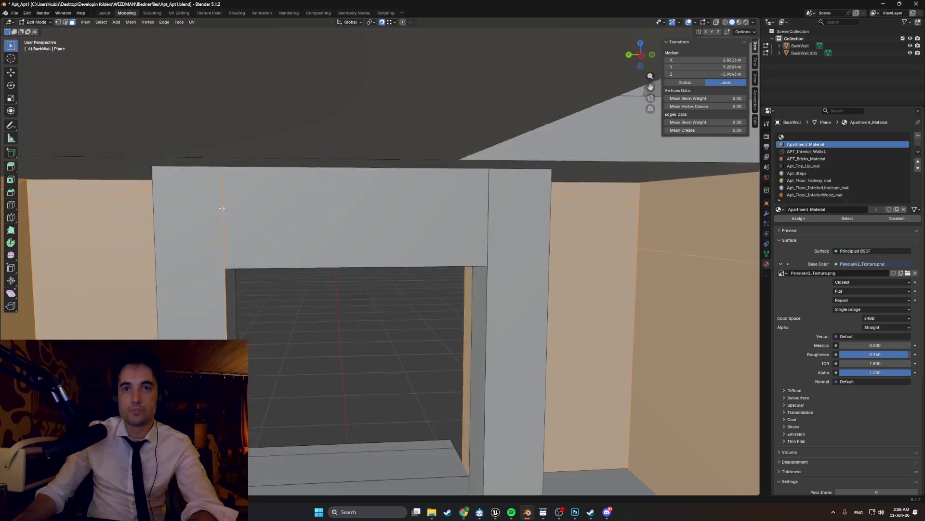
pyautogui.press('w')
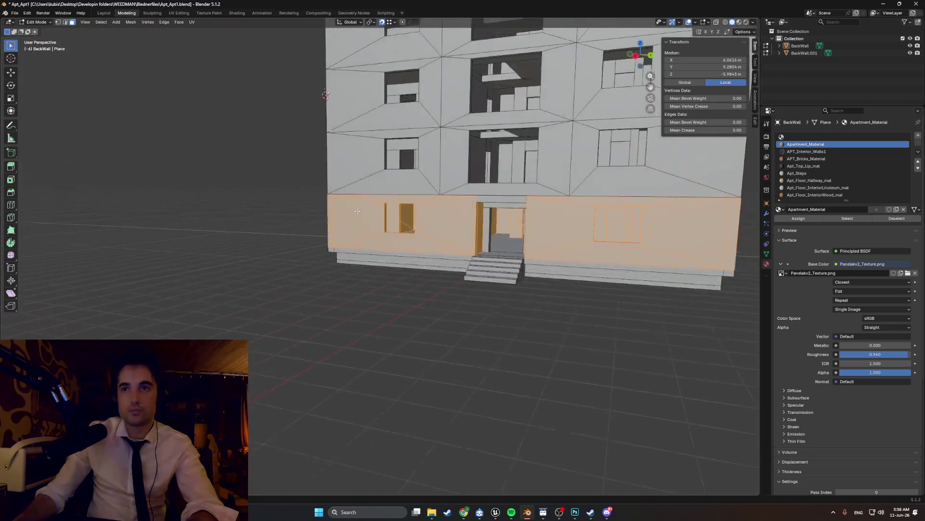
pyautogui.press('w')
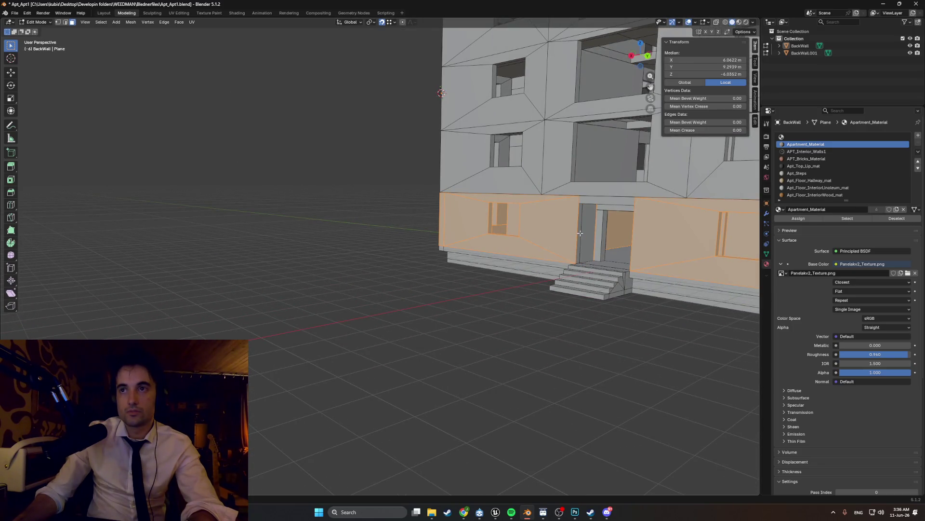
pyautogui.press('w')
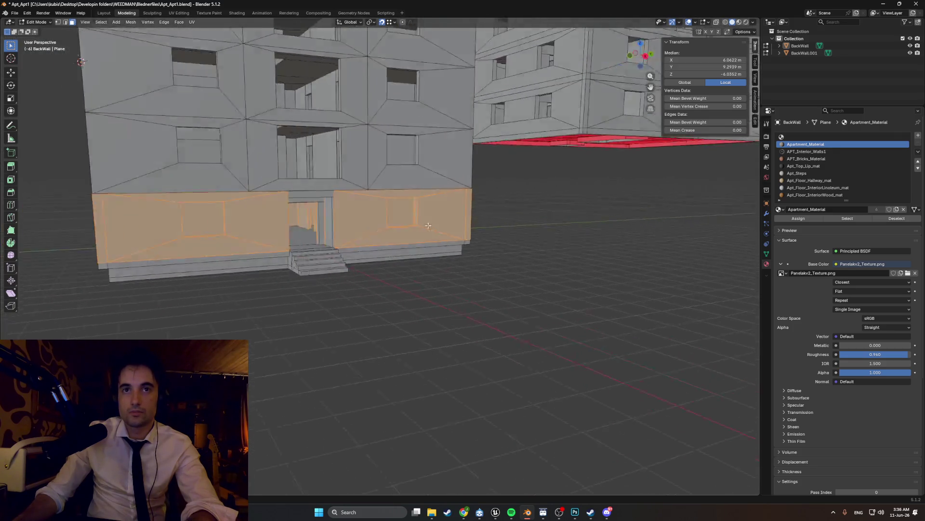
pyautogui.press('w')
# Step: Delete the selected ground-floor faces from the mesh via the face context menu
pyautogui.rightClick(482, 255)
pyautogui.click(475, 252)
pyautogui.moveTo(475, 251); pyautogui.dragTo(557, 248, button='middle')
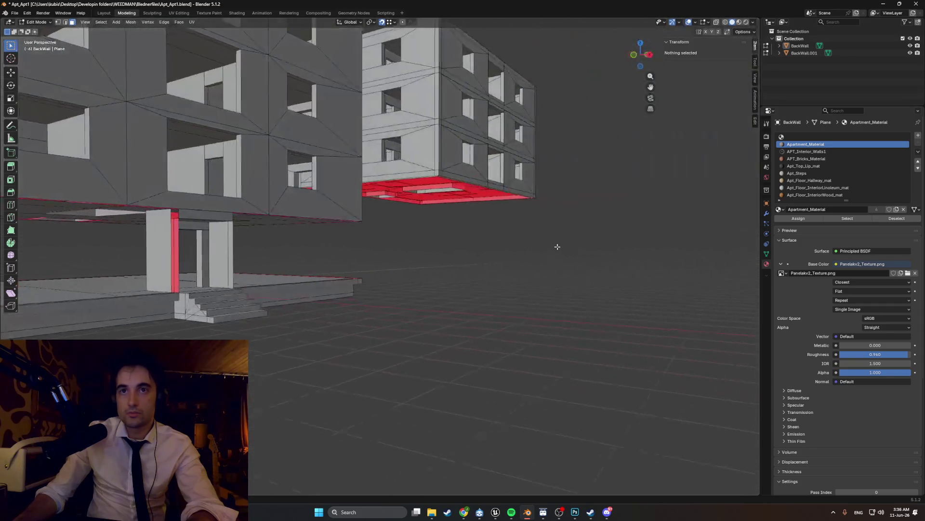
# Step: Orbit around the entrance steps and building front, then select a window opening's bottom edge
pyautogui.moveTo(221, 224)
pyautogui.mouseDown(button='middle')
pyautogui.moveTo(156, 259)
pyautogui.moveTo(106, 265)
pyautogui.moveTo(385, 265)
pyautogui.mouseUp(button='middle')
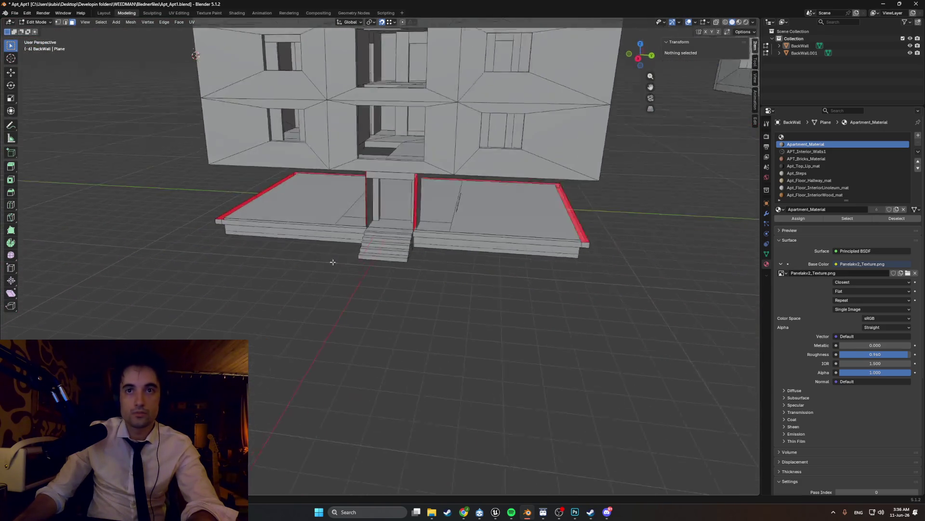
pyautogui.scroll(6, 384, 266)
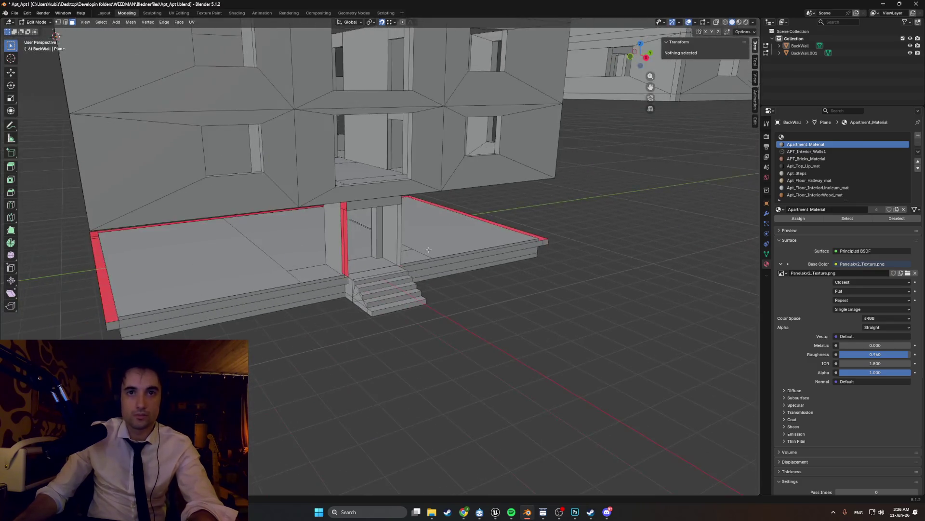
pyautogui.moveTo(401, 263)
pyautogui.mouseDown(button='middle')
pyautogui.moveTo(348, 268)
pyautogui.moveTo(392, 257)
pyautogui.moveTo(400, 246)
pyautogui.moveTo(337, 221)
pyautogui.moveTo(388, 236)
pyautogui.moveTo(415, 226)
pyautogui.mouseUp(button='middle')
pyautogui.scroll(2, 376, 239)
pyautogui.scroll(-4, 321, 207)
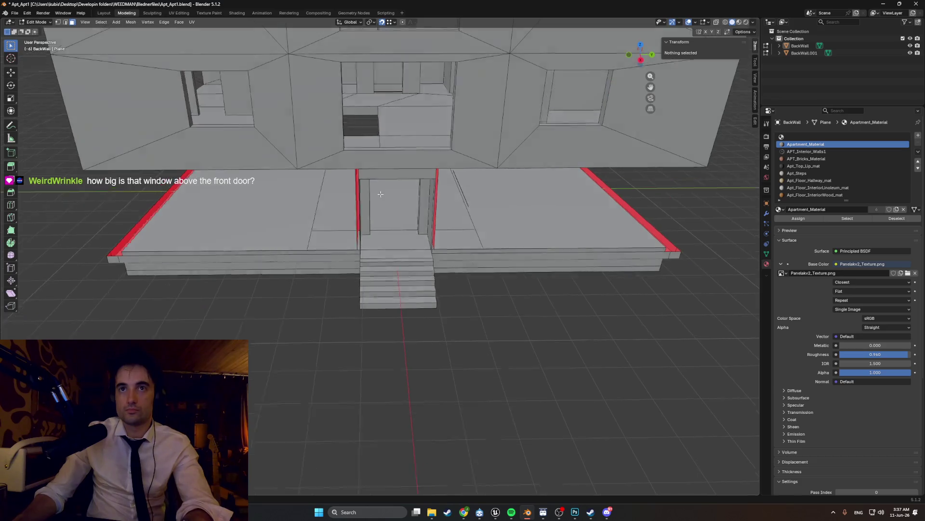
pyautogui.moveTo(347, 202); pyautogui.dragTo(373, 188, button='middle')
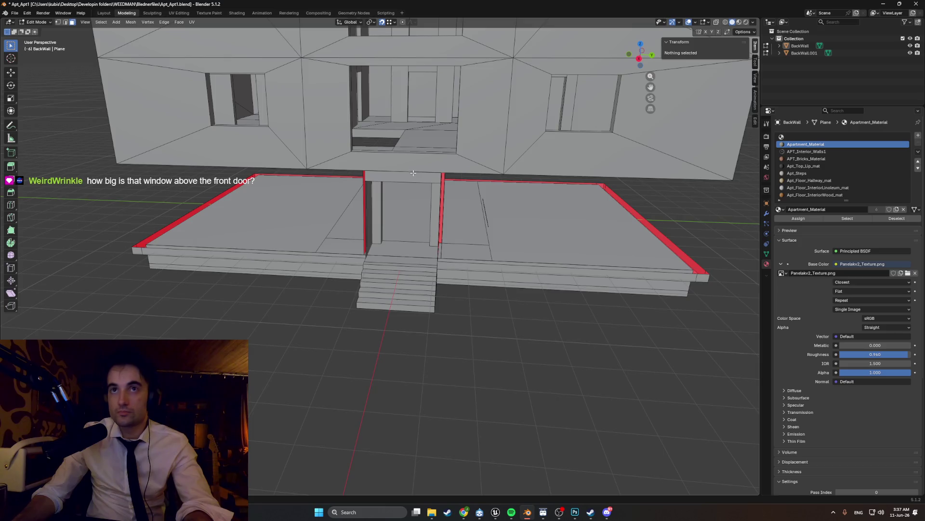
pyautogui.scroll(-3, 413, 174)
pyautogui.moveTo(413, 174); pyautogui.dragTo(411, 110, button='middle')
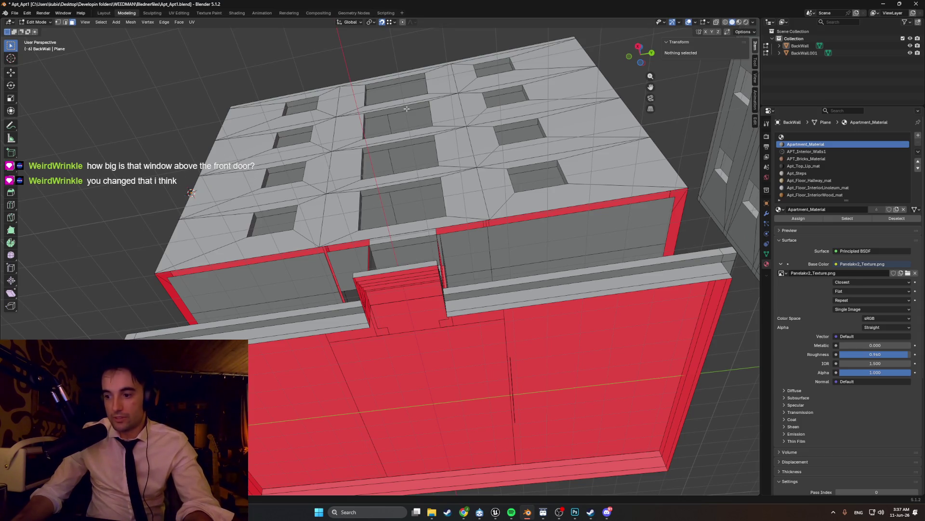
pyautogui.moveTo(418, 118)
pyautogui.mouseDown(button='middle')
pyautogui.moveTo(423, 147)
pyautogui.moveTo(516, 211)
pyautogui.mouseUp(button='middle')
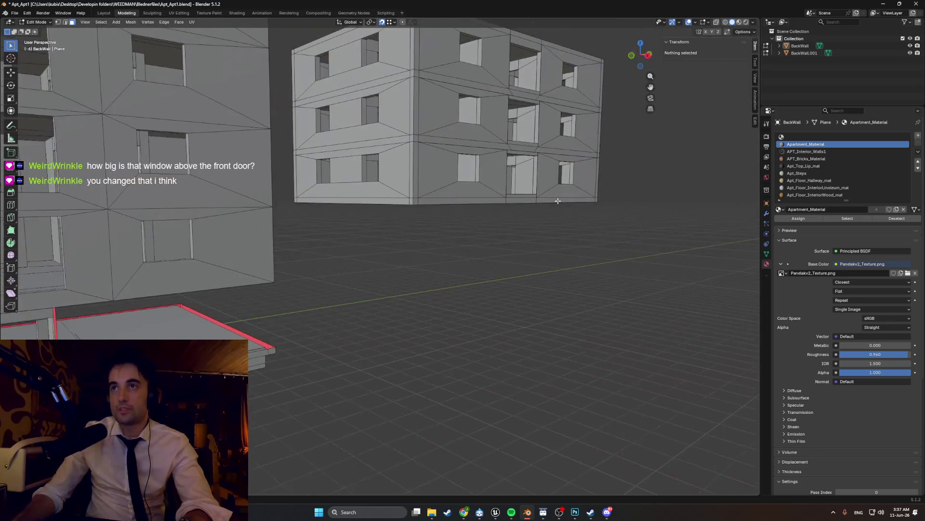
pyautogui.moveTo(434, 181)
pyautogui.mouseDown(button='middle')
pyautogui.moveTo(394, 206)
pyautogui.moveTo(598, 115)
pyautogui.moveTo(491, 191)
pyautogui.moveTo(502, 199)
pyautogui.mouseUp(button='middle')
pyautogui.click(496, 146)
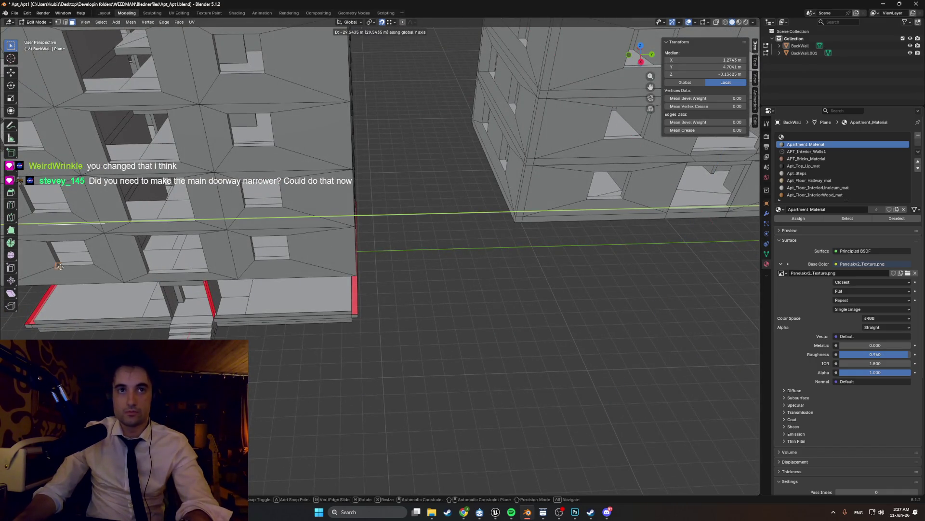
# Step: Look over the window facade, steps and doorway, then pull back to an overhead view of the buildings
pyautogui.moveTo(153, 270)
pyautogui.mouseDown(button='middle')
pyautogui.moveTo(444, 244)
pyautogui.moveTo(405, 239)
pyautogui.moveTo(381, 257)
pyautogui.mouseUp(button='middle')
pyautogui.scroll(3, 382, 257)
pyautogui.scroll(3, 381, 256)
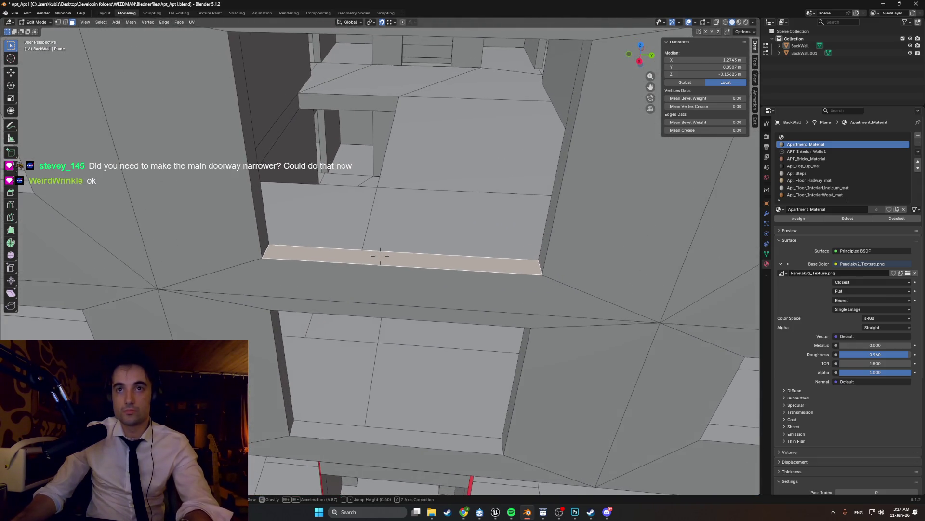
pyautogui.scroll(5, 381, 256)
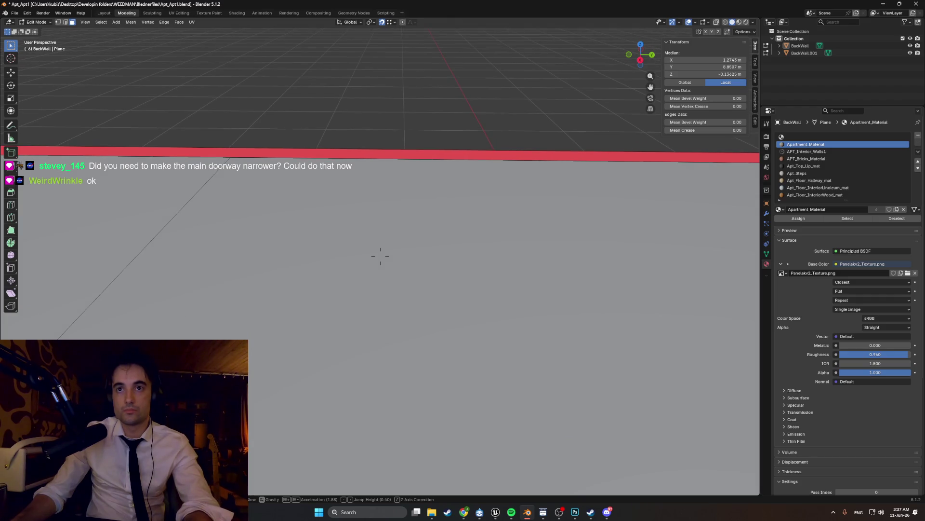
pyautogui.scroll(-1, 381, 257)
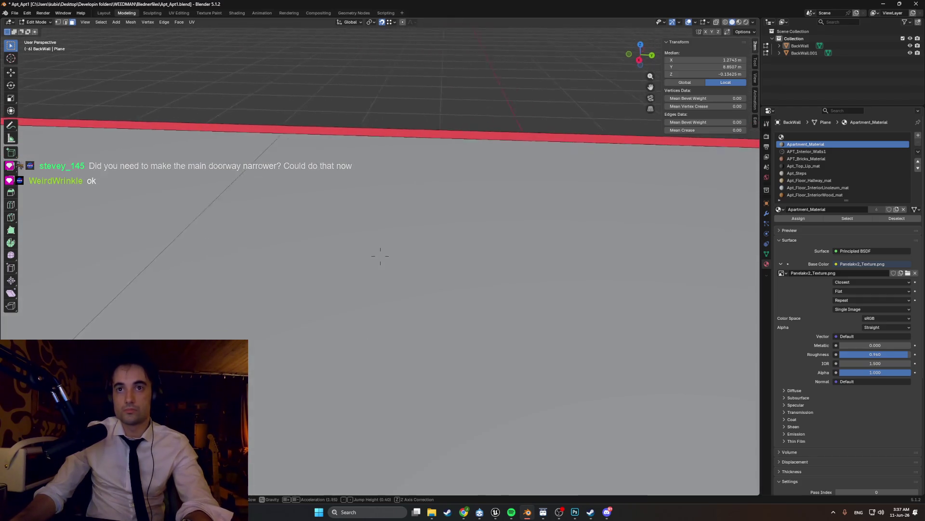
pyautogui.scroll(-5, 381, 257)
pyautogui.moveTo(381, 256); pyautogui.dragTo(228, 165, button='middle')
pyautogui.scroll(-5, 381, 256)
pyautogui.keyDown('shift'); pyautogui.moveTo(294, 252); pyautogui.dragTo(290, 202, button='middle'); pyautogui.keyUp('shift')
pyautogui.scroll(4, 289, 203)
pyautogui.scroll(5, 286, 322)
pyautogui.moveTo(286, 322); pyautogui.dragTo(286, 441, button='middle')
pyautogui.scroll(-6, 282, 404)
pyautogui.moveTo(282, 405)
pyautogui.mouseDown(button='middle')
pyautogui.moveTo(275, 397)
pyautogui.moveTo(306, 244)
pyautogui.mouseUp(button='middle')
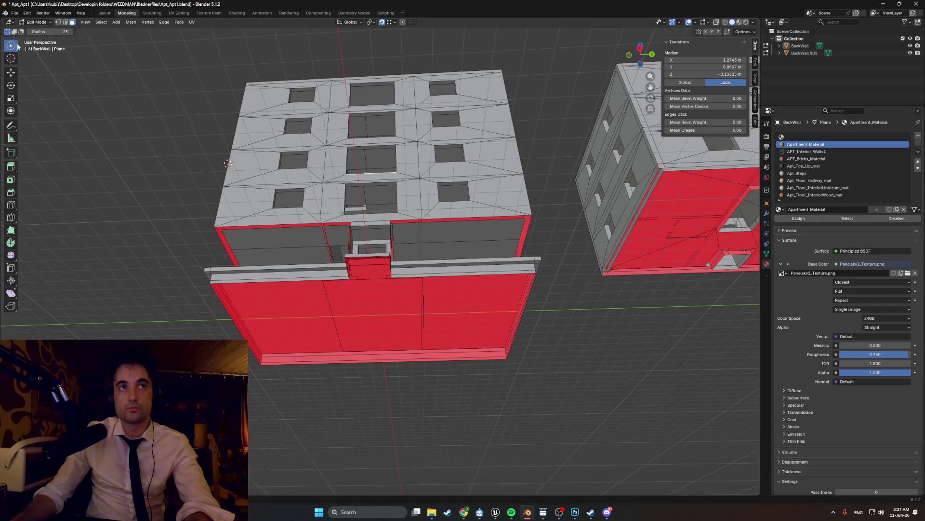
pyautogui.moveTo(238, 209); pyautogui.dragTo(242, 217, button='middle')
pyautogui.scroll(8, 245, 324)
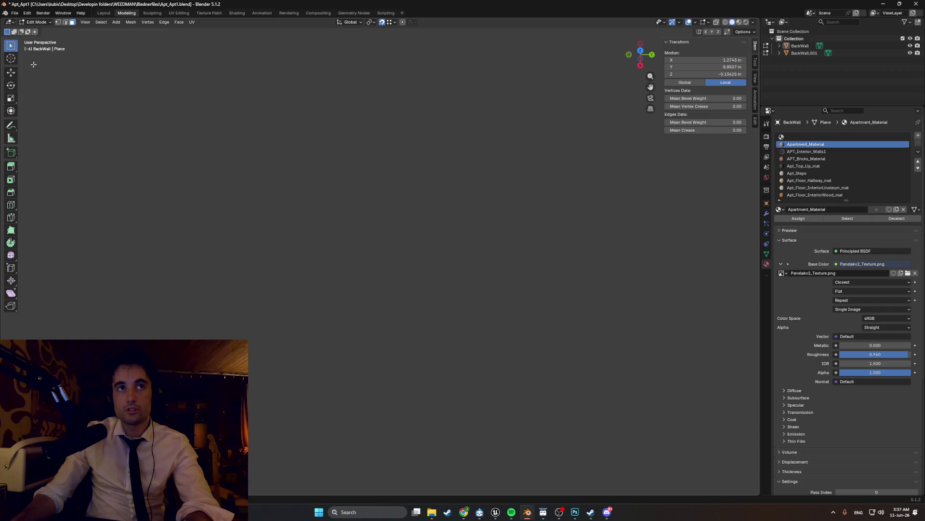
pyautogui.moveTo(220, 139); pyautogui.dragTo(222, 40, button='middle')
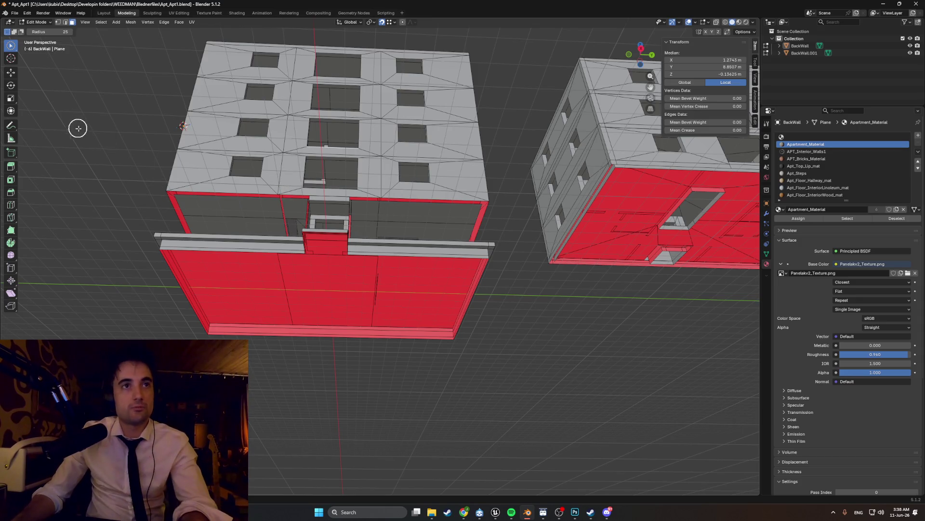
pyautogui.moveTo(75, 219)
pyautogui.mouseDown(button='middle')
pyautogui.moveTo(87, 238)
pyautogui.moveTo(60, 150)
pyautogui.moveTo(85, 149)
pyautogui.moveTo(189, 98)
pyautogui.moveTo(72, 123)
pyautogui.moveTo(65, 275)
pyautogui.moveTo(44, 296)
pyautogui.moveTo(79, 208)
pyautogui.mouseUp(button='middle')
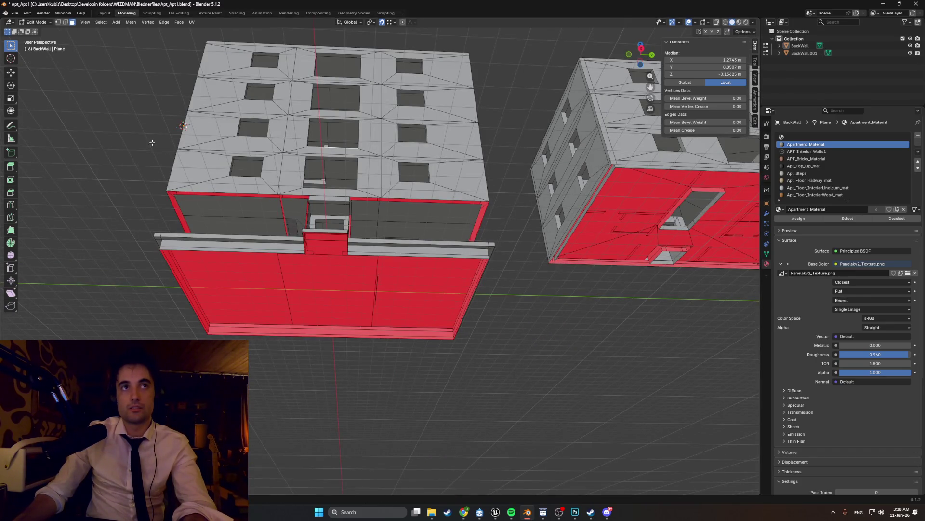
pyautogui.moveTo(152, 142)
pyautogui.keyDown('shift'); pyautogui.mouseDown(button='middle')
pyautogui.moveTo(109, 86)
pyautogui.moveTo(283, 240)
pyautogui.mouseUp(button='middle'); pyautogui.keyUp('shift')
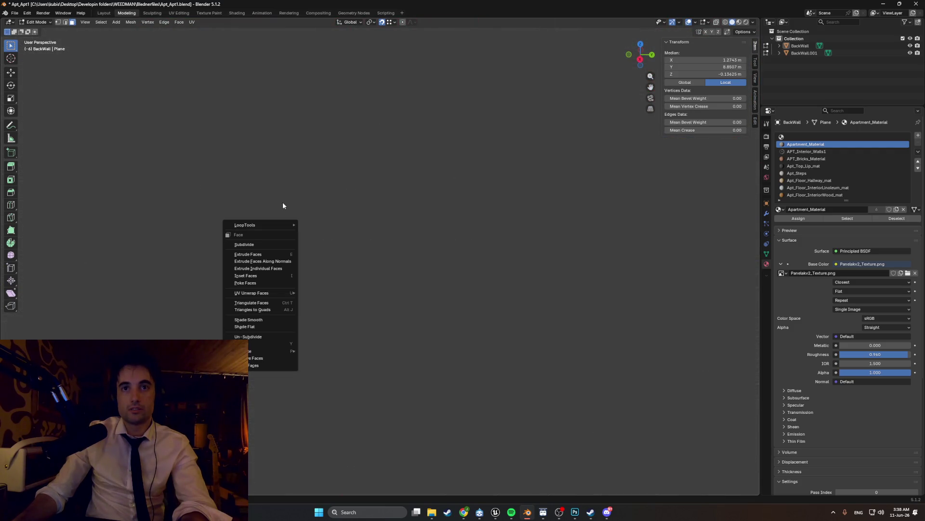
# Step: Move in close to the building base and platform from the lower front-left
pyautogui.moveTo(387, 165)
pyautogui.mouseDown(button='middle')
pyautogui.moveTo(390, 189)
pyautogui.moveTo(352, 139)
pyautogui.mouseUp(button='middle')
pyautogui.scroll(5, 241, 275)
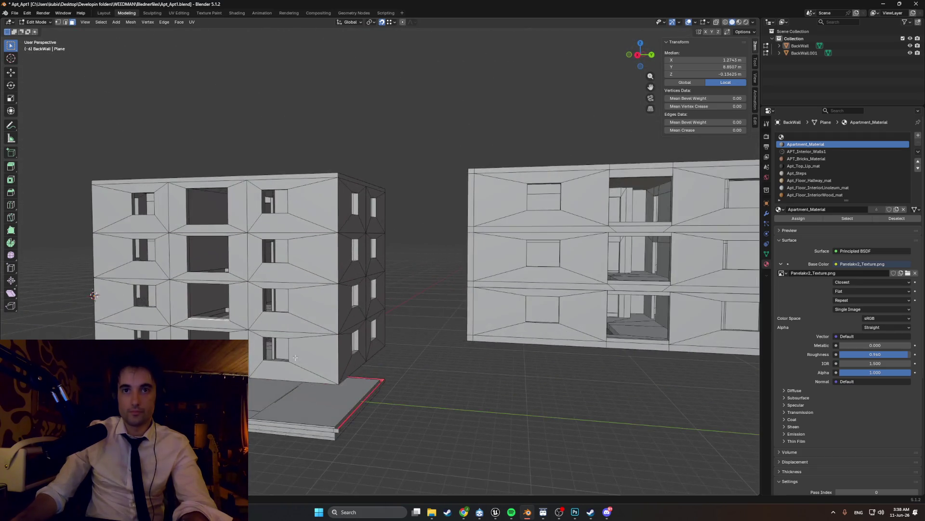
pyautogui.scroll(5, 245, 267)
pyautogui.moveTo(246, 268)
pyautogui.mouseDown(button='middle')
pyautogui.moveTo(289, 218)
pyautogui.moveTo(393, 245)
pyautogui.moveTo(248, 214)
pyautogui.mouseUp(button='middle')
pyautogui.moveTo(351, 241)
pyautogui.mouseDown(button='middle')
pyautogui.moveTo(332, 254)
pyautogui.moveTo(359, 269)
pyautogui.moveTo(479, 270)
pyautogui.moveTo(483, 219)
pyautogui.moveTo(473, 249)
pyautogui.moveTo(393, 273)
pyautogui.moveTo(471, 280)
pyautogui.moveTo(444, 231)
pyautogui.moveTo(380, 239)
pyautogui.moveTo(396, 243)
pyautogui.moveTo(386, 248)
pyautogui.mouseUp(button='middle')
pyautogui.scroll(2, 402, 244)
pyautogui.scroll(2, 402, 243)
pyautogui.scroll(-3, 385, 249)
# Step: Show the model as wireframe and snap to the right orthographic view
pyautogui.press('z')
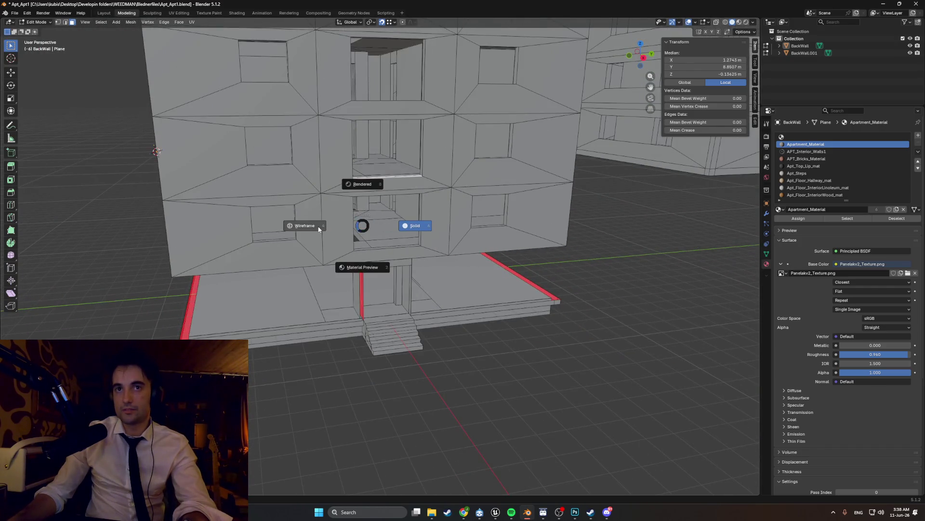
pyautogui.click(319, 229)
pyautogui.moveTo(318, 229); pyautogui.dragTo(283, 209, button='middle')
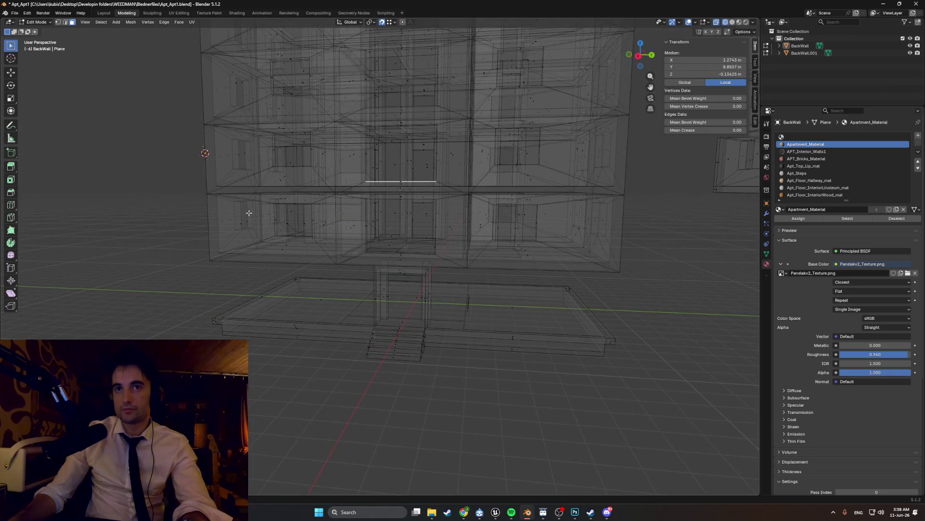
pyautogui.press('KP_3')
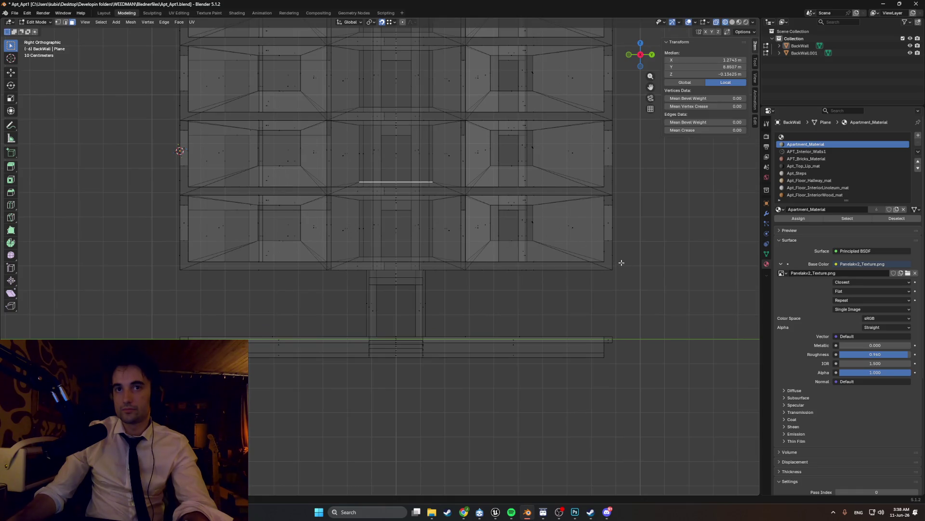
# Step: Box-select the ground storey faces in wireframe and orbit in toward the facade
pyautogui.moveTo(619, 259)
pyautogui.mouseDown()
pyautogui.moveTo(107, 175)
pyautogui.moveTo(139, 194)
pyautogui.mouseUp()
pyautogui.moveTo(289, 218)
pyautogui.mouseDown(button='middle')
pyautogui.moveTo(193, 238)
pyautogui.moveTo(233, 251)
pyautogui.mouseUp(button='middle')
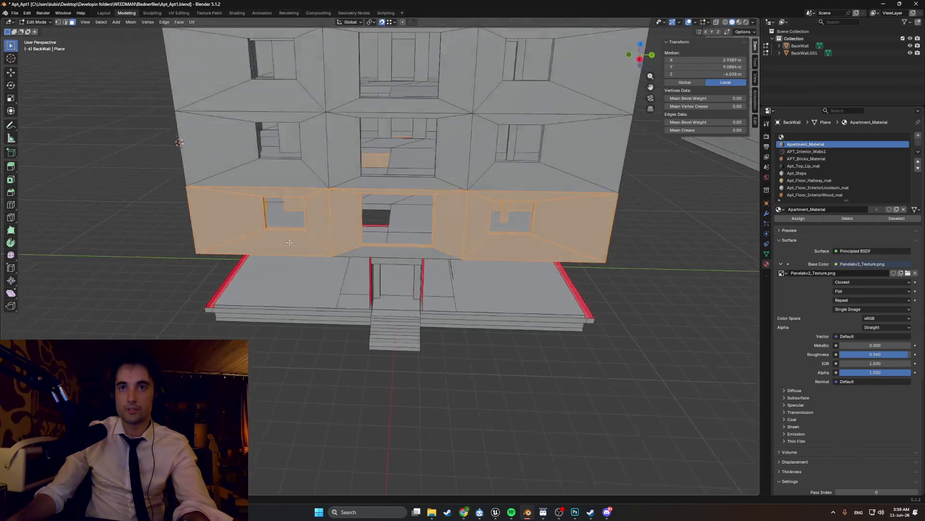
pyautogui.moveTo(308, 251); pyautogui.dragTo(362, 246, button='middle')
pyautogui.scroll(3, 396, 238)
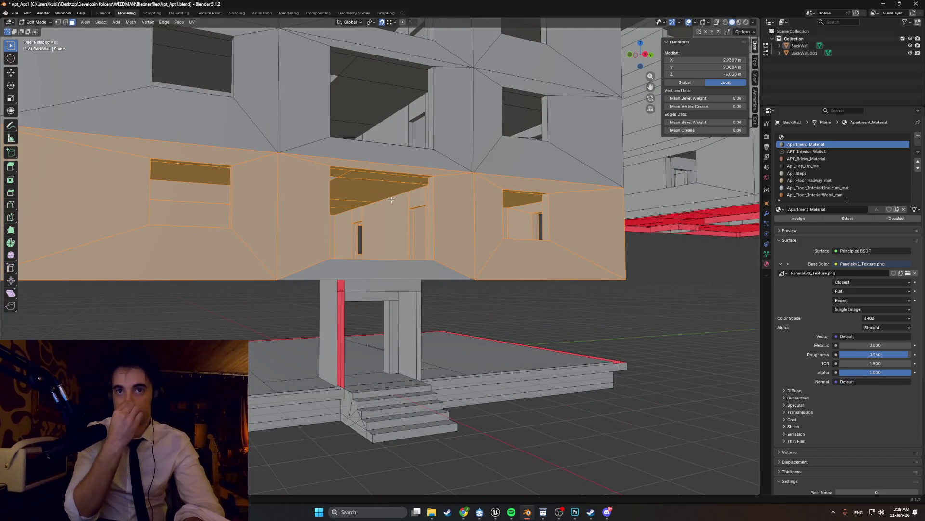
pyautogui.moveTo(391, 201)
pyautogui.mouseDown(button='middle')
pyautogui.moveTo(369, 365)
pyautogui.moveTo(430, 371)
pyautogui.moveTo(323, 255)
pyautogui.mouseUp(button='middle')
# Step: Drop a wall face, re-add the dark opening face and add the recess's left inner side face
pyautogui.keyDown('ctrl'); pyautogui.click(361, 183); pyautogui.keyUp('ctrl')
pyautogui.keyDown('ctrl'); pyautogui.click(378, 158); pyautogui.keyUp('ctrl')
pyautogui.keyDown('shift'); pyautogui.click(431, 179); pyautogui.keyUp('shift')
pyautogui.moveTo(431, 179)
pyautogui.mouseDown(button='middle')
pyautogui.moveTo(439, 164)
pyautogui.moveTo(448, 203)
pyautogui.mouseUp(button='middle')
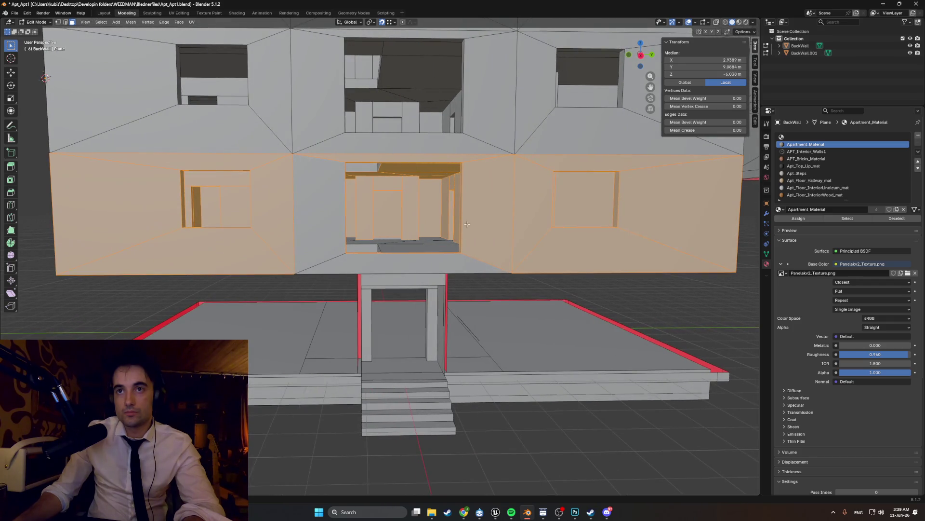
pyautogui.keyDown('shift'); pyautogui.click(331, 229); pyautogui.keyUp('shift')
pyautogui.moveTo(344, 207); pyautogui.dragTo(295, 229, button='middle')
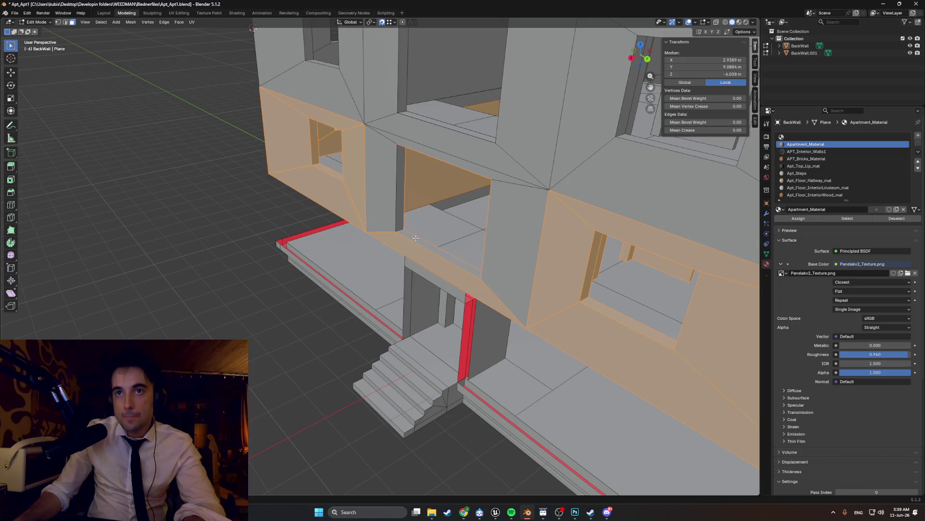
# Step: From a low angle, toggle the window's right wall face and centre its back wall in view
pyautogui.moveTo(410, 248); pyautogui.dragTo(471, 214, button='middle')
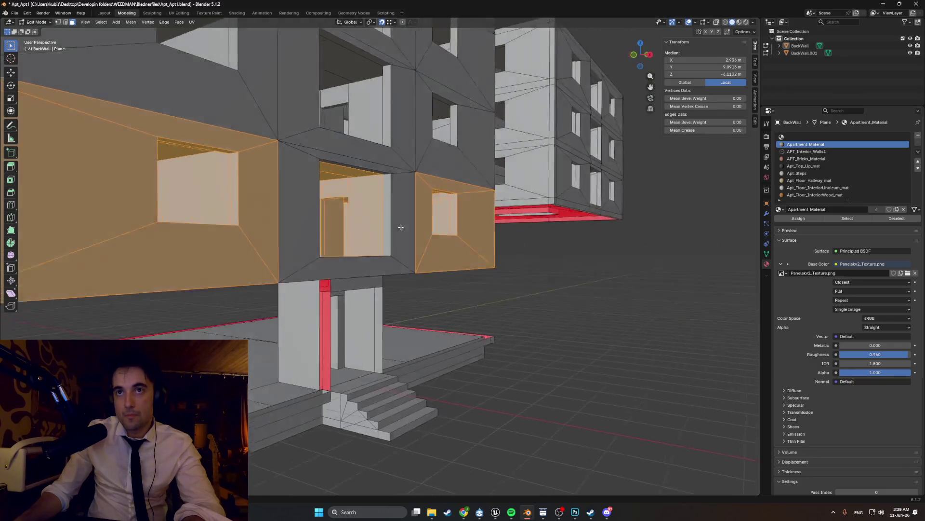
pyautogui.scroll(4, 393, 179)
pyautogui.scroll(4, 393, 179)
pyautogui.scroll(3, 393, 180)
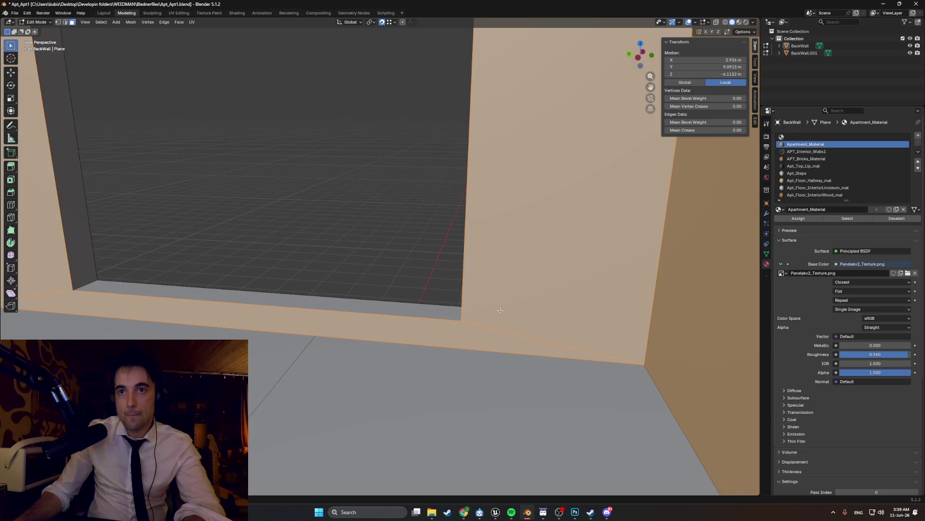
pyautogui.click(464, 324)
pyautogui.click(486, 305)
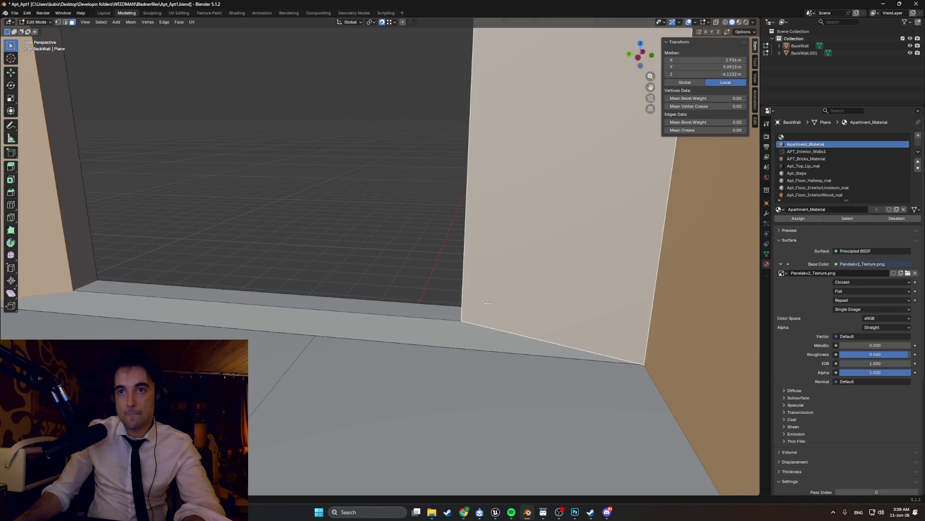
pyautogui.keyDown('shift'); pyautogui.click(485, 305); pyautogui.keyUp('shift')
pyautogui.keyDown('shift'); pyautogui.moveTo(486, 305); pyautogui.dragTo(243, 281, button='middle'); pyautogui.keyUp('shift')
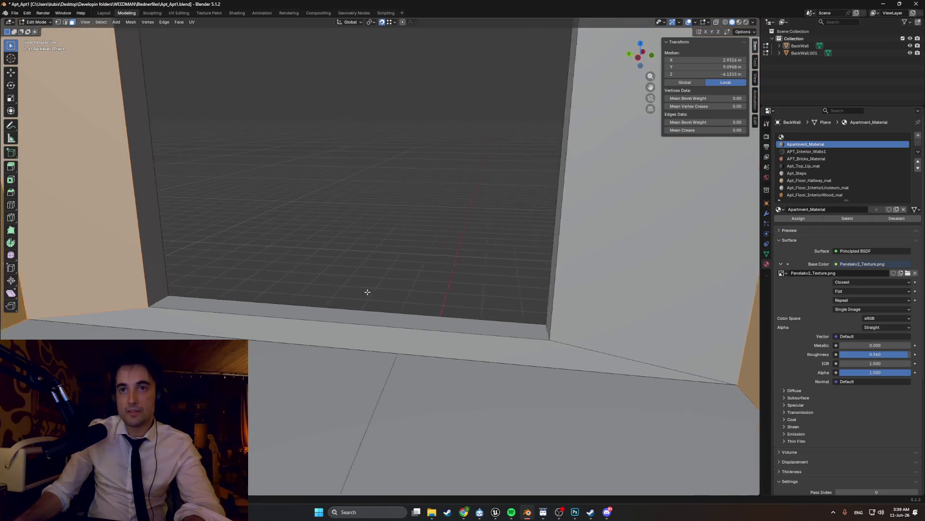